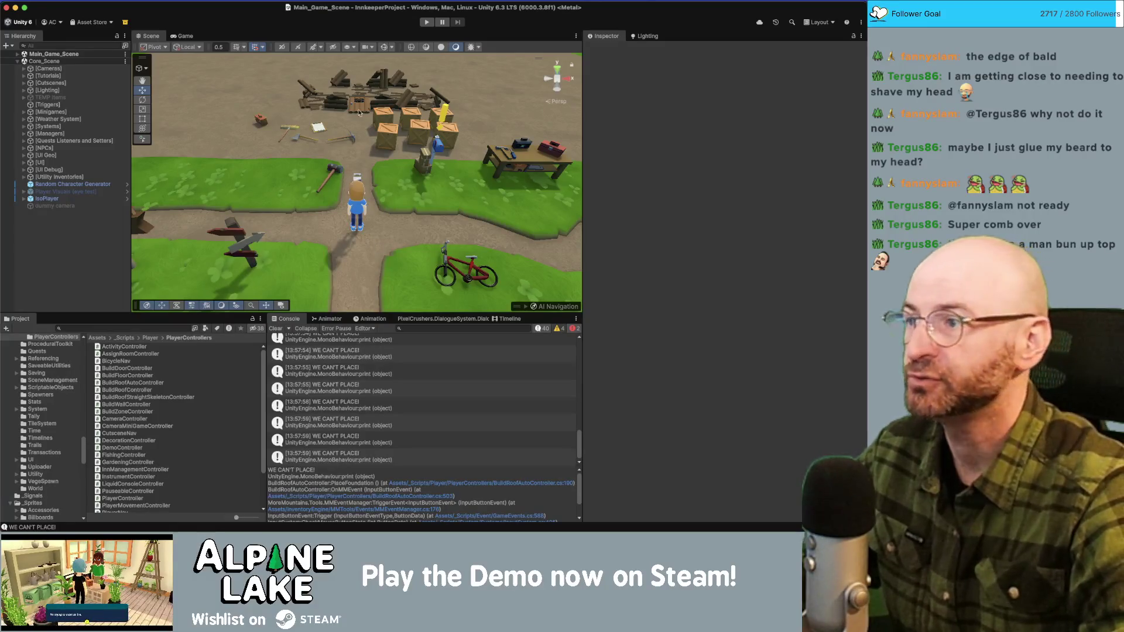
Step: Start the Innkeeper game in play mode from the editor toolbar
click(425, 23)
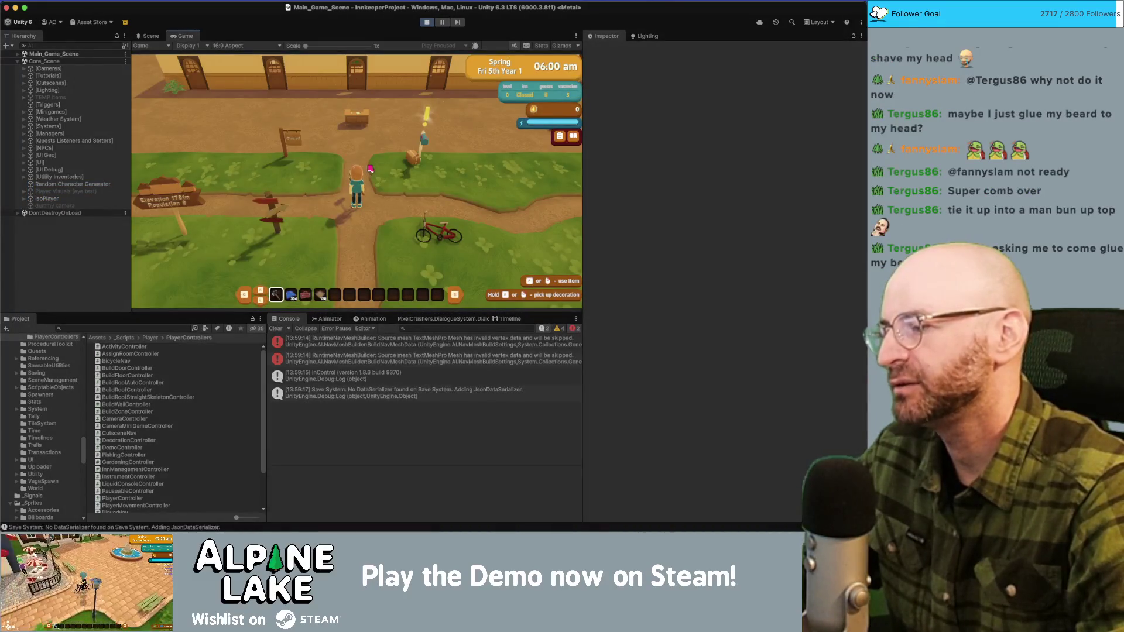
Step: Walk the player north to the tavern, pick hotbar slot 3 and enter Roofing mode
key(d)
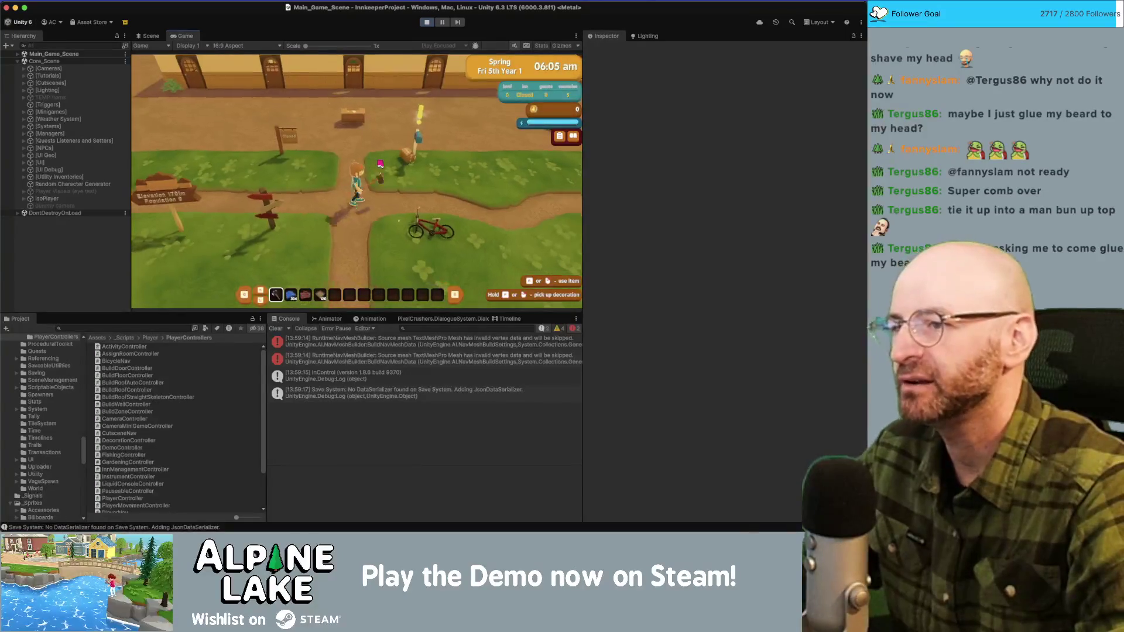
key(w)
key(3)
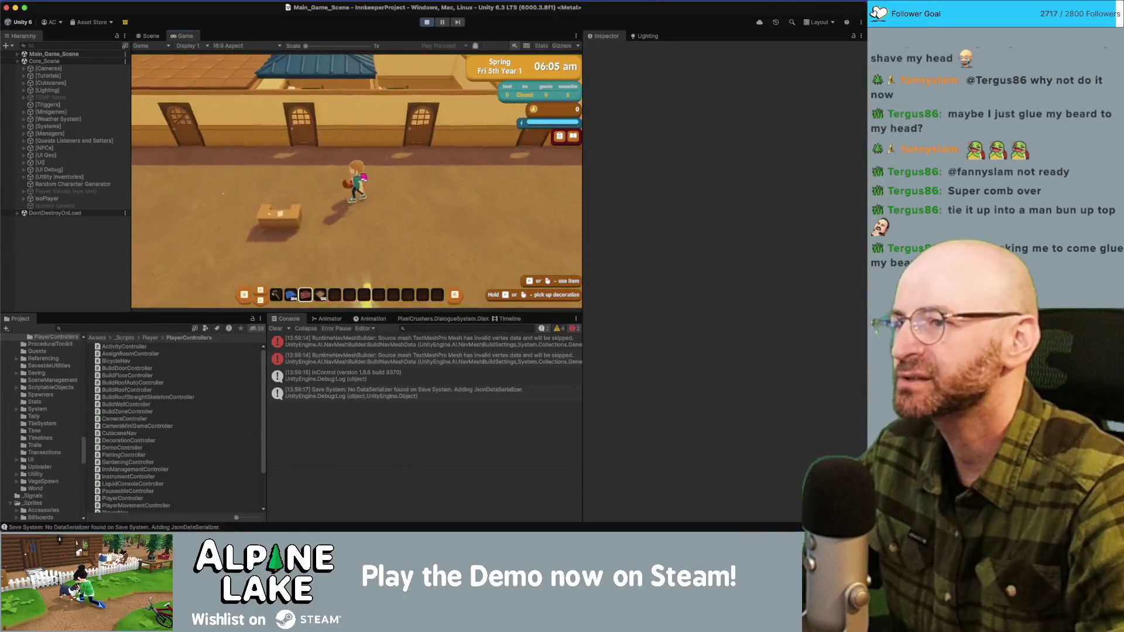
click(362, 177)
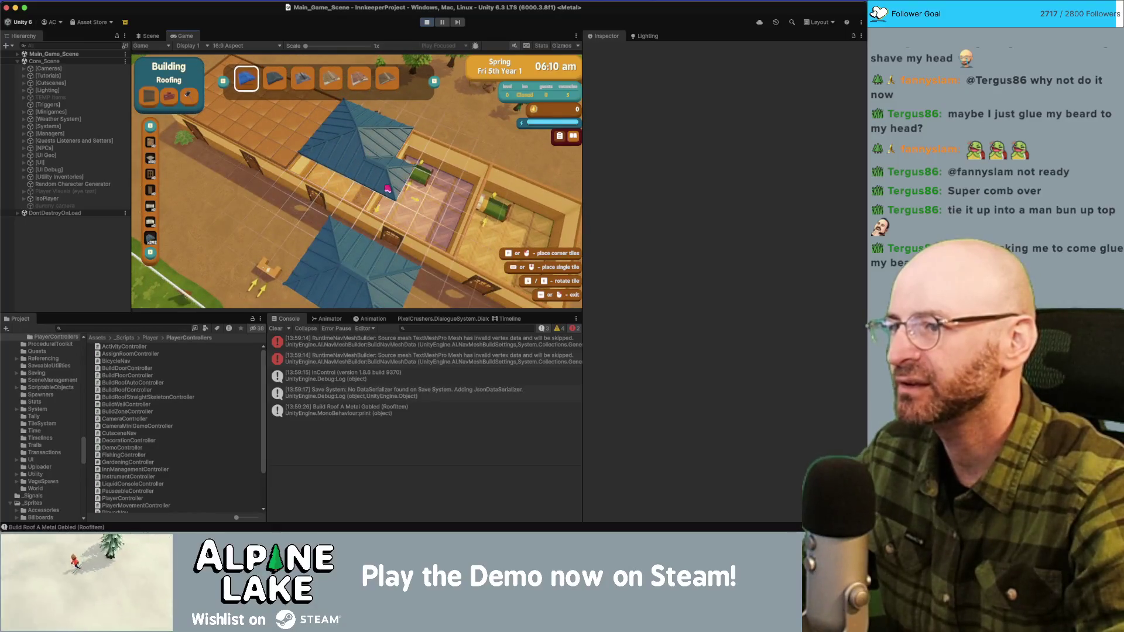
Step: Drag out roof previews over the building and size one across the bedrooms
drag(390, 201, 324, 106)
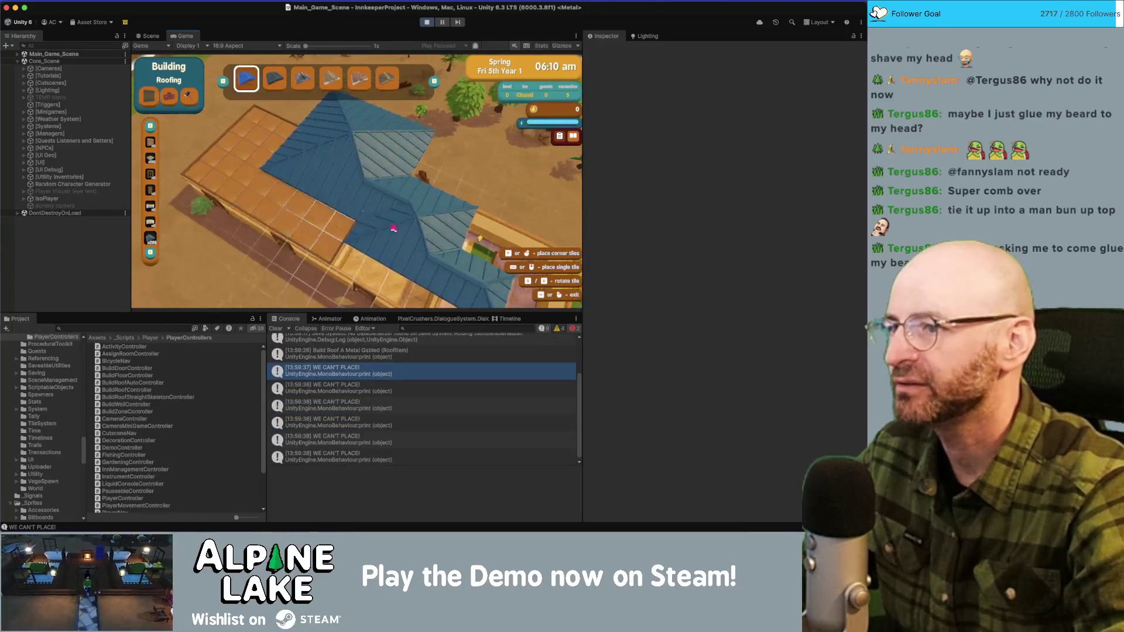
drag(326, 245, 449, 221)
key(a)
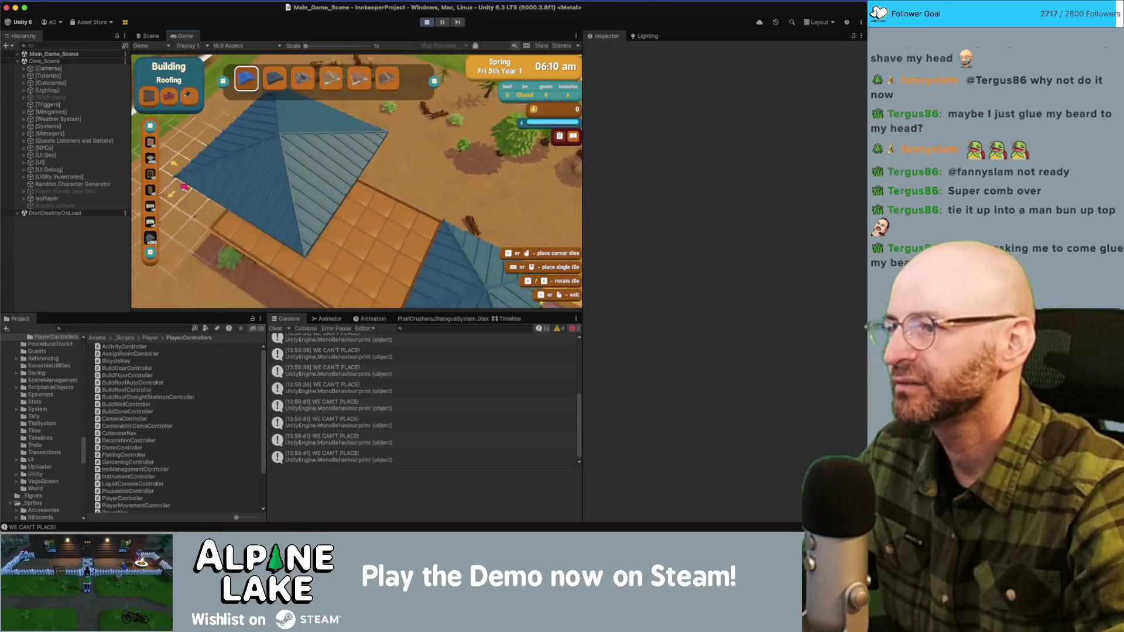
mouse_move(184, 187)
mouse_down()
mouse_move(266, 144)
mouse_move(308, 156)
mouse_up()
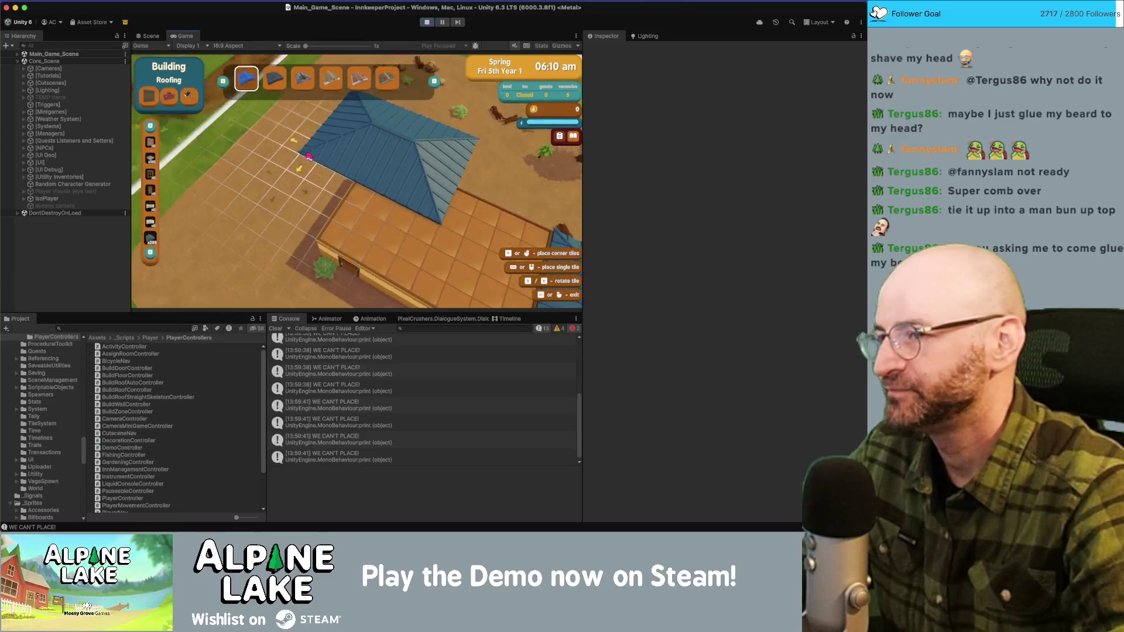
key(w)
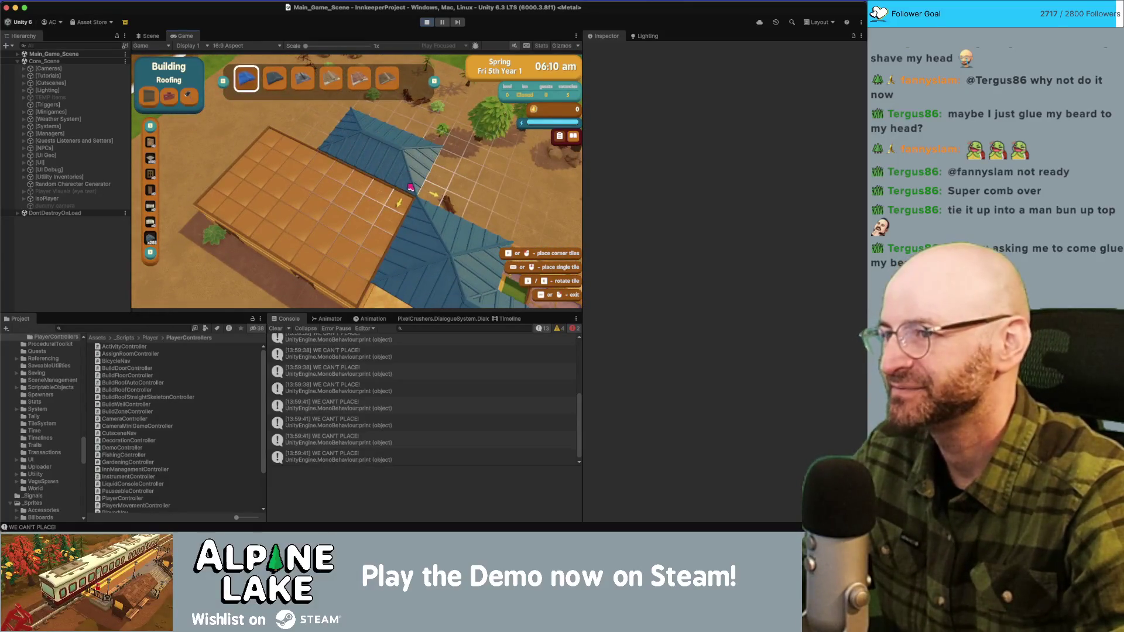
scroll(247, 256, up, 5)
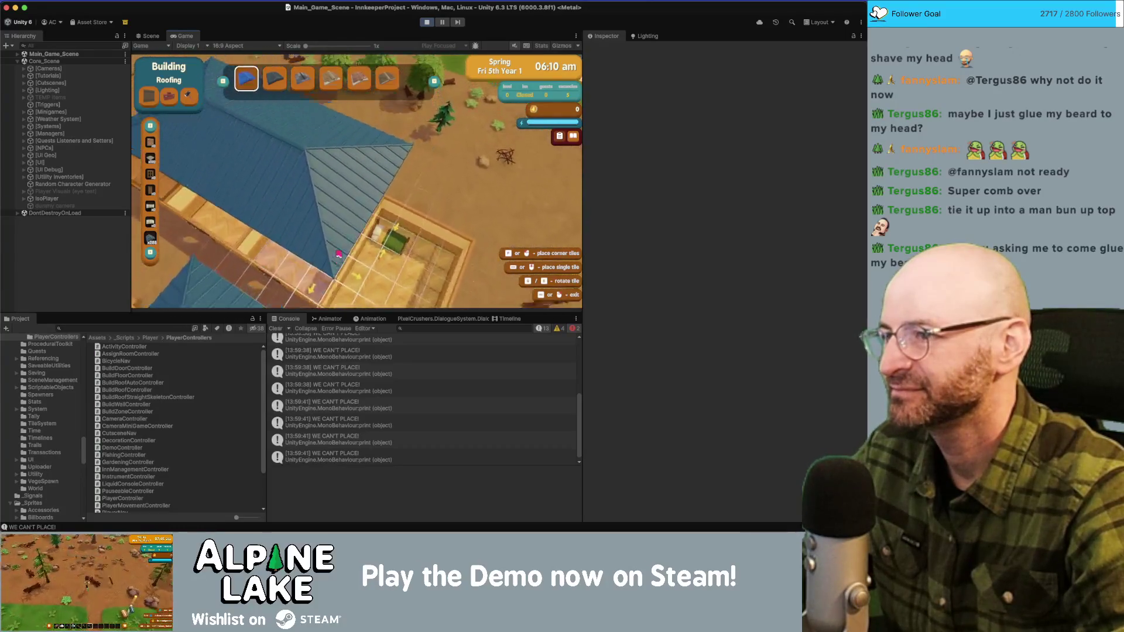
scroll(400, 213, down, 3)
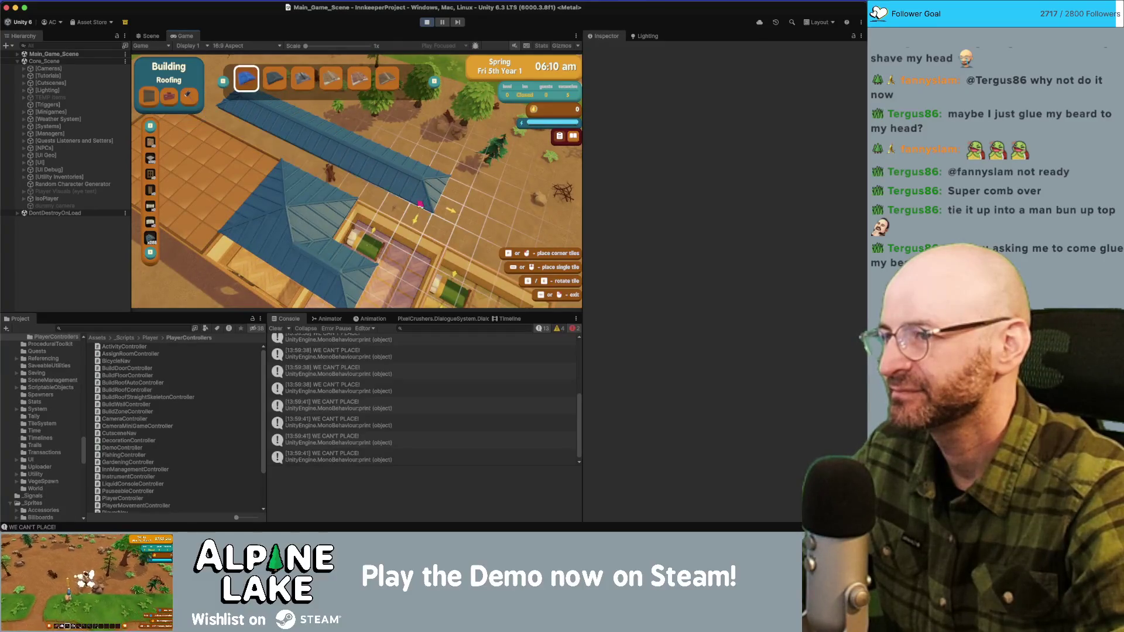
drag(368, 203, 383, 206)
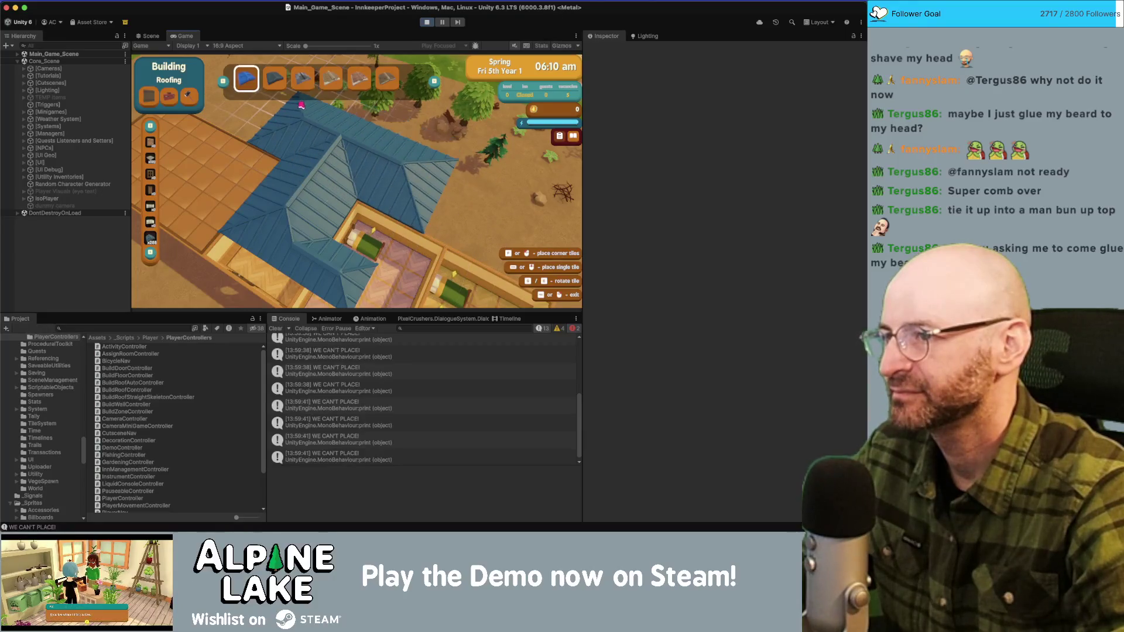
scroll(302, 106, up, 2)
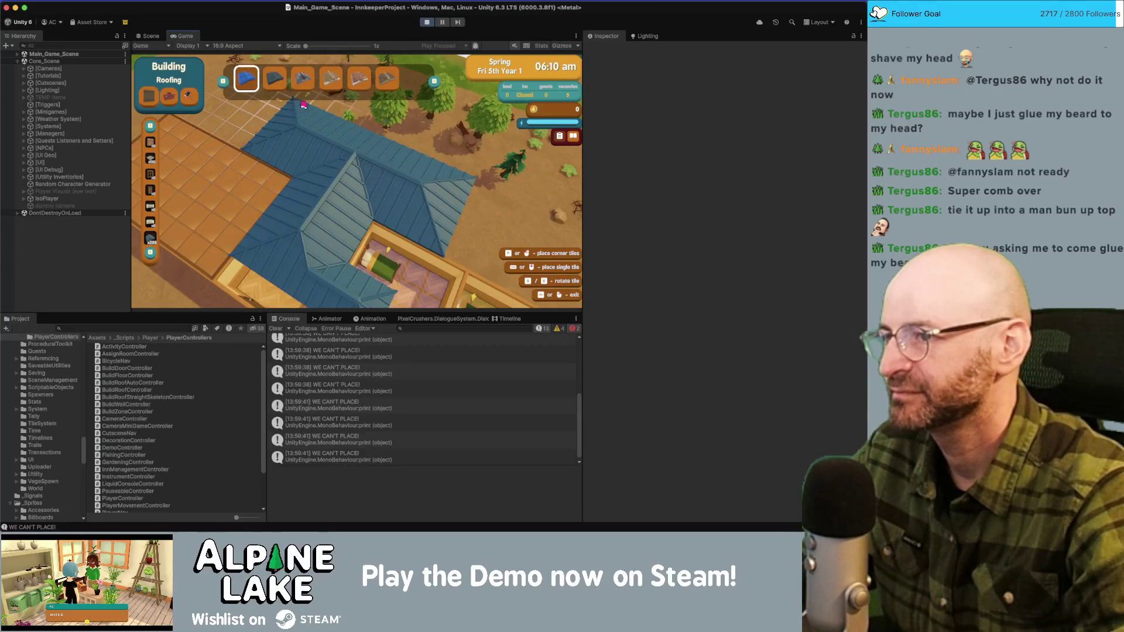
scroll(216, 182, up, 3)
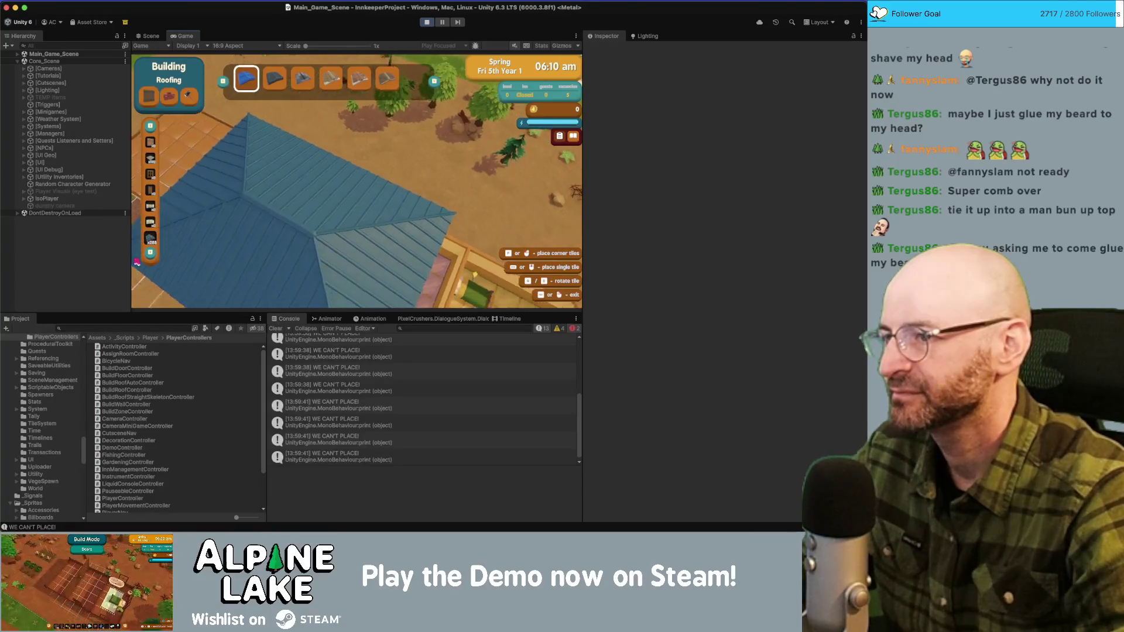
scroll(282, 101, down, 4)
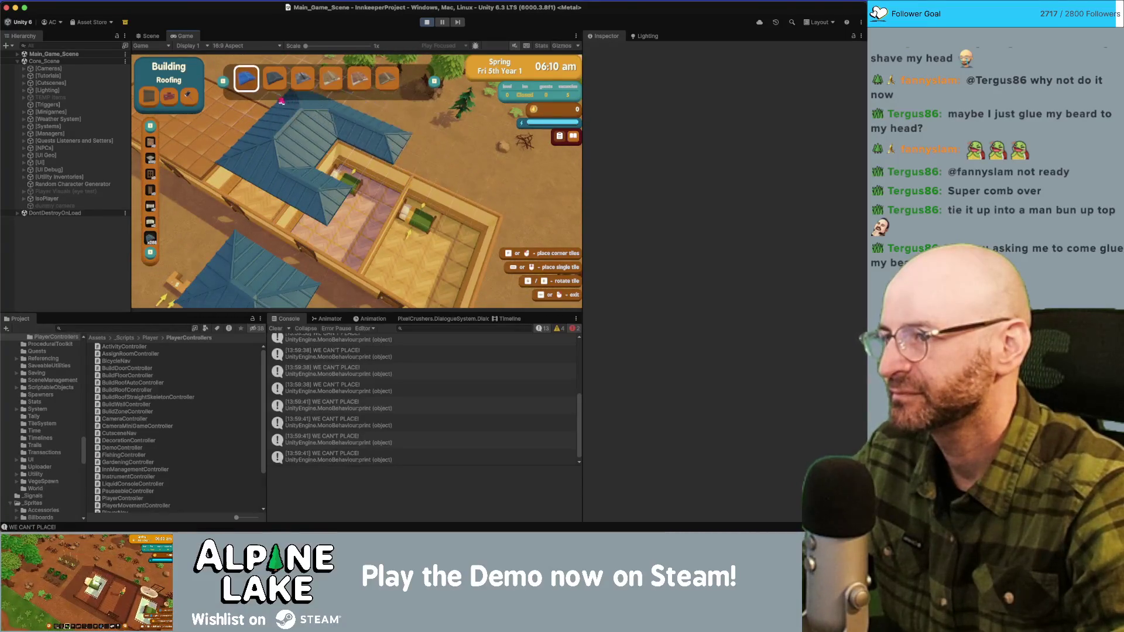
mouse_move(282, 101)
mouse_down()
mouse_move(438, 240)
mouse_move(378, 218)
mouse_move(360, 130)
mouse_move(316, 127)
mouse_move(328, 118)
mouse_move(475, 145)
mouse_move(200, 181)
mouse_move(188, 210)
mouse_move(376, 191)
mouse_move(462, 220)
mouse_move(311, 153)
mouse_move(432, 195)
mouse_move(293, 193)
mouse_move(271, 181)
mouse_move(377, 168)
mouse_move(343, 195)
mouse_move(343, 171)
mouse_move(351, 189)
mouse_move(293, 142)
mouse_move(168, 208)
mouse_move(371, 205)
mouse_move(346, 151)
mouse_move(394, 190)
mouse_move(427, 186)
mouse_move(446, 166)
mouse_move(455, 109)
mouse_up()
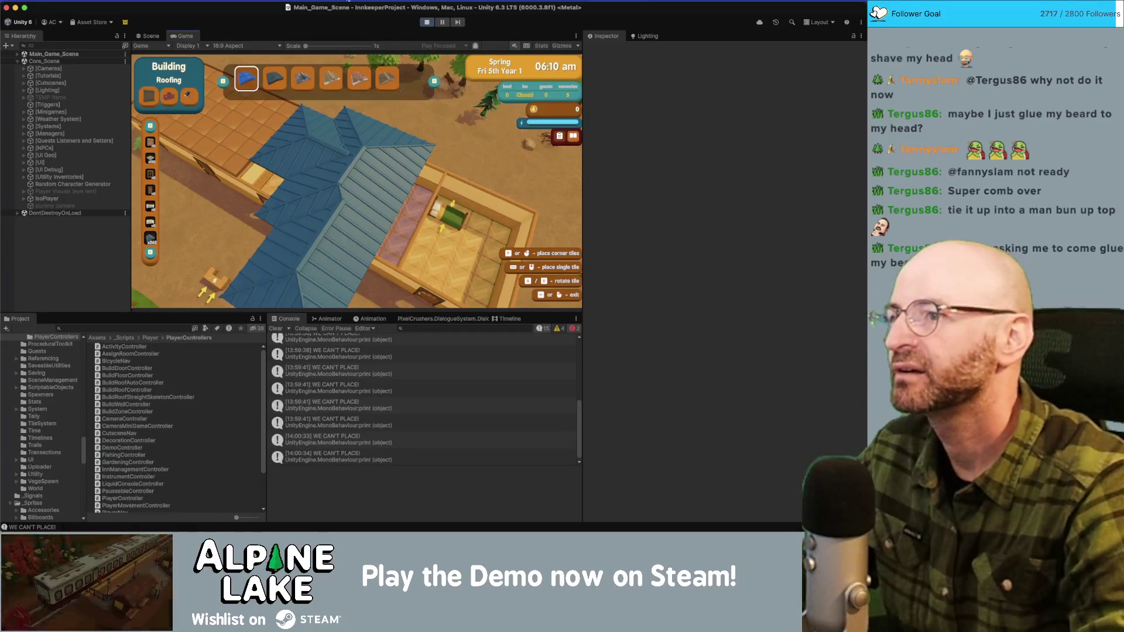
Step: Place a new blue metal roof section at the top right, then exit build mode
key(w)
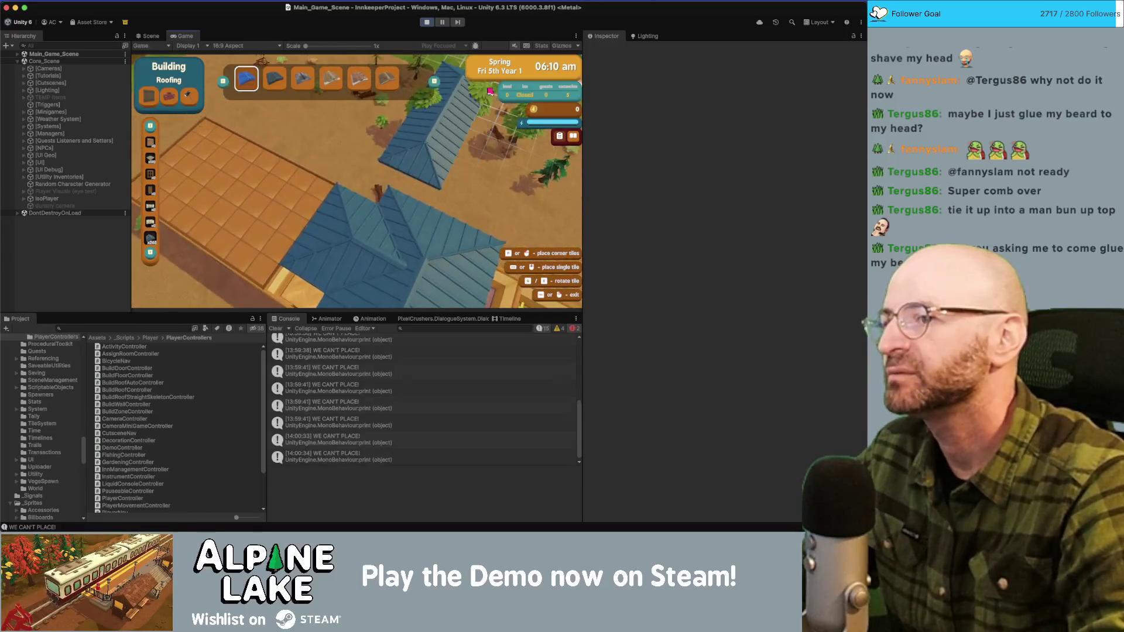
click(363, 166)
key(w)
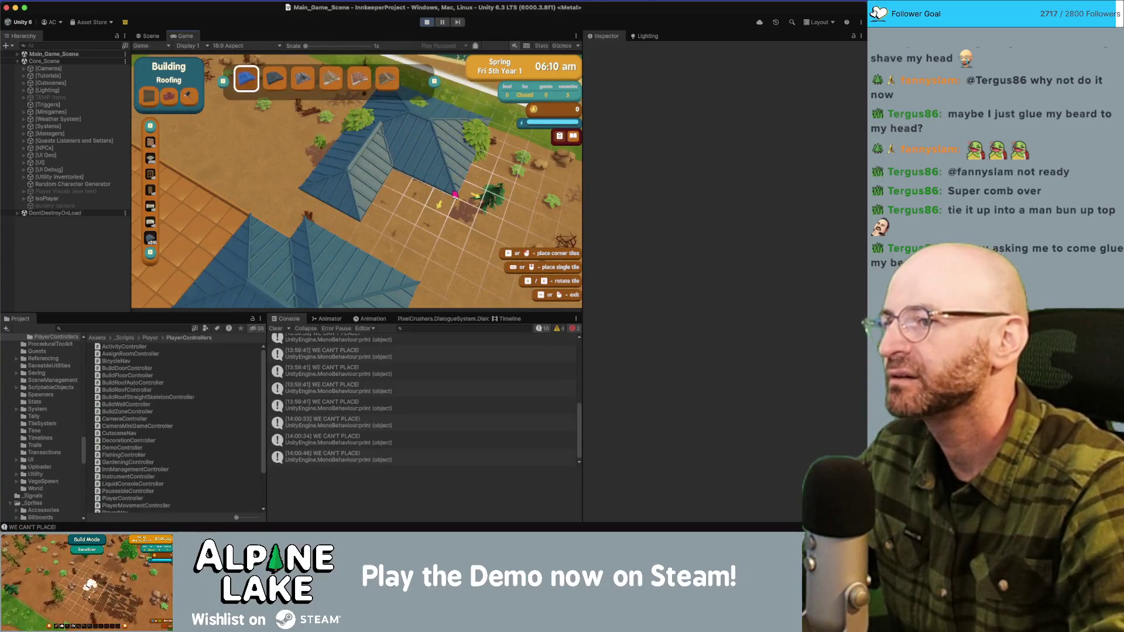
drag(455, 194, 375, 115)
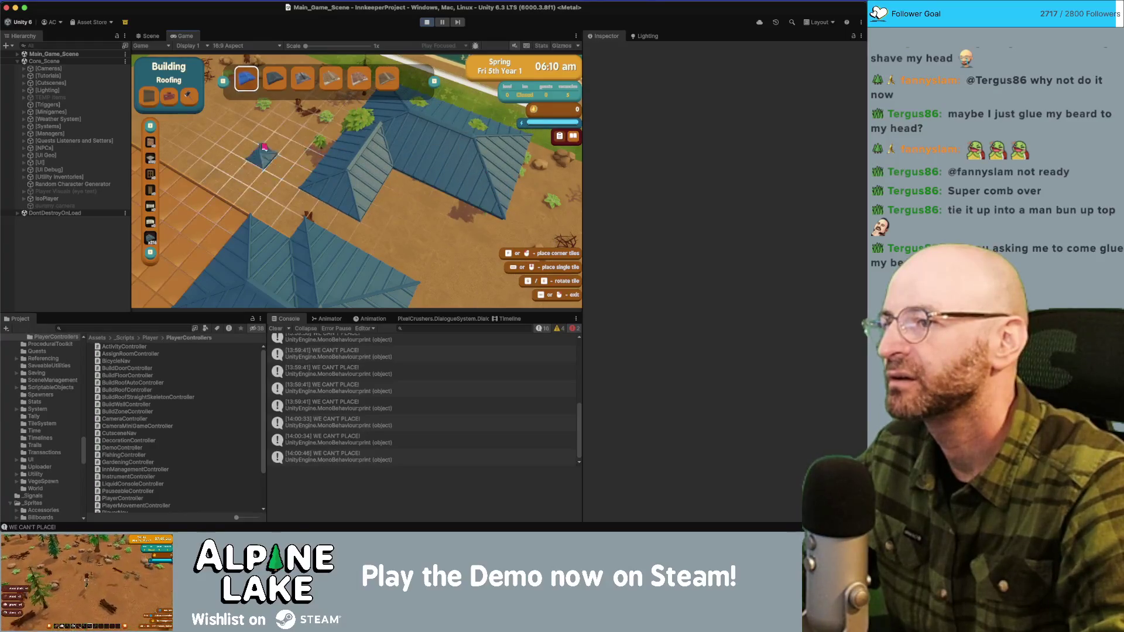
key(Escape)
Step: Run the character through the inn, out to the shore and back to the blue-roofed inn
key(s)
key(a)
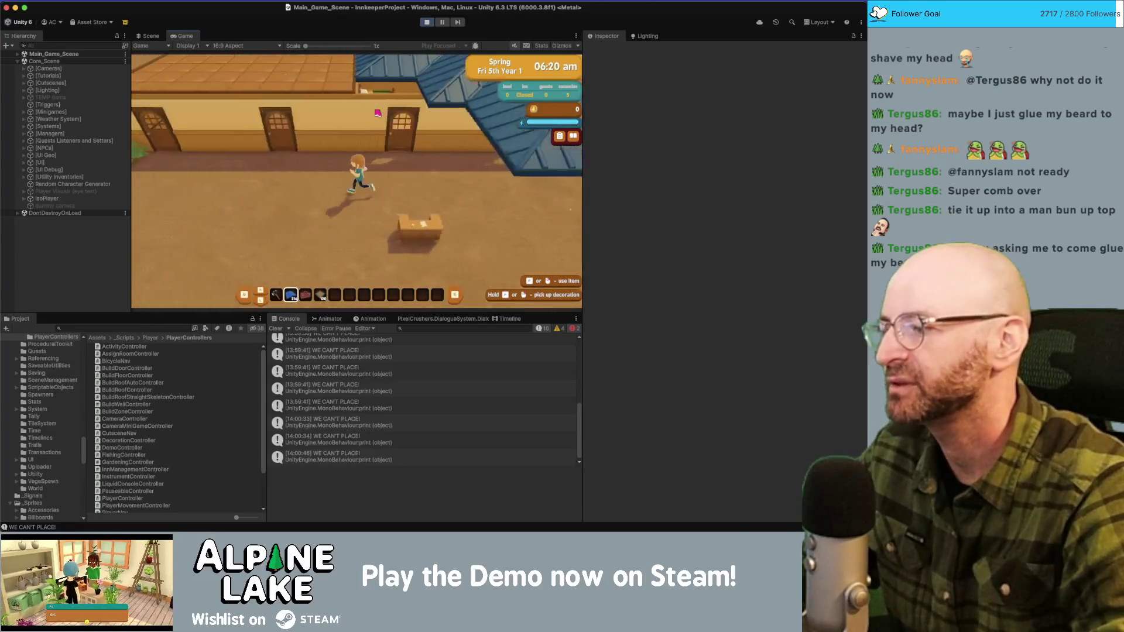
key(d)
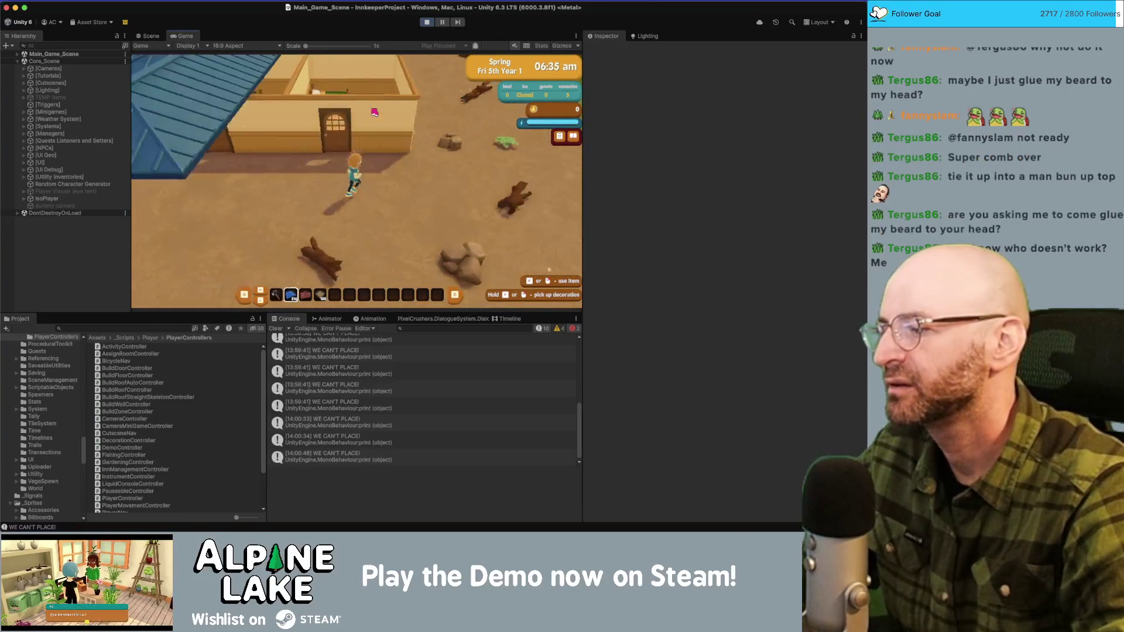
key(w)
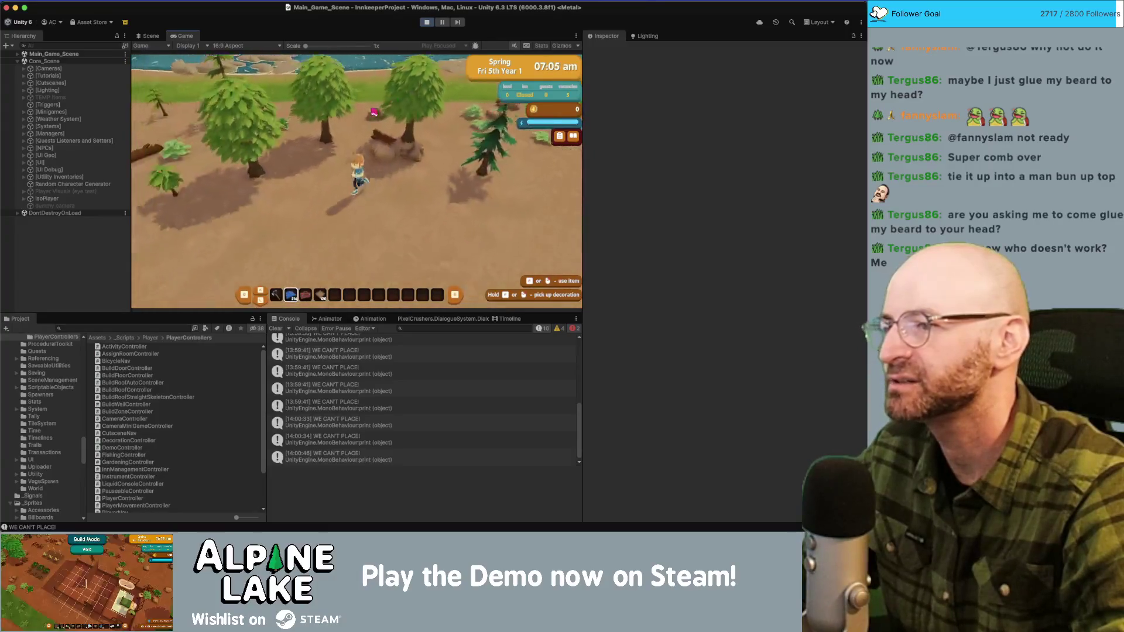
key(s)
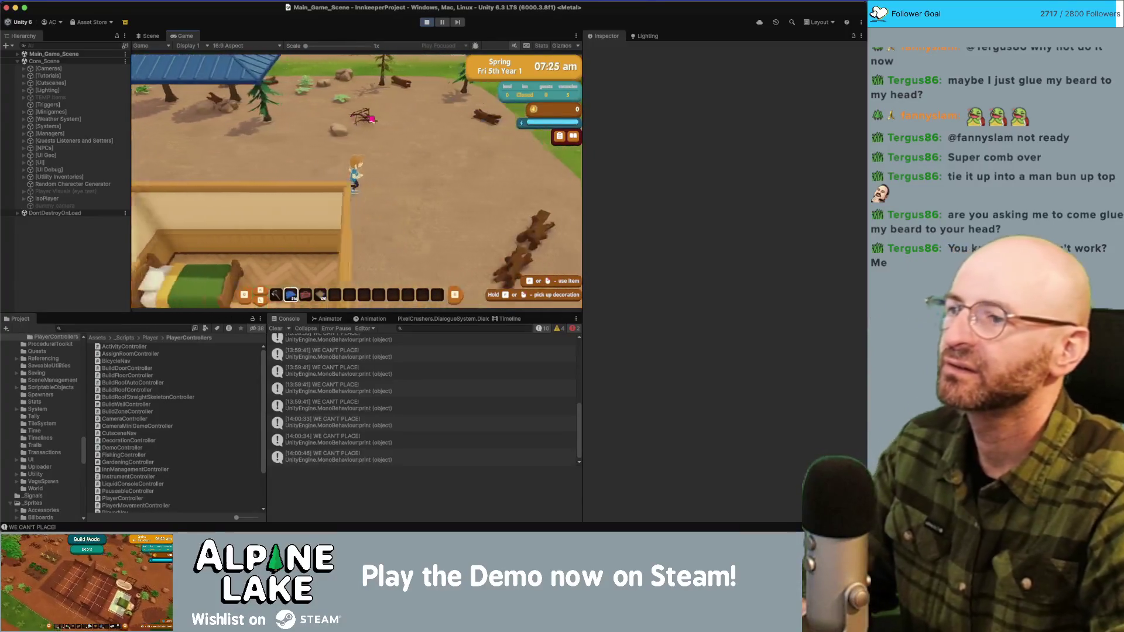
key(s)
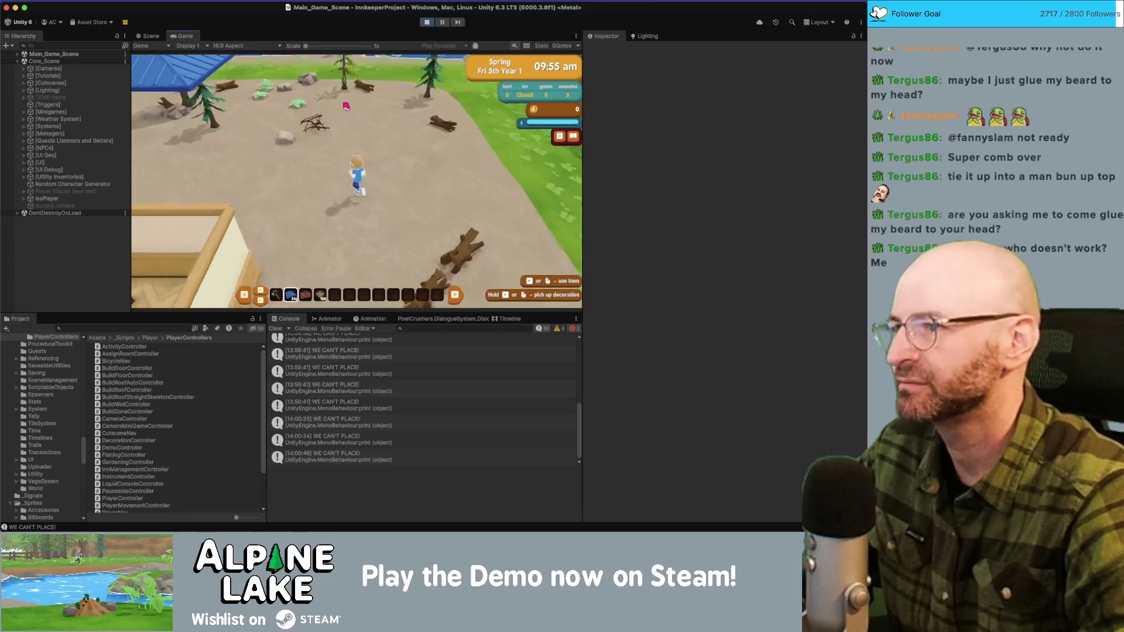
key(w)
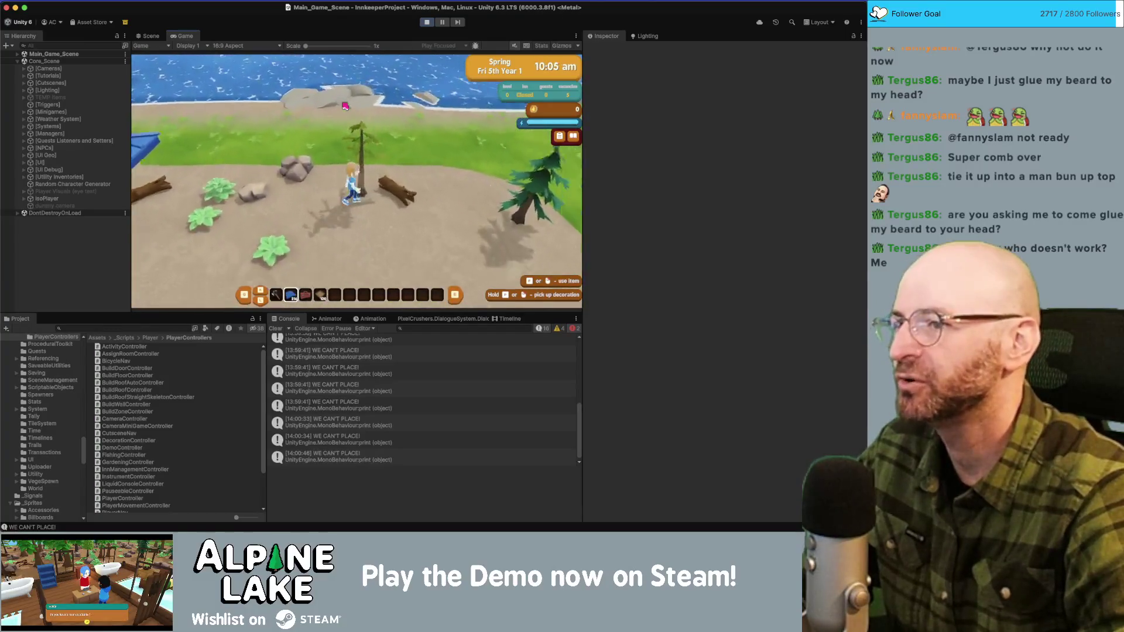
key(a)
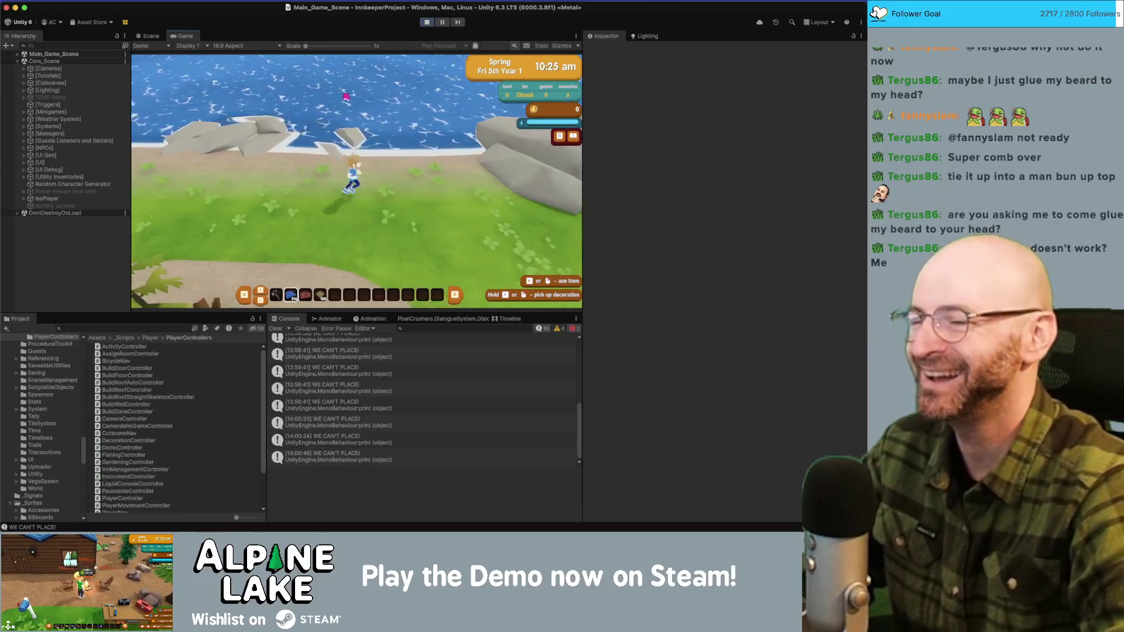
key(d)
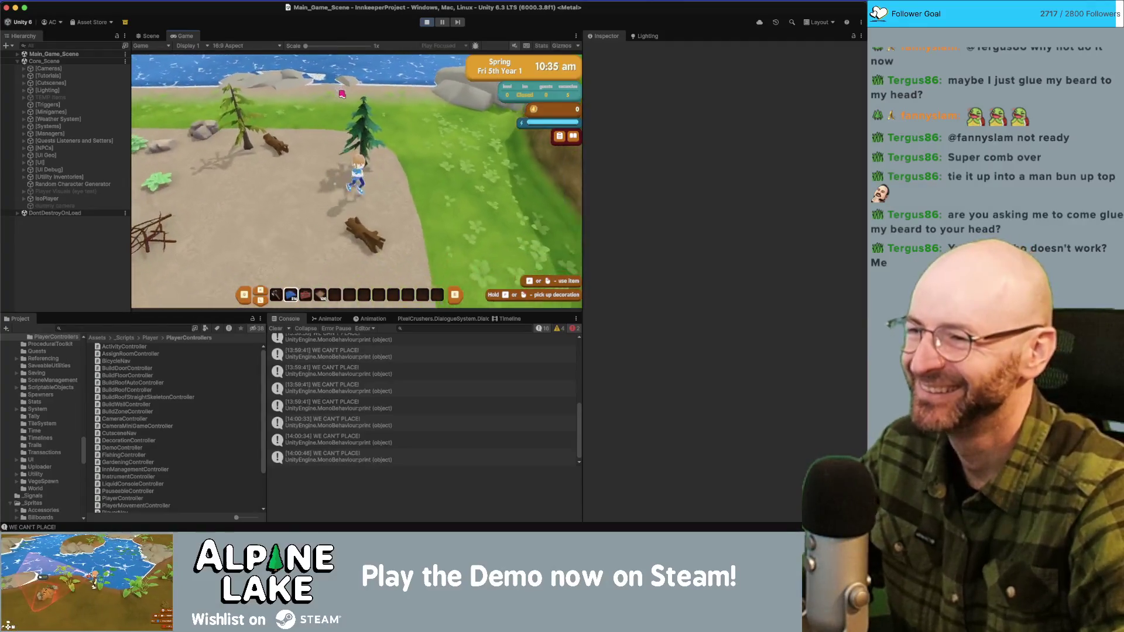
key(d)
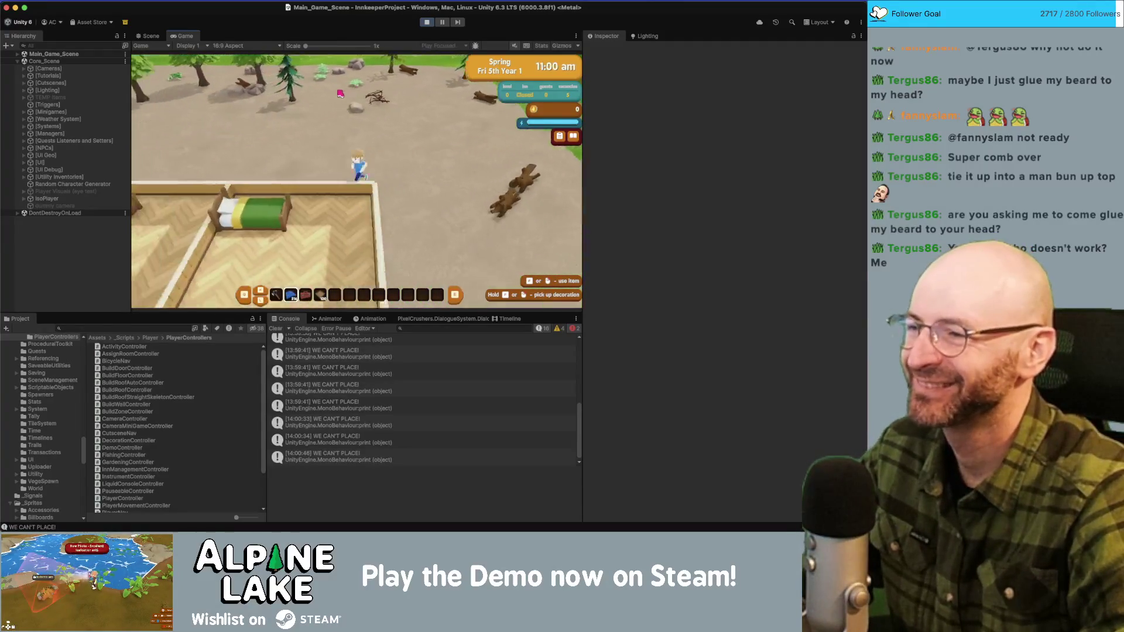
key(w)
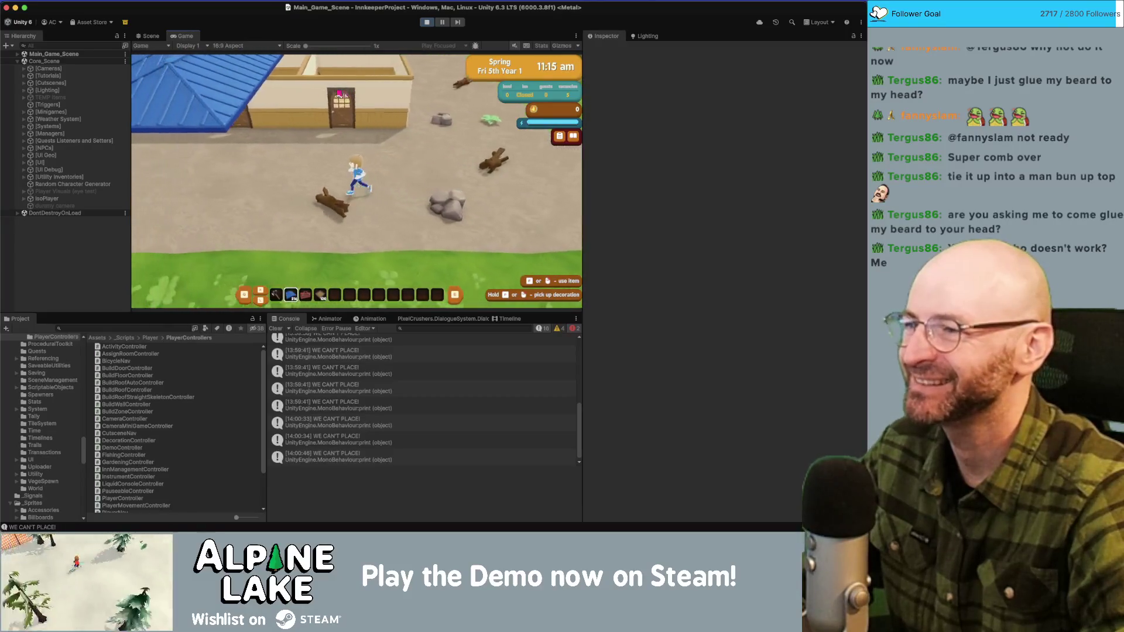
Step: Retry roof placement in Roofing mode, then stop play and open the code logging WE CAN'T PLACE!
click(339, 93)
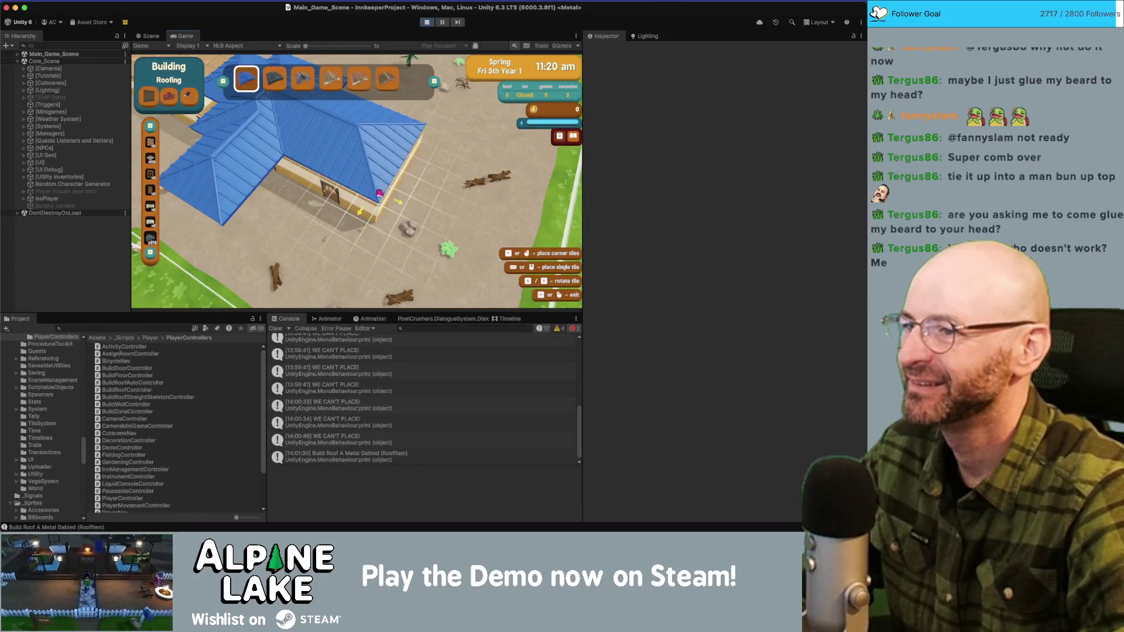
key(a)
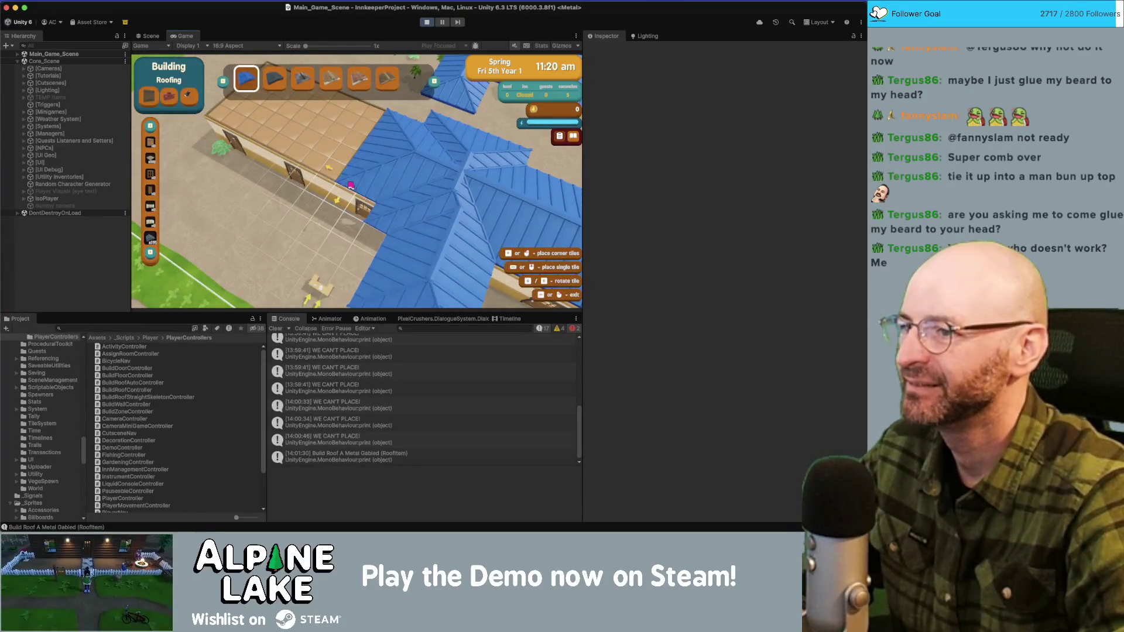
click(324, 114)
click(326, 115)
key(w)
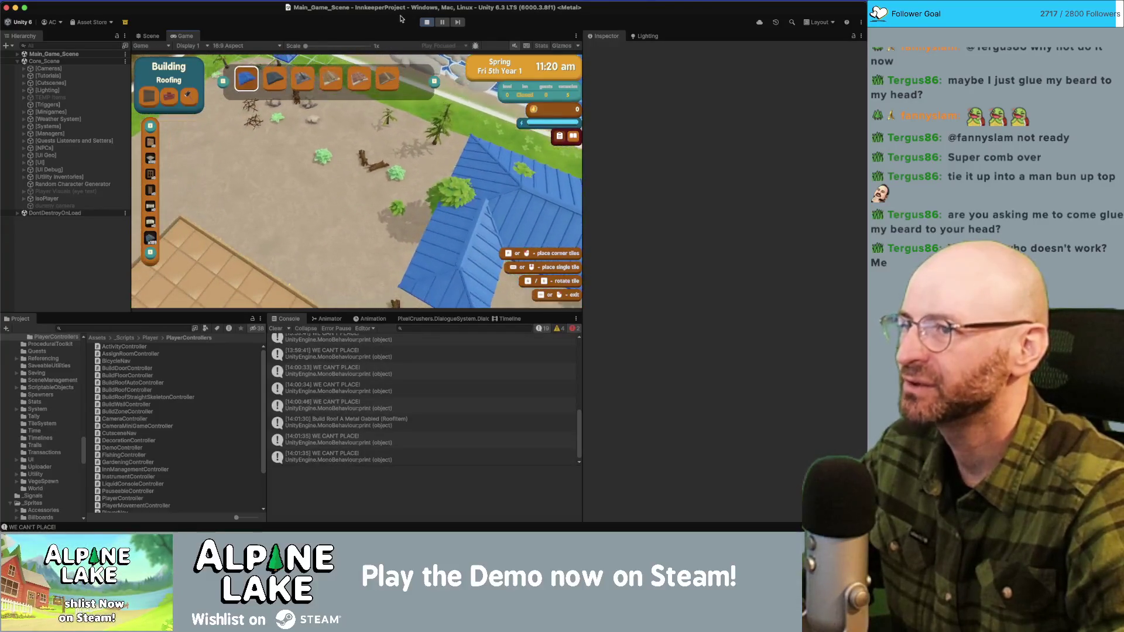
click(427, 24)
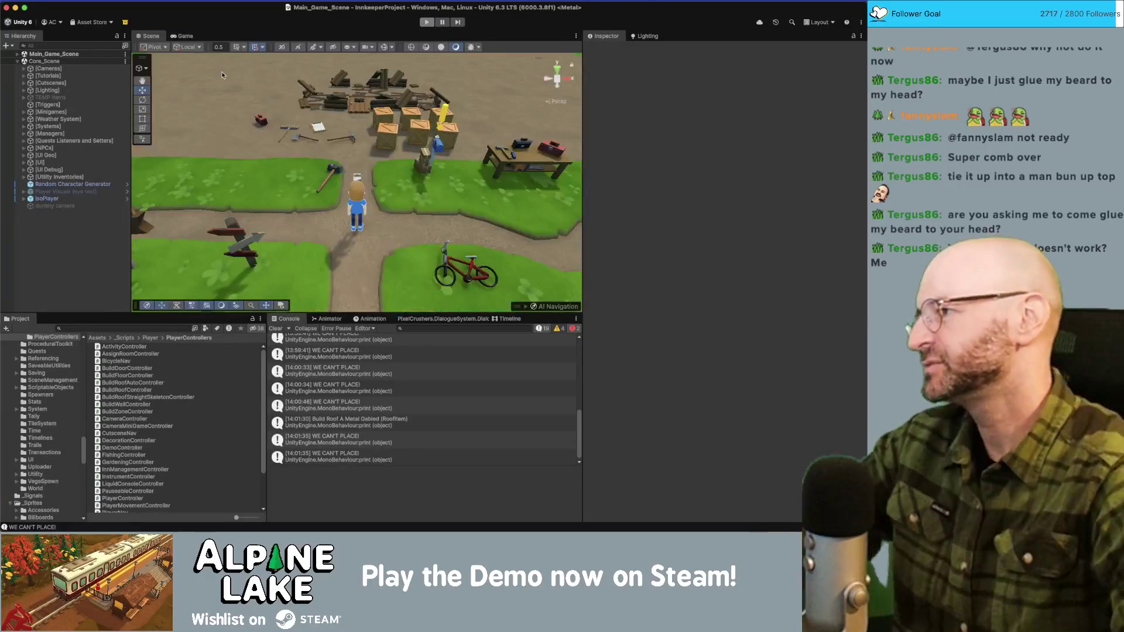
double_click(347, 406)
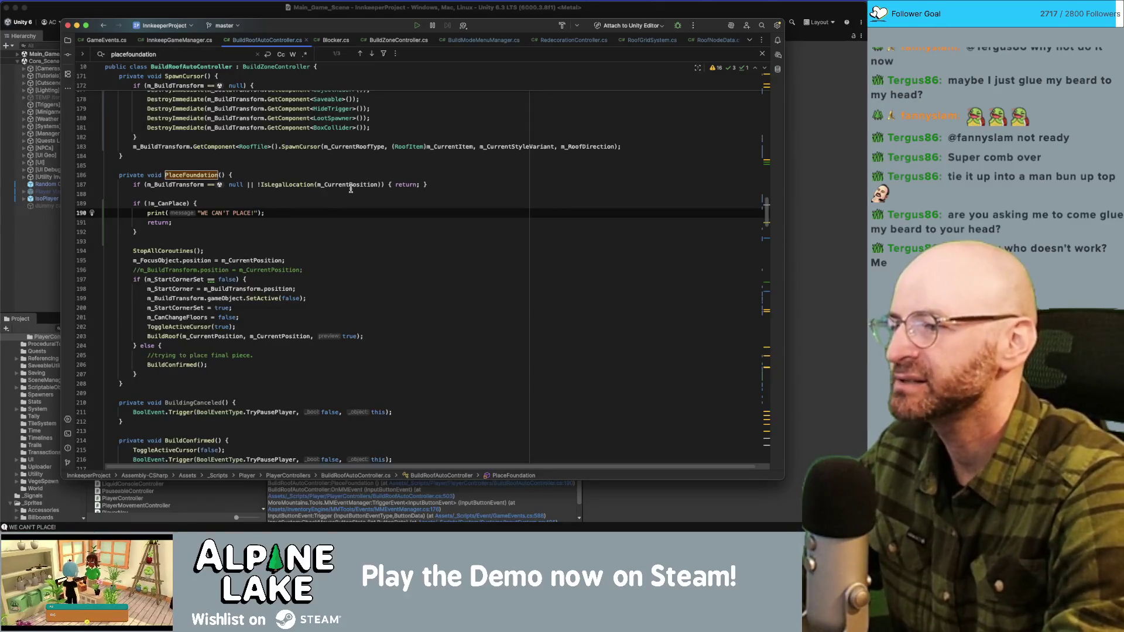
Step: Add PixelCrushers.DialogueSystem.DialogueManager.ShowAlert("something is in the way") below the print
key(Return)
text(PixelCrushers.dialo)
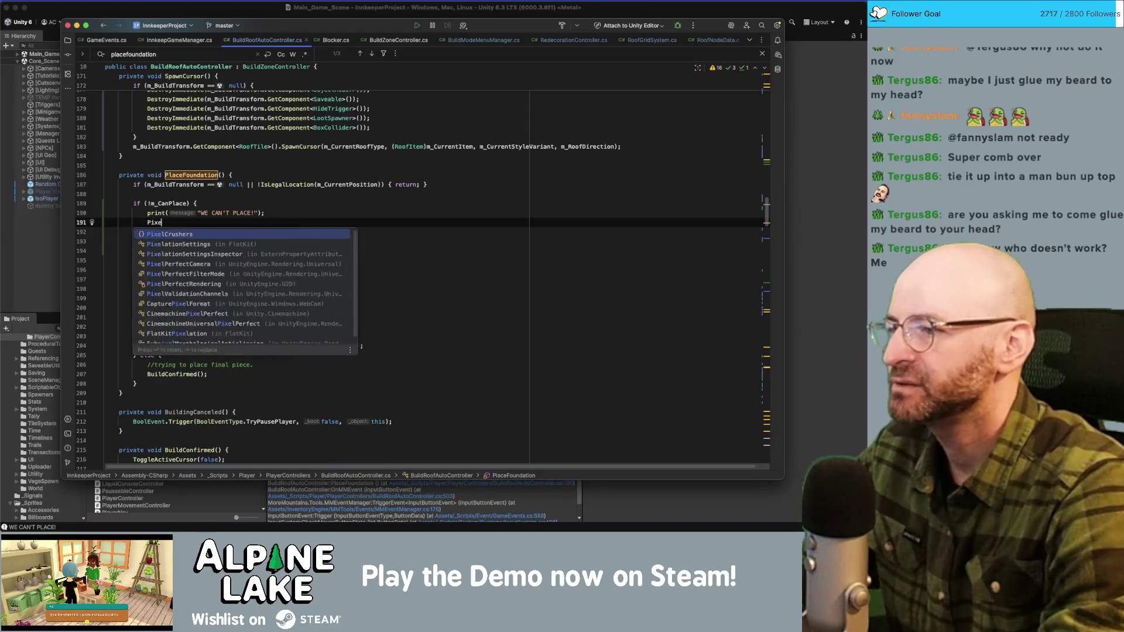
key(Return)
text(.dialogueSystem.)
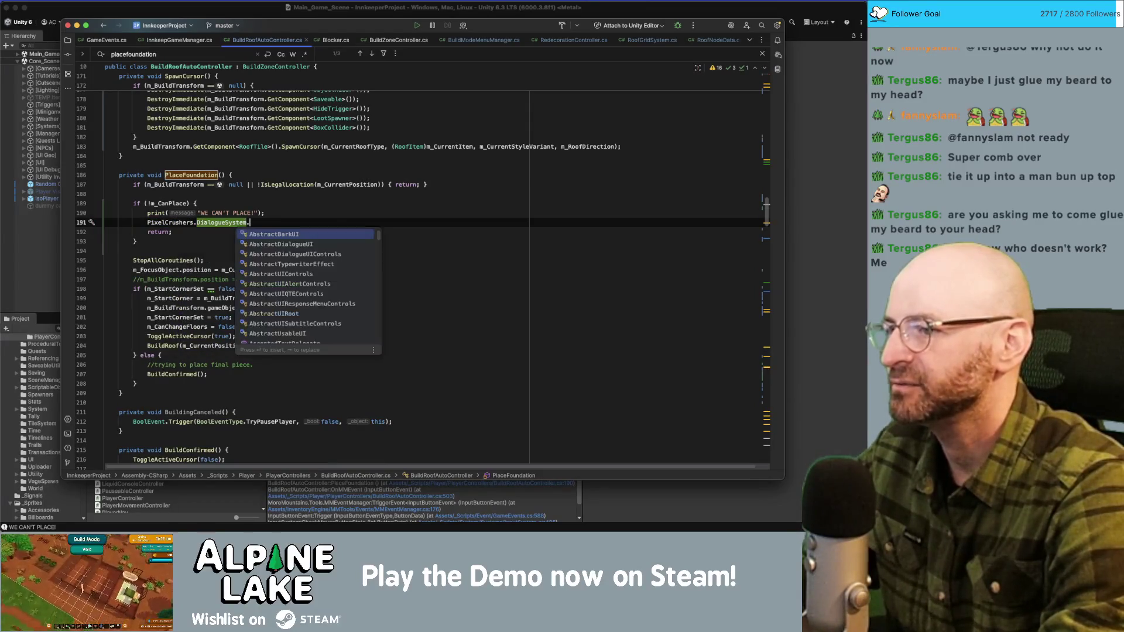
text(ogueMan)
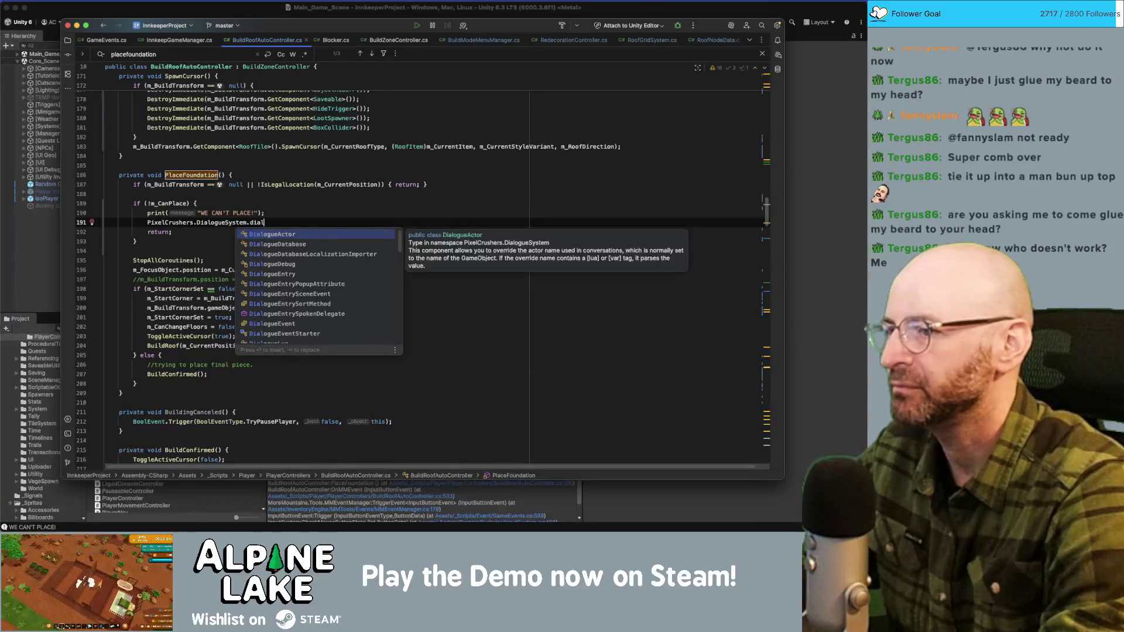
key(Return)
text(.show)
key(Return)
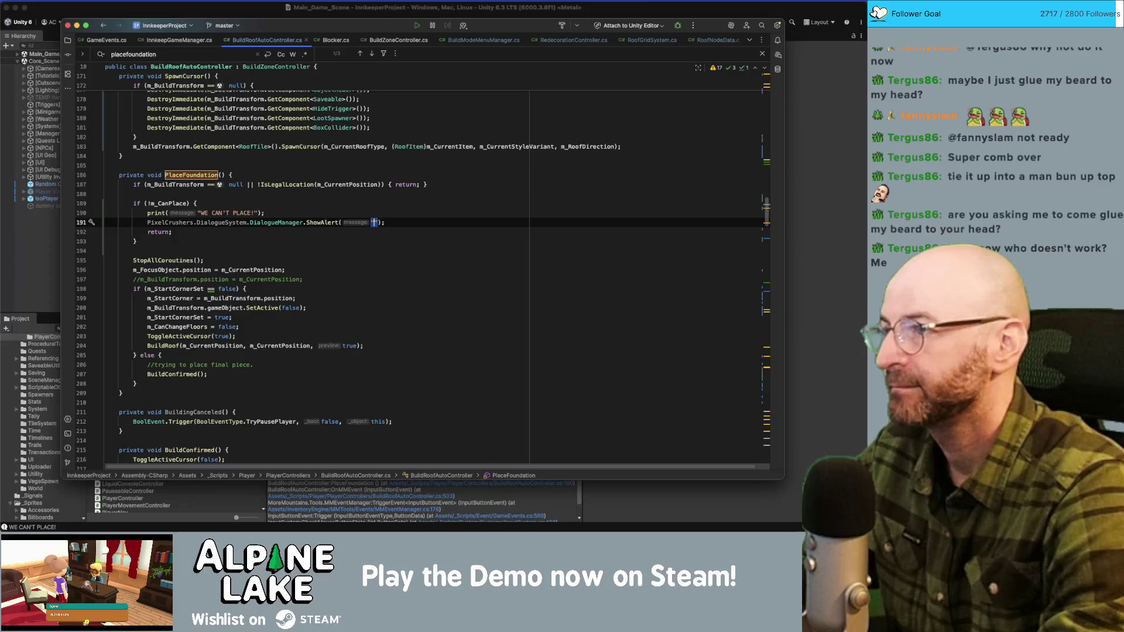
text(something is in)
text( the way)
key(End)
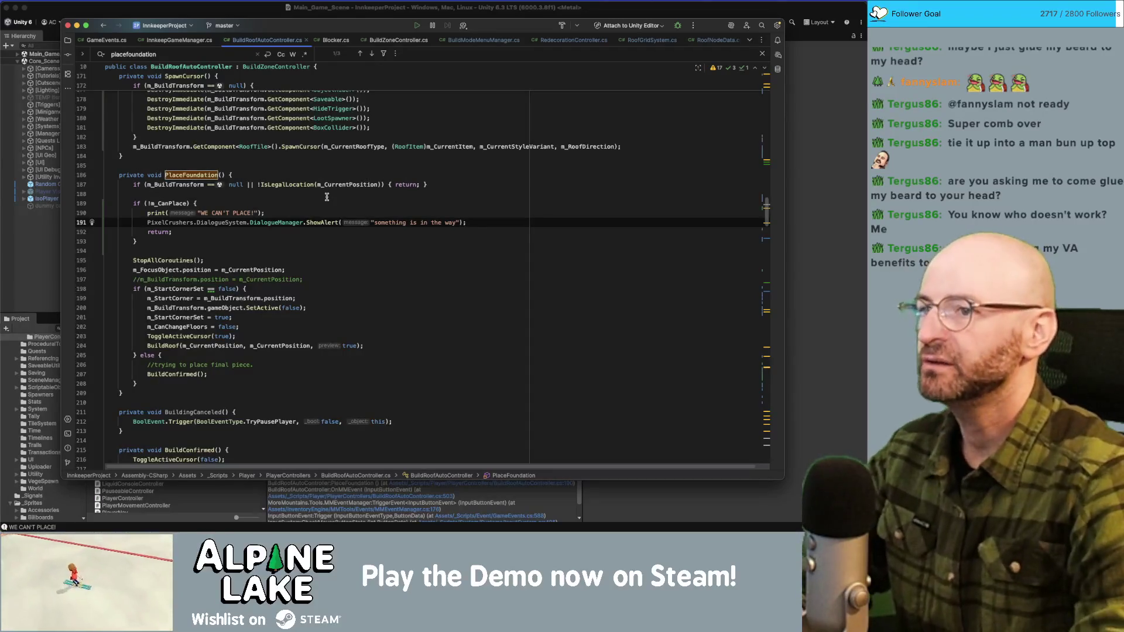
Step: Drop the PixelCrushers.DialogueSystem qualifier from the DialogueManager call via quick-fix
scroll(248, 222, up, 2)
double_click(251, 243)
key(alt+Return)
key(Return)
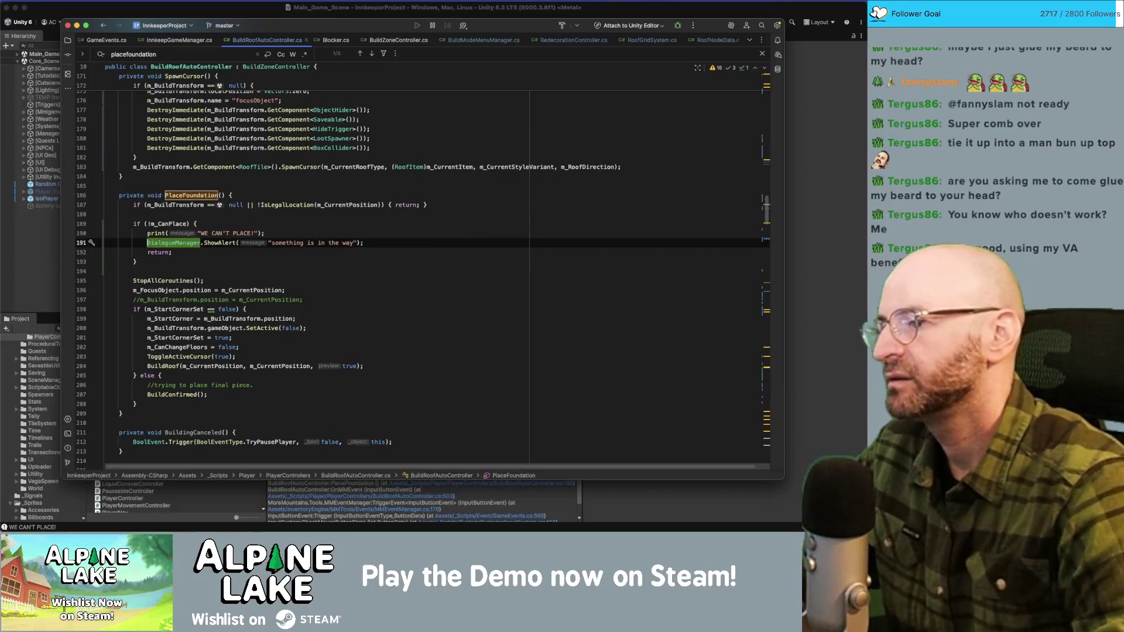
scroll(259, 287, down, 10)
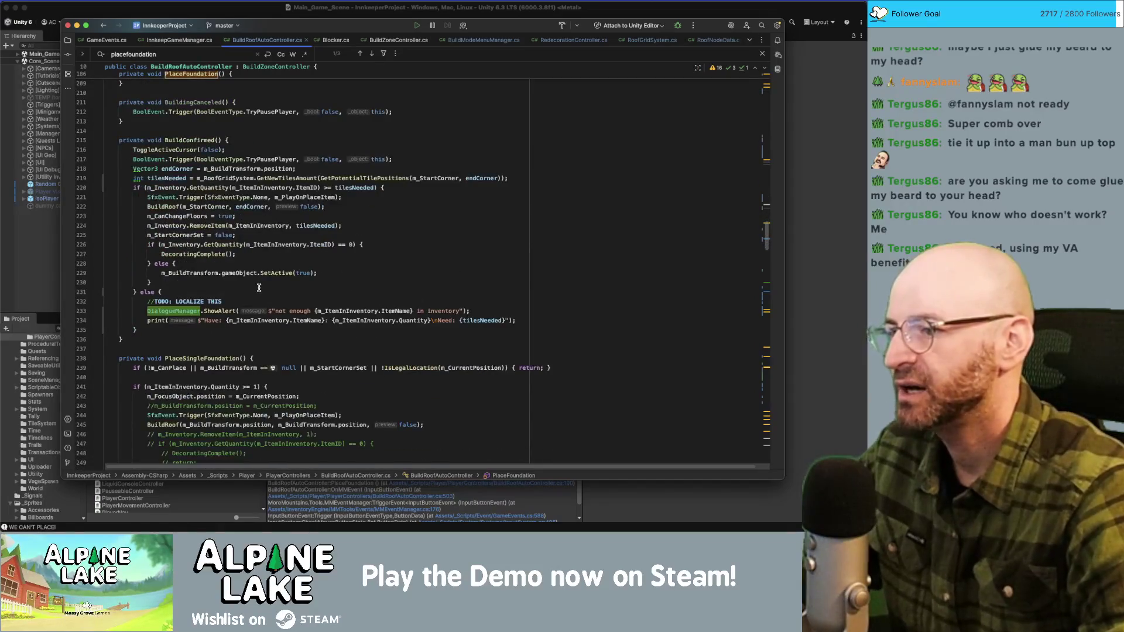
scroll(259, 287, up, 20)
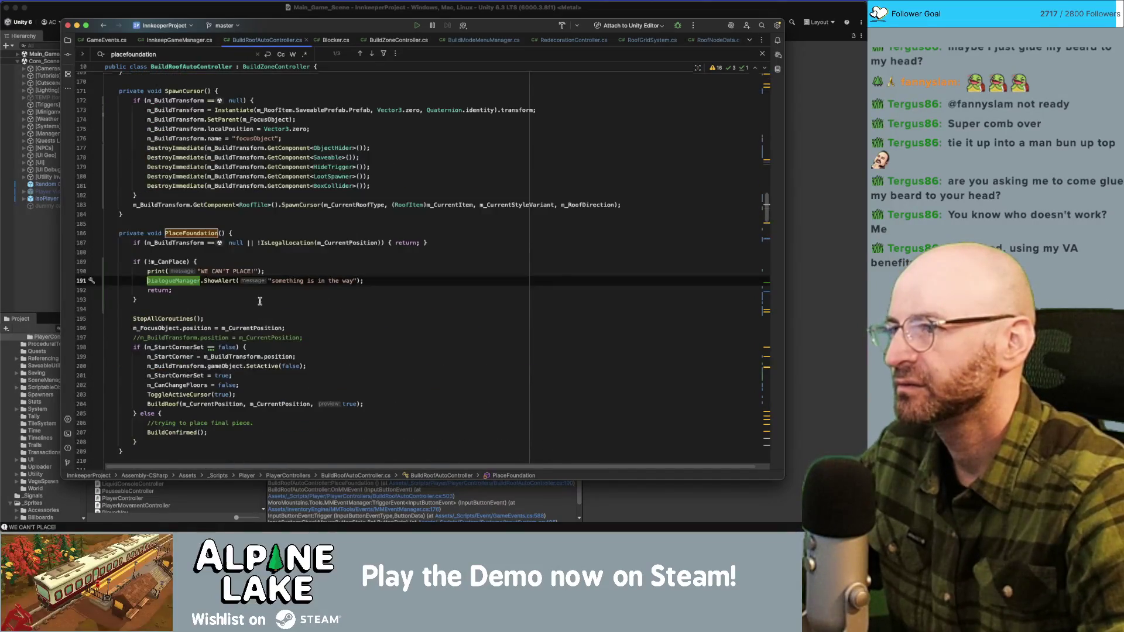
scroll(260, 301, up, 5)
scroll(260, 301, up, 18)
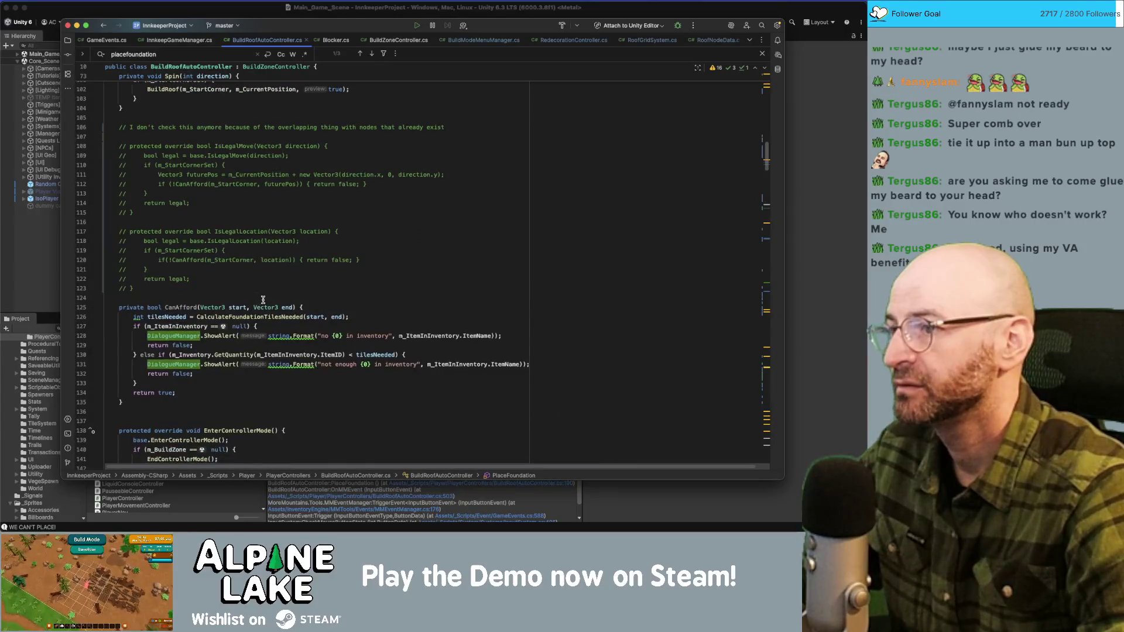
scroll(266, 296, up, 2)
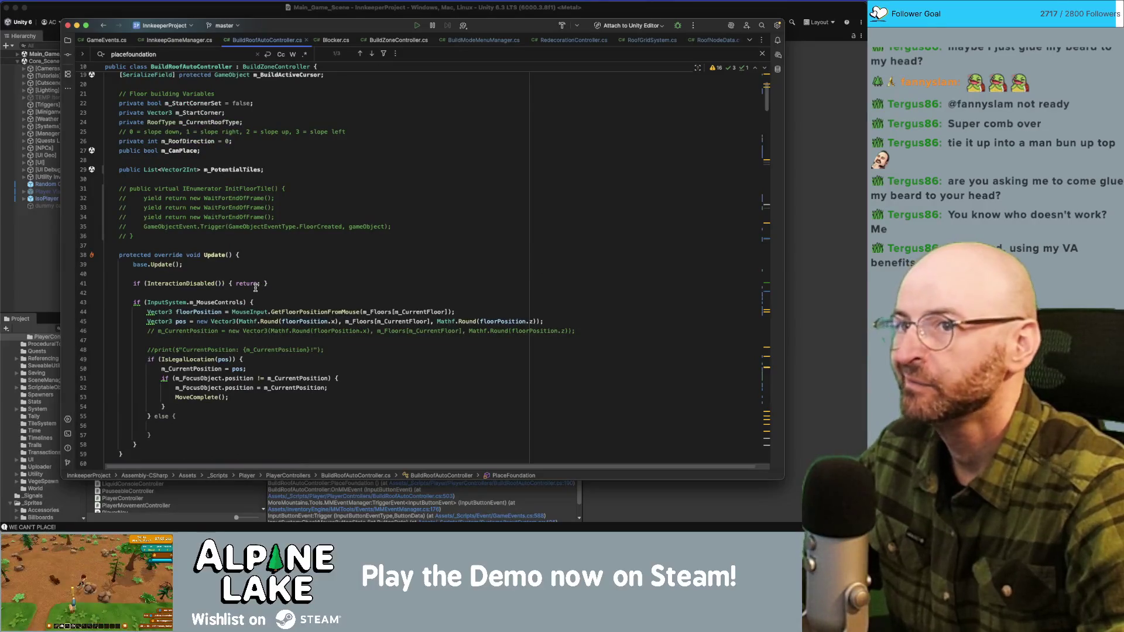
Step: Navigate from MoveComplete to the canPlace = false line in CalculateAllFloorBlockers
scroll(254, 287, down, 9)
scroll(253, 284, down, 3)
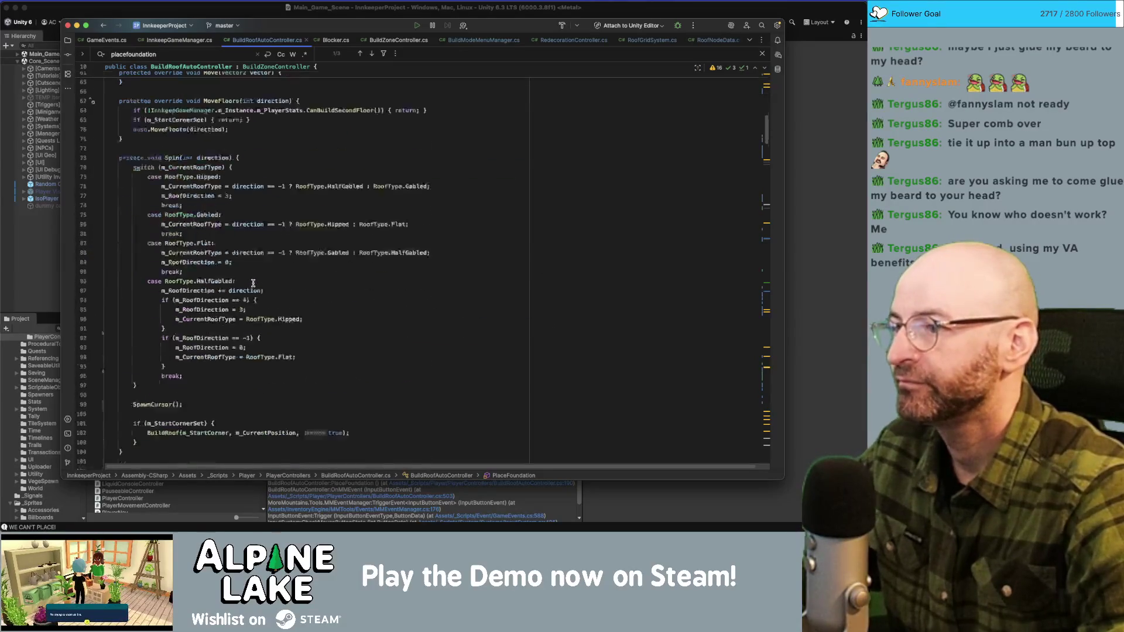
scroll(176, 187, up, 3)
click(168, 230)
scroll(169, 229, up, 4)
click(186, 212)
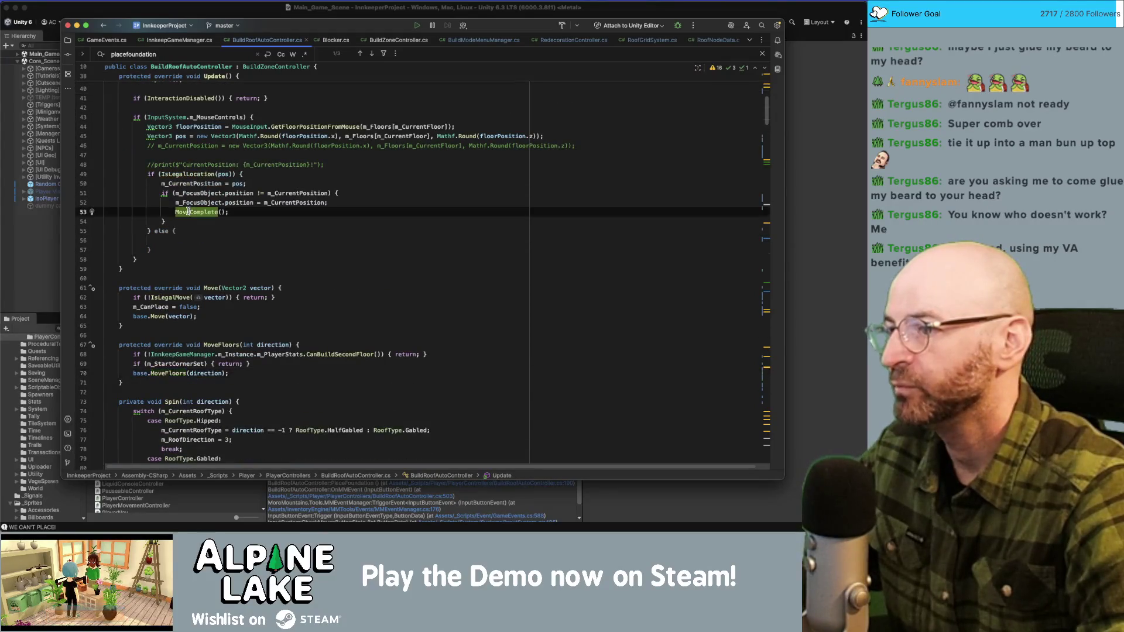
super+click(186, 212)
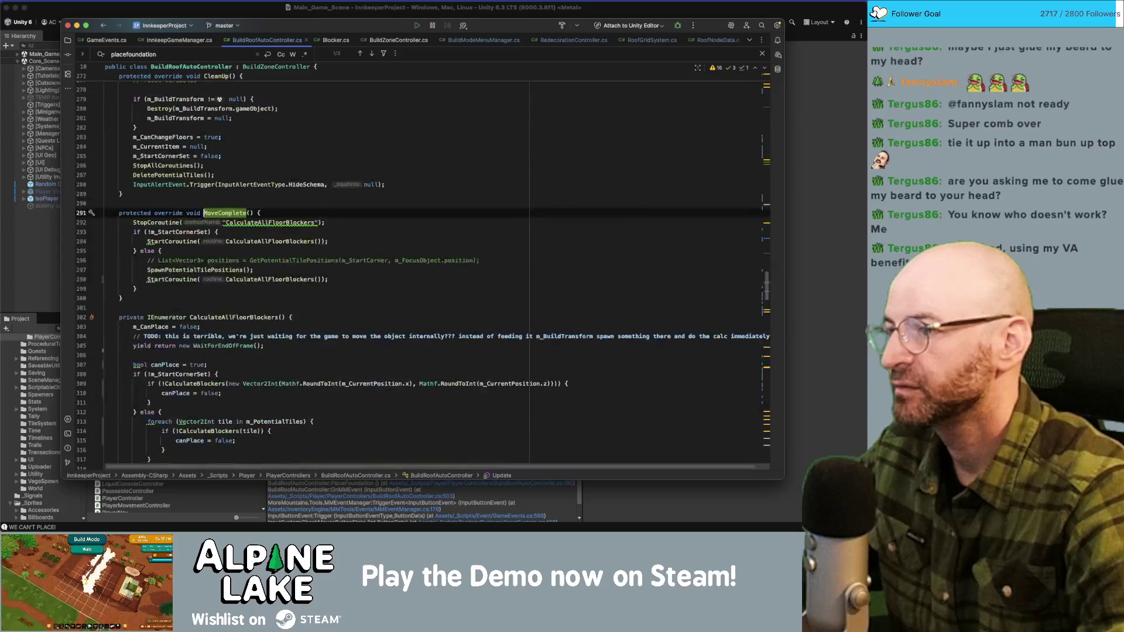
click(181, 281)
double_click(269, 279)
scroll(268, 277, down, 5)
click(199, 303)
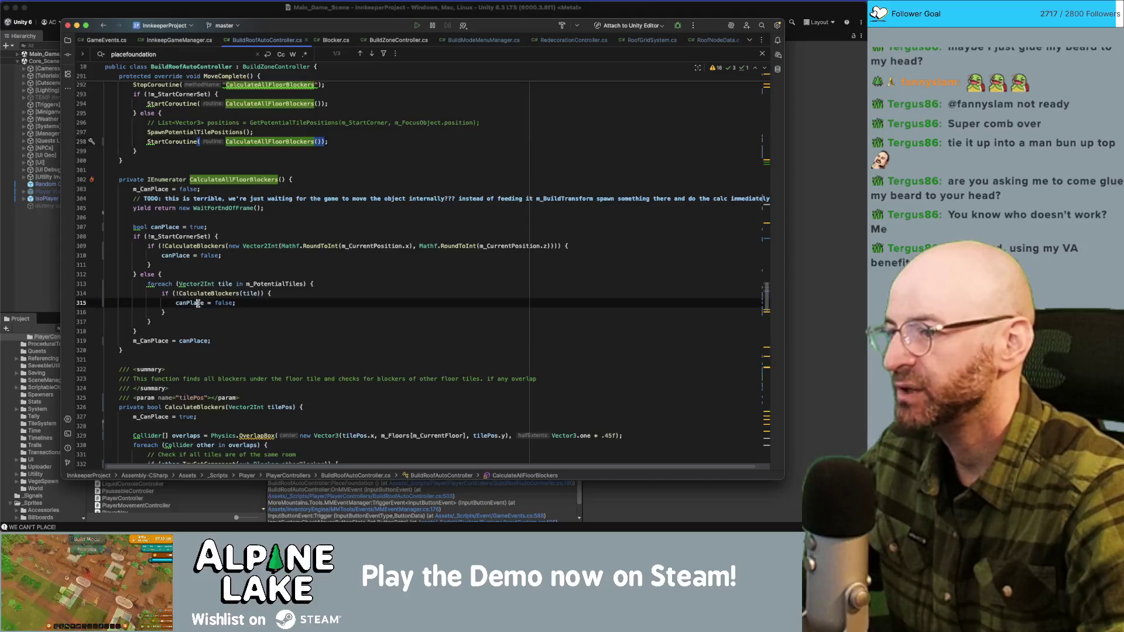
Step: Add if (!canPlace) { break; } after canPlace = false, then switch back to Unity
key(End)
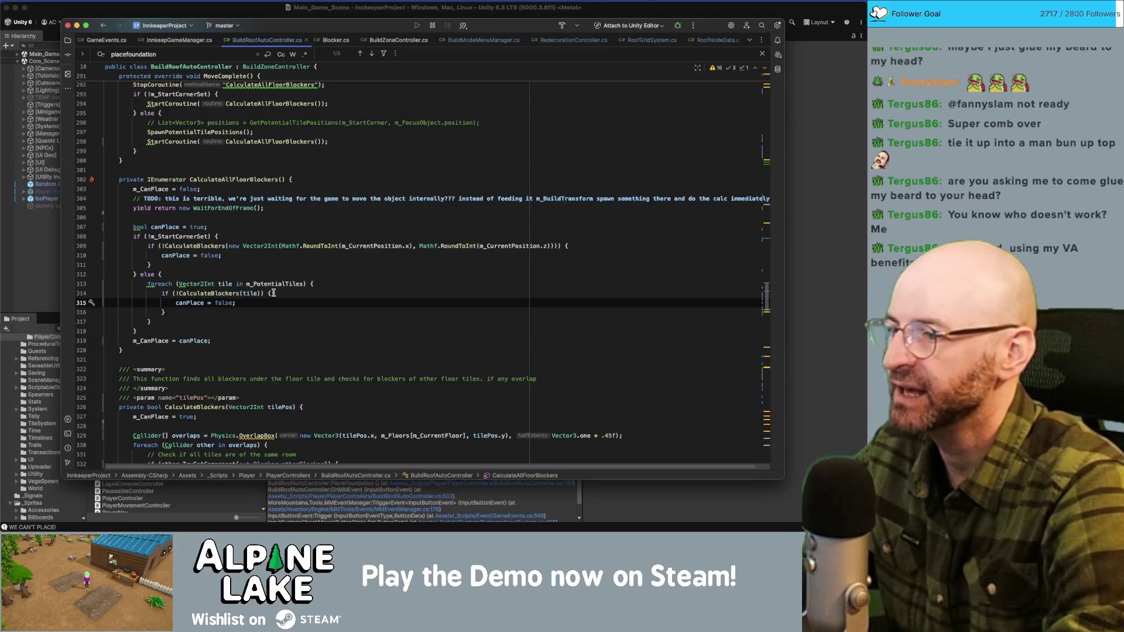
key(Return)
text(if(can)
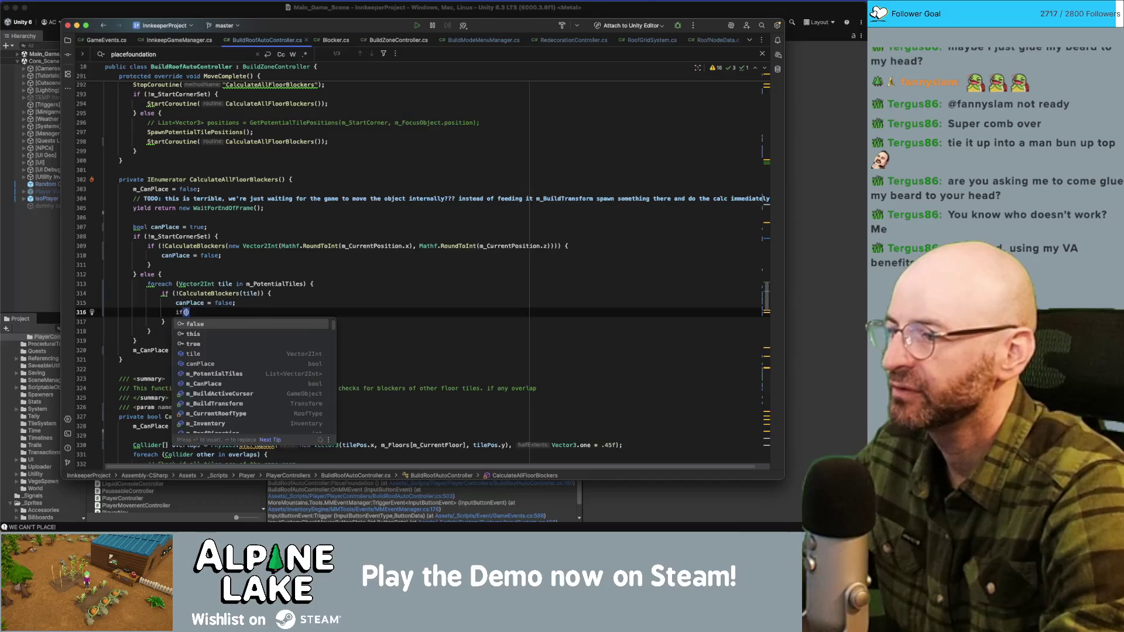
text(Play)
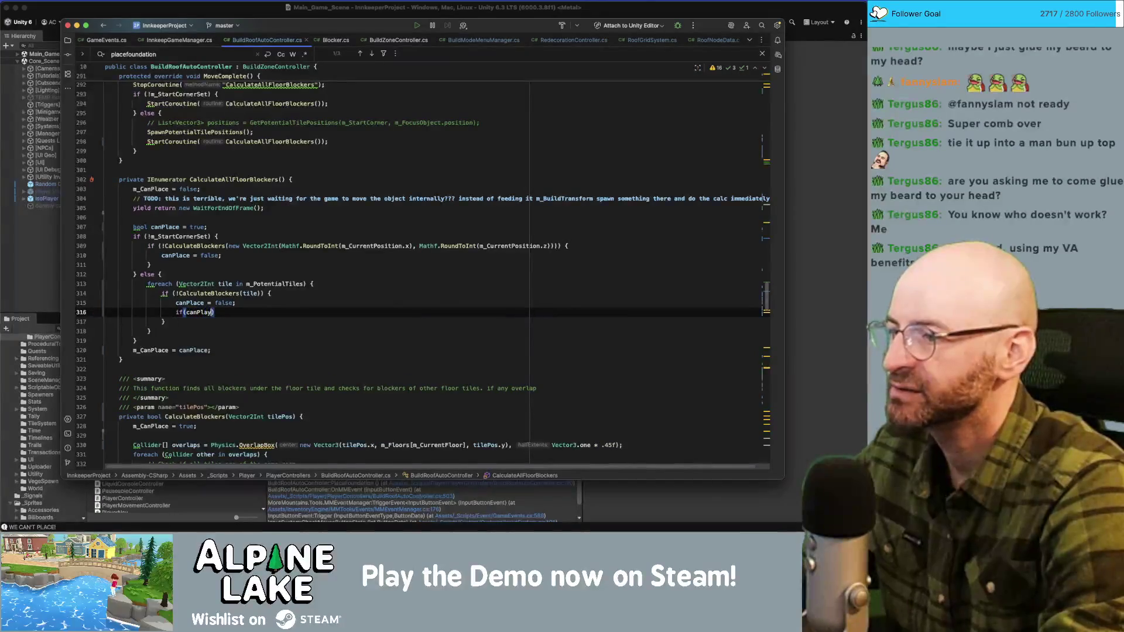
key(BackSpace)
key(Return)
key(alt+Left)
text(!)
key(End)
text({ break; })
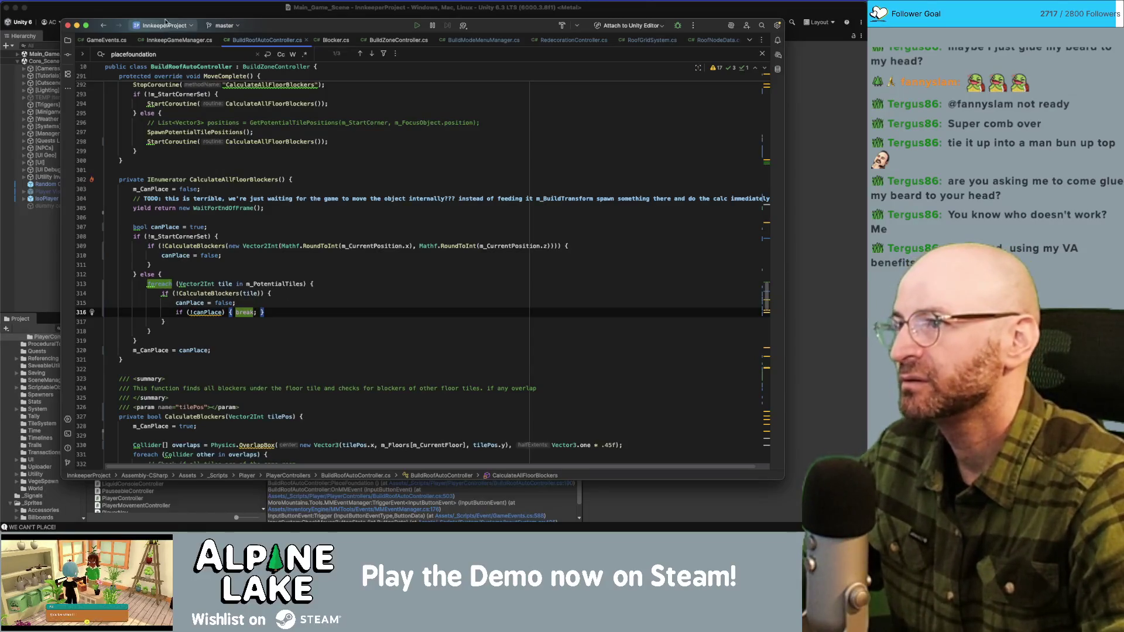
key(super+Tab)
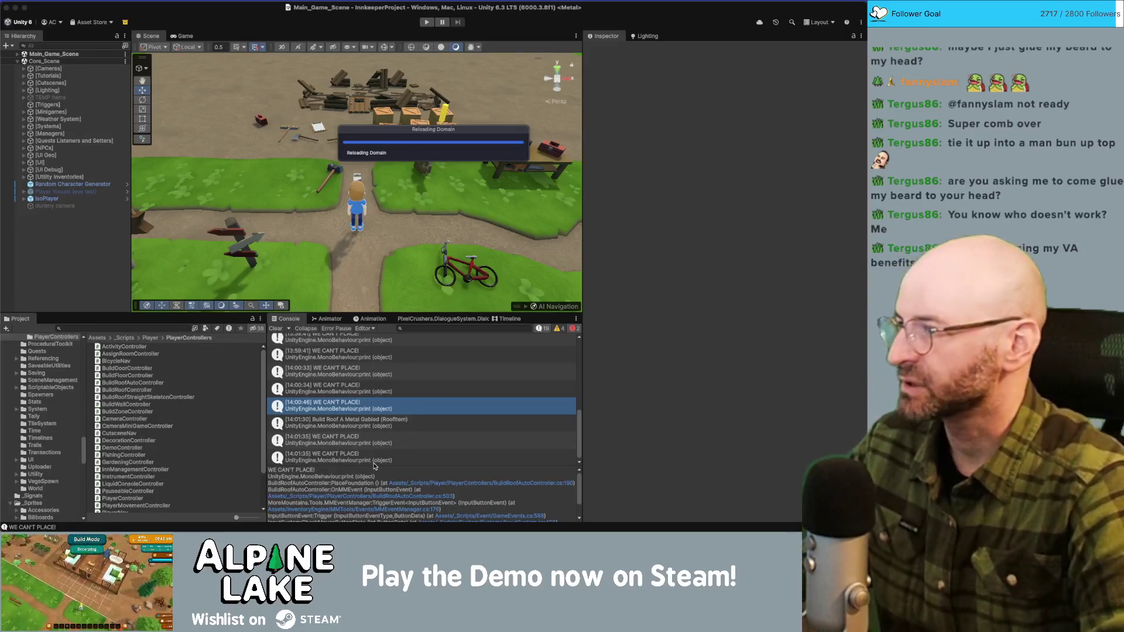
mouse_move(323, 527)
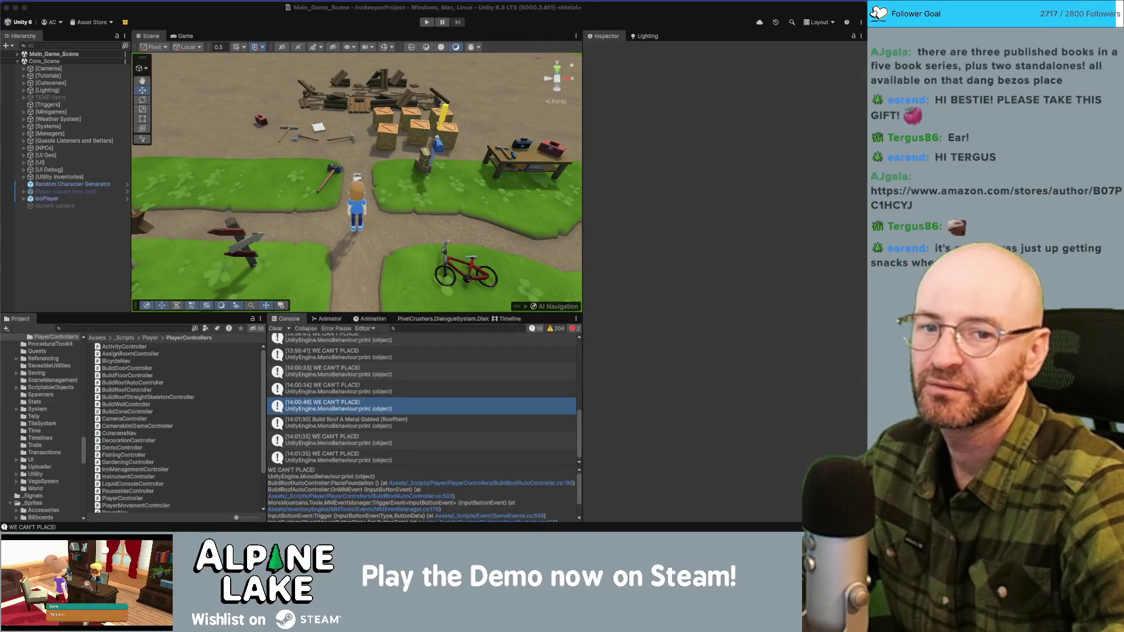
mouse_move(885, 49)
mouse_down()
mouse_move(347, 48)
mouse_move(403, 49)
mouse_up()
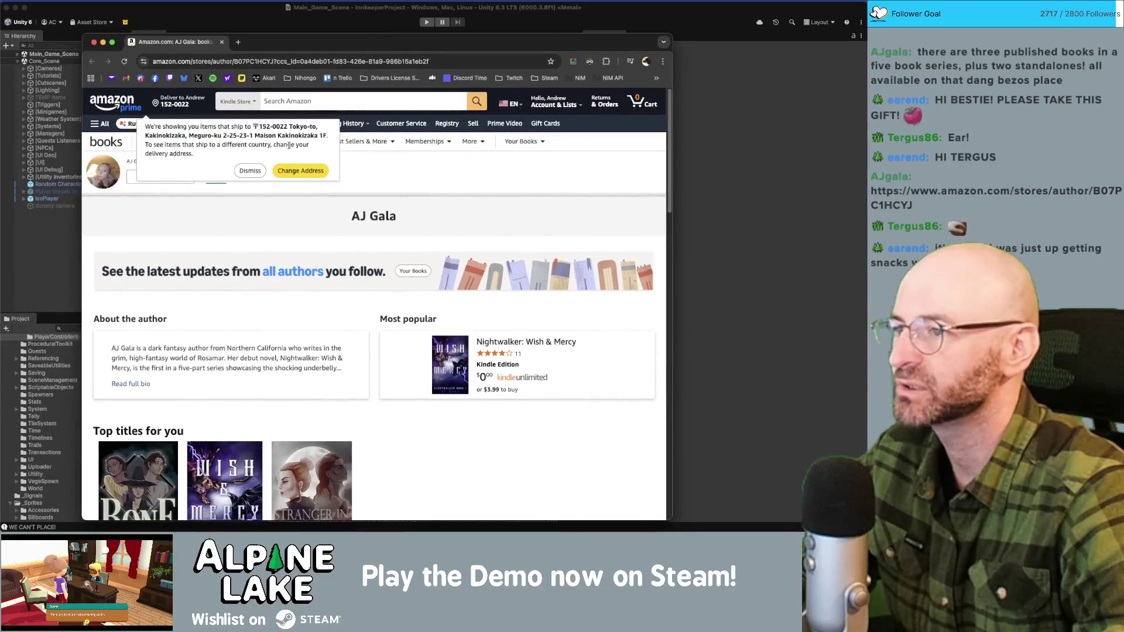
click(249, 171)
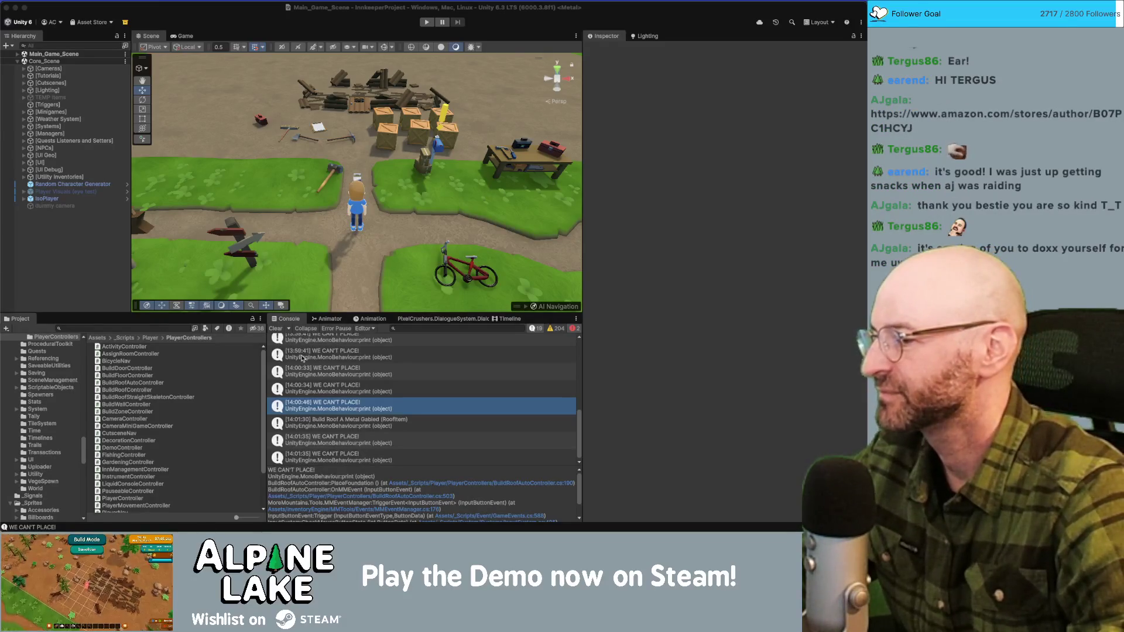
Step: Open the WE CAN'T PLACE! print from the Console and comment it out, then return to Unity
click(480, 356)
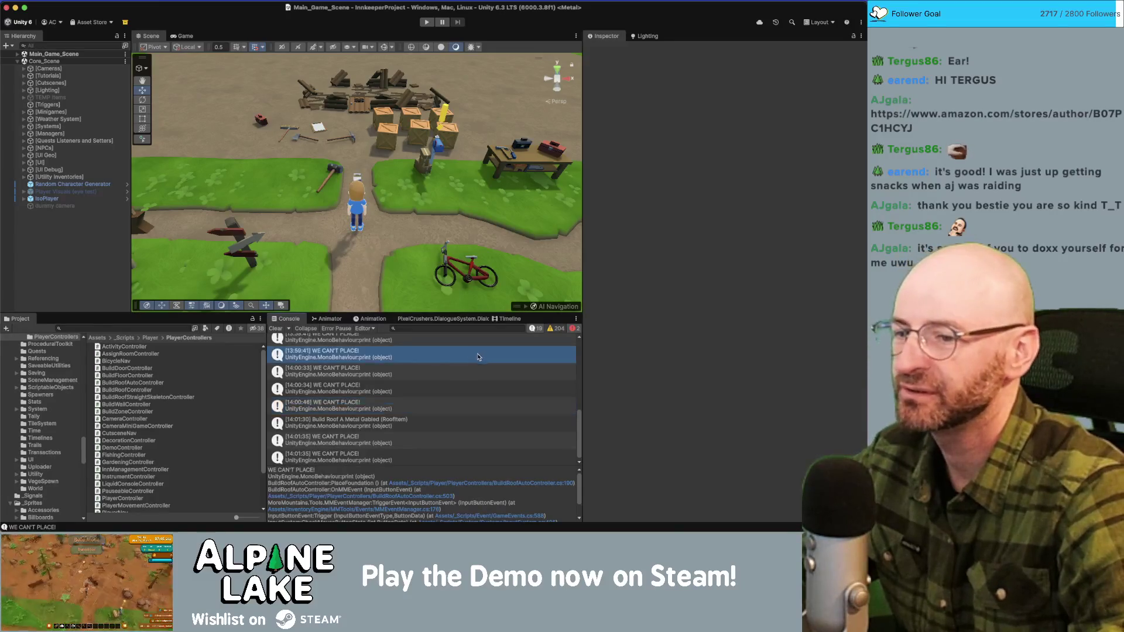
scroll(579, 433, down, 2)
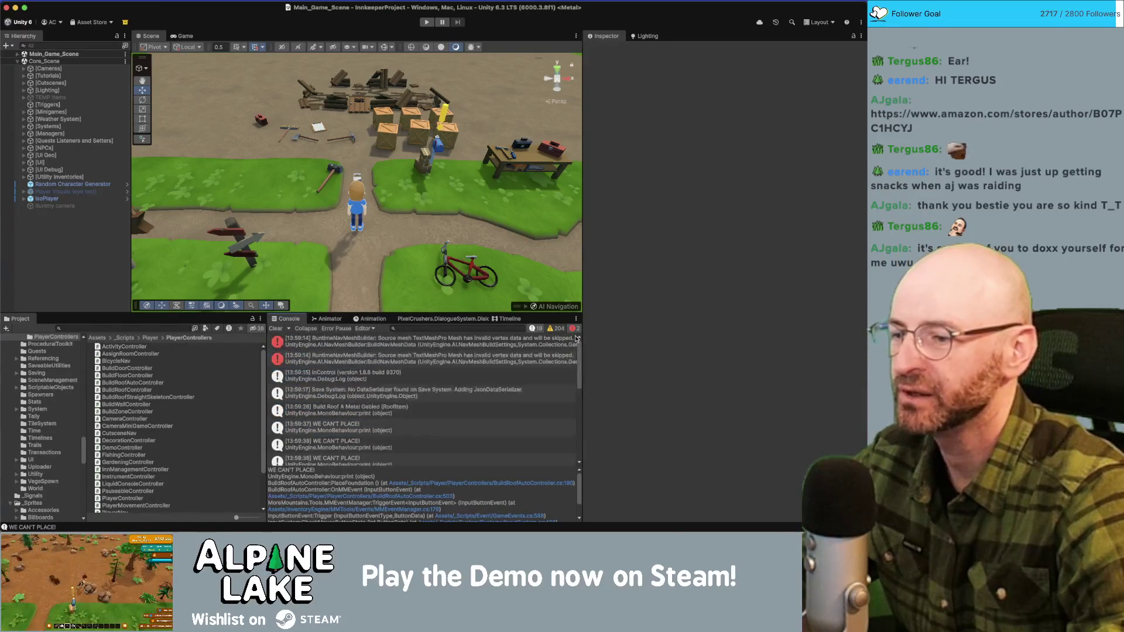
double_click(344, 391)
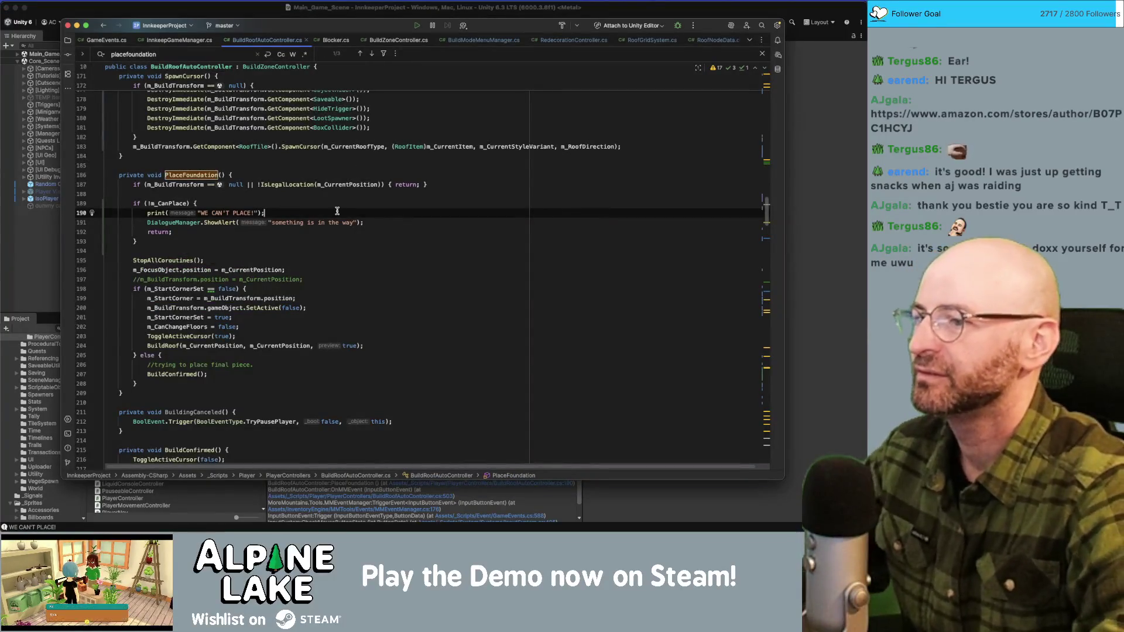
key(super+slash)
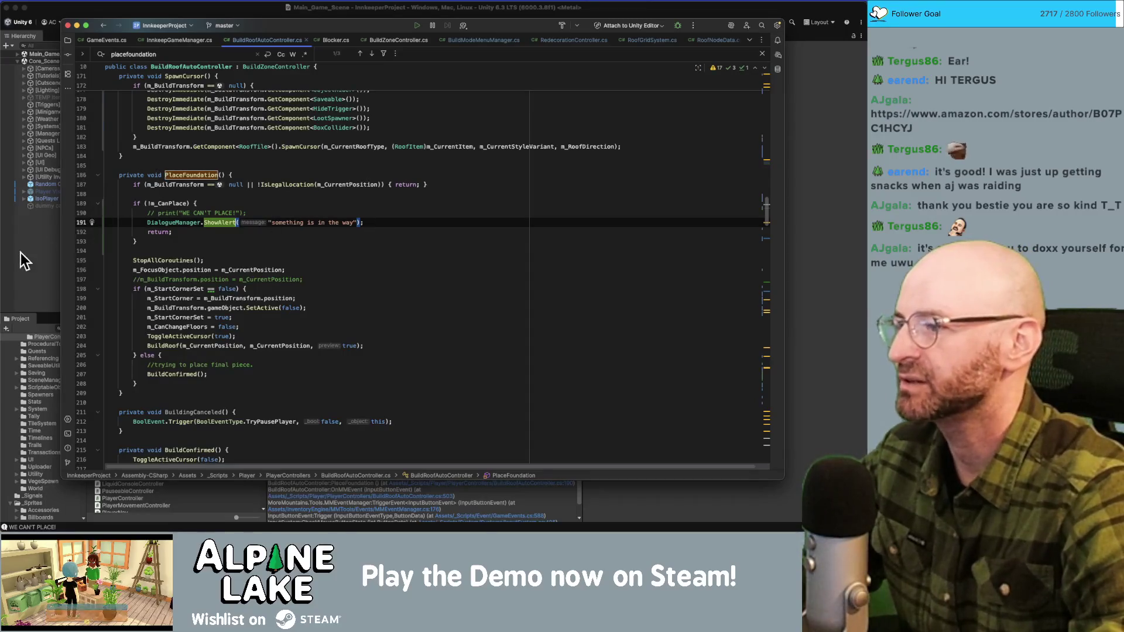
click(20, 253)
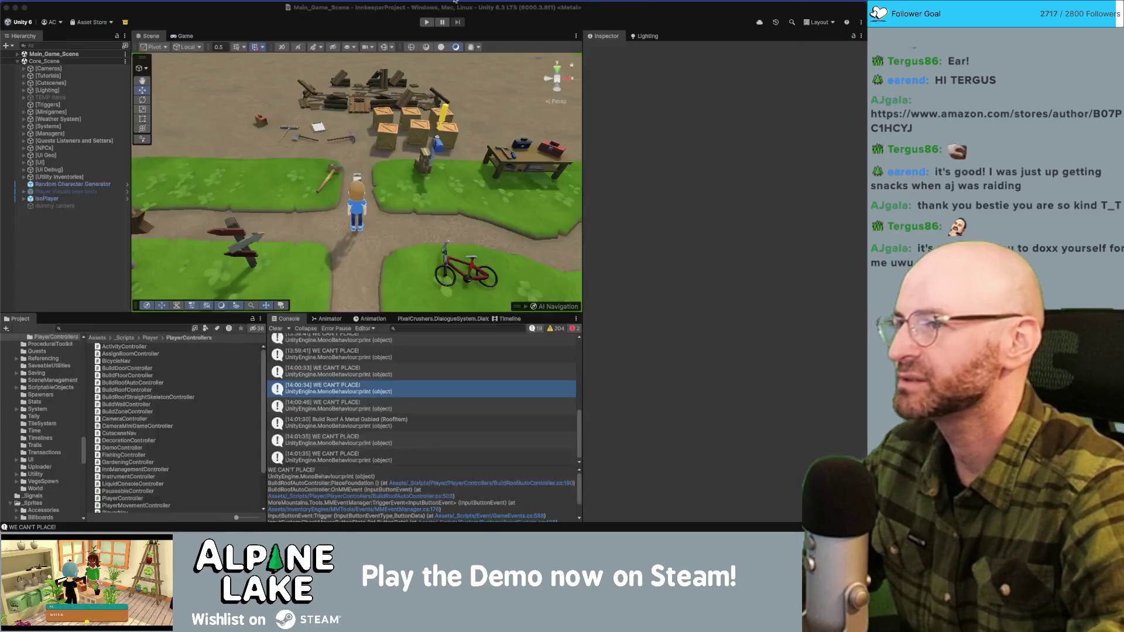
Step: Restart play mode and choose the Roofing build option in the Game view
click(426, 22)
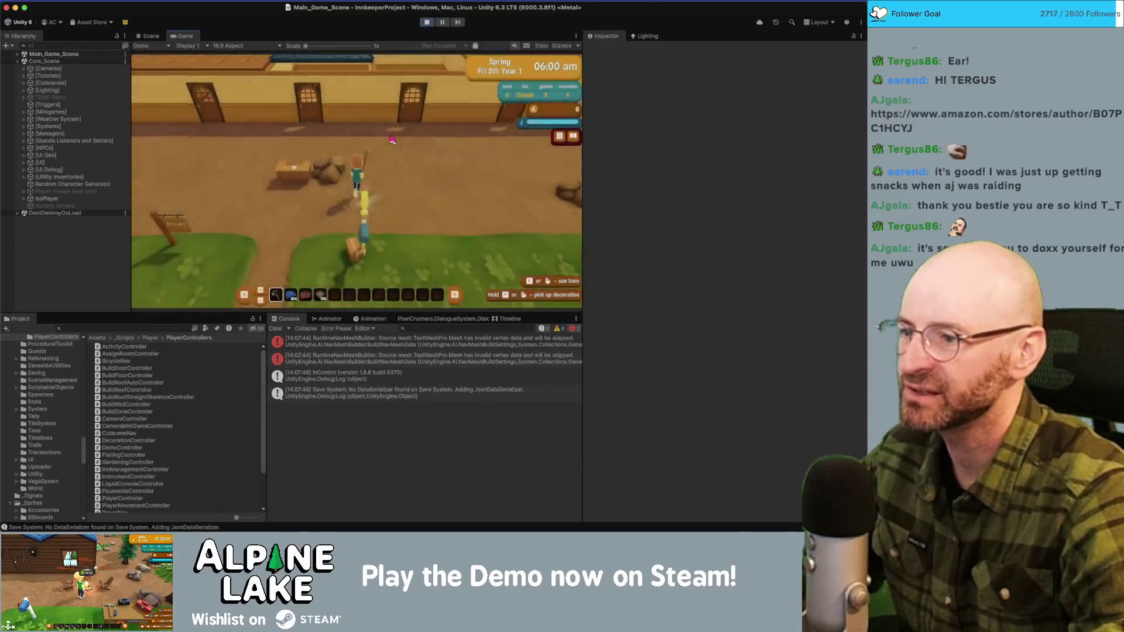
click(392, 140)
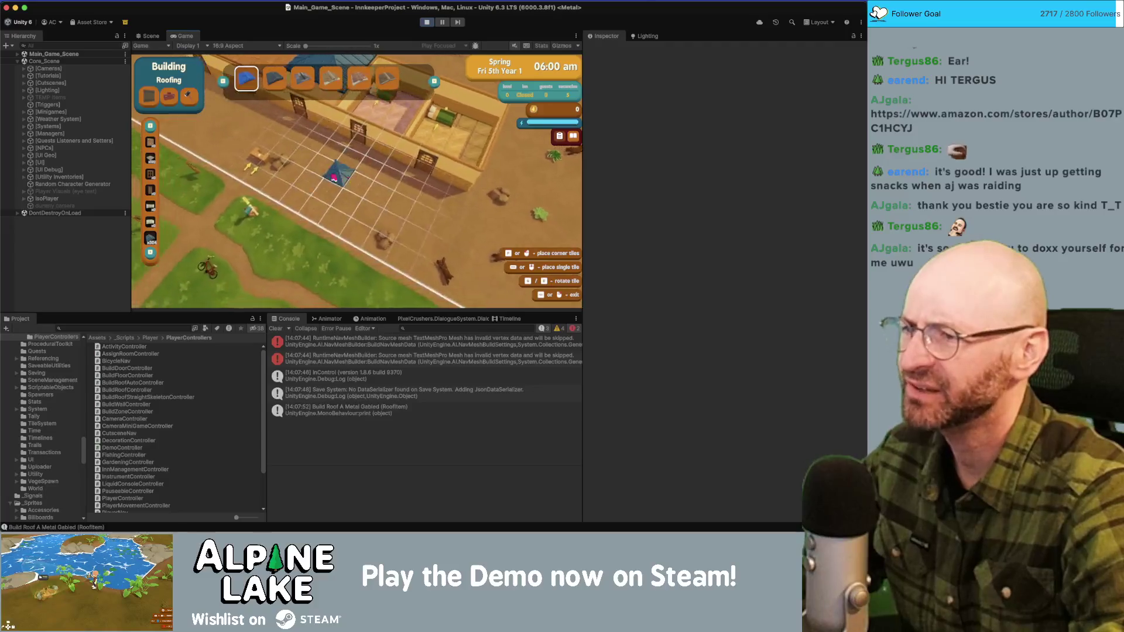
Step: Lay a roof across the inn and add a section joining the existing roof
drag(334, 179, 434, 174)
click(249, 155)
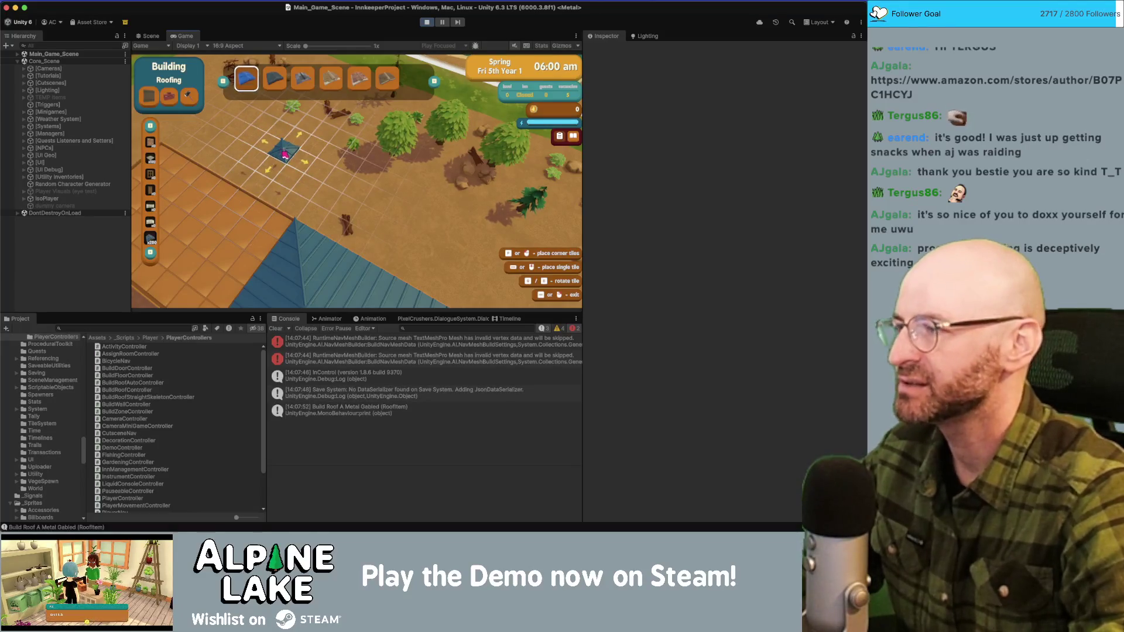
key(a)
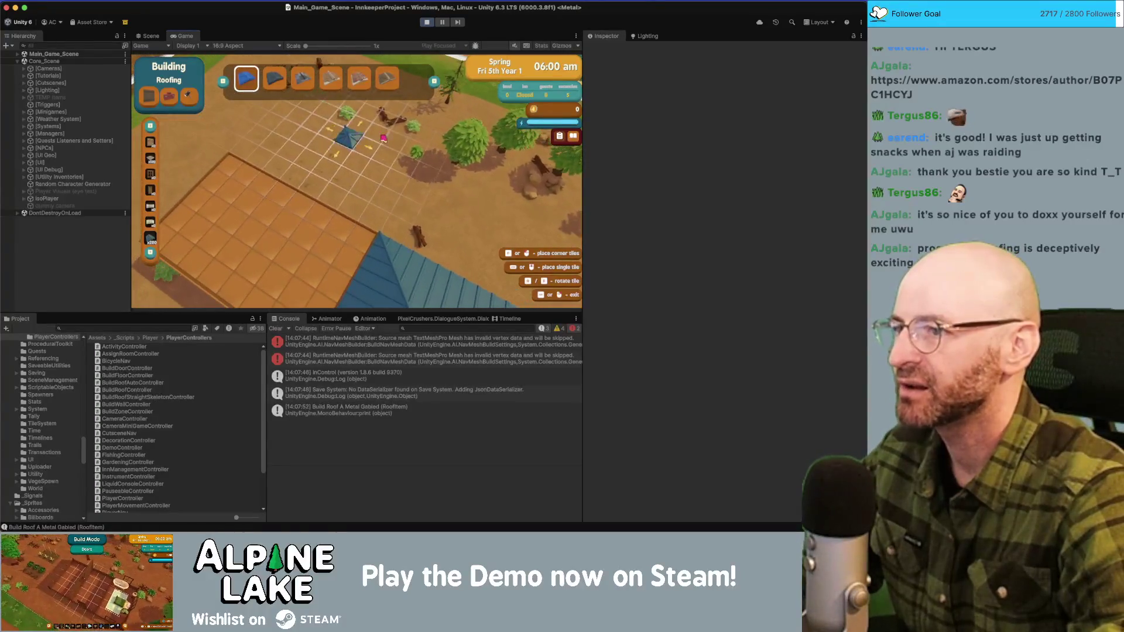
key(a)
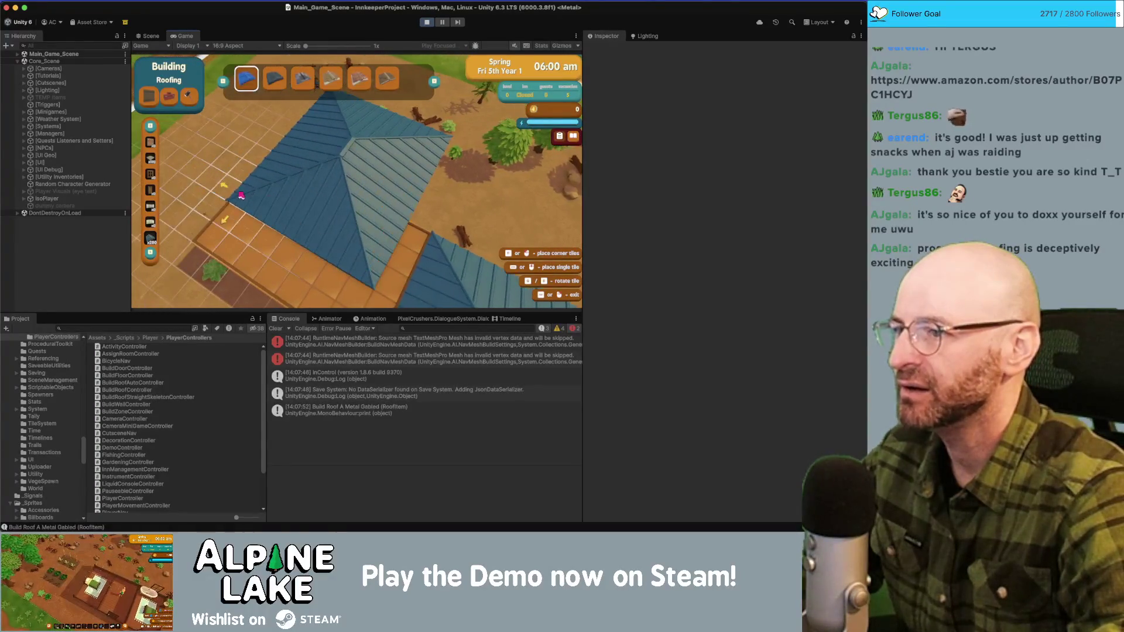
click(226, 186)
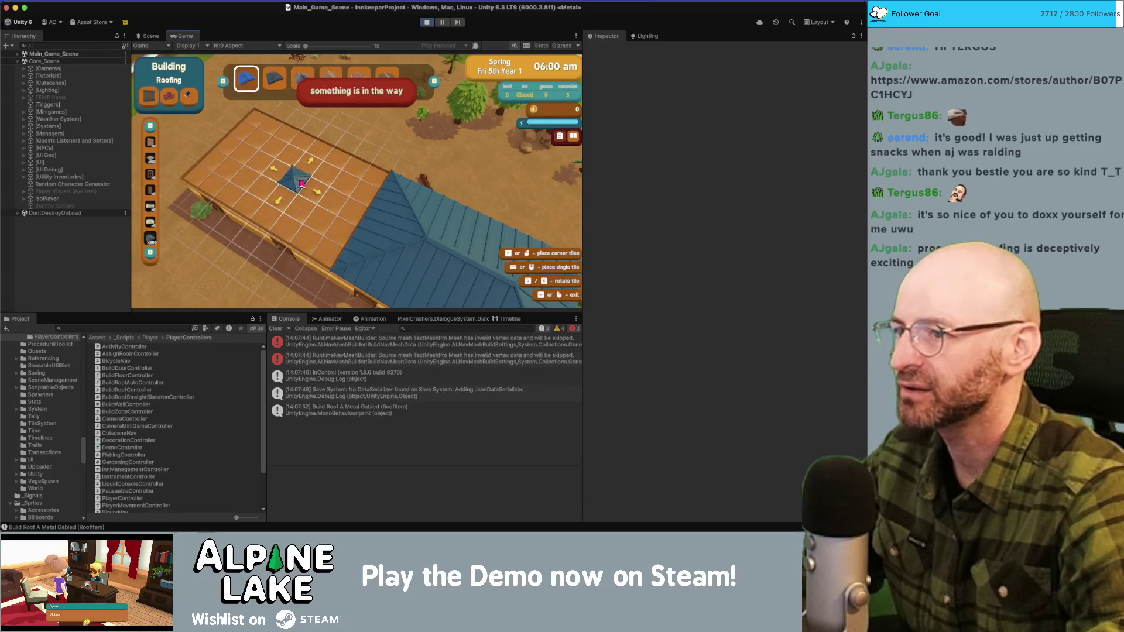
click(305, 185)
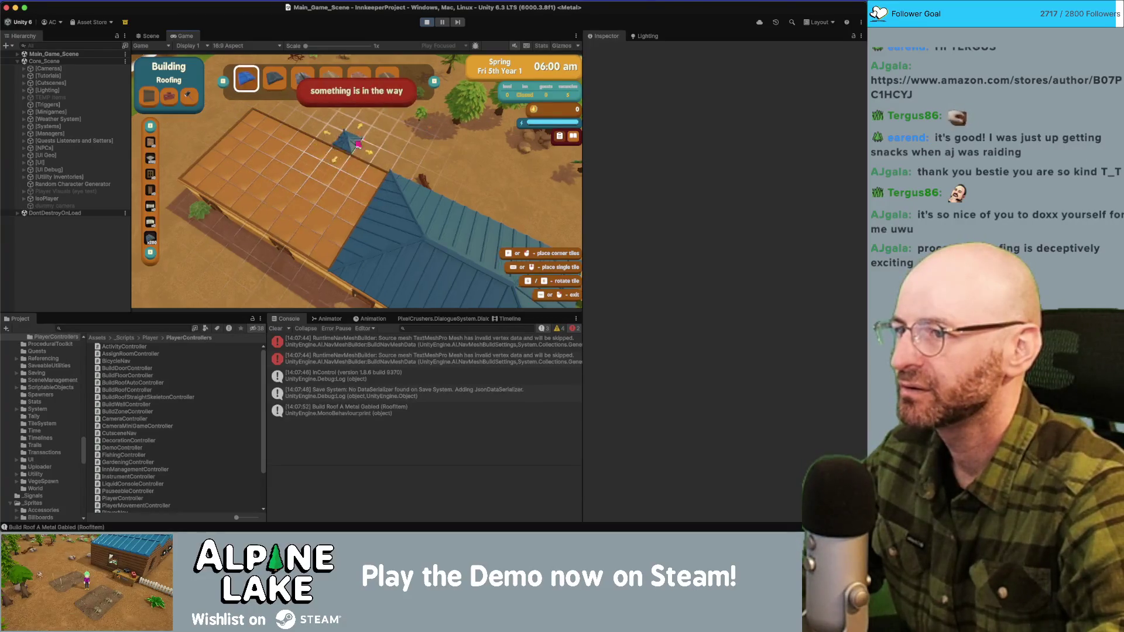
Step: Stretch a blue metal hip-roof section over the open wooden frame
key(w)
key(d)
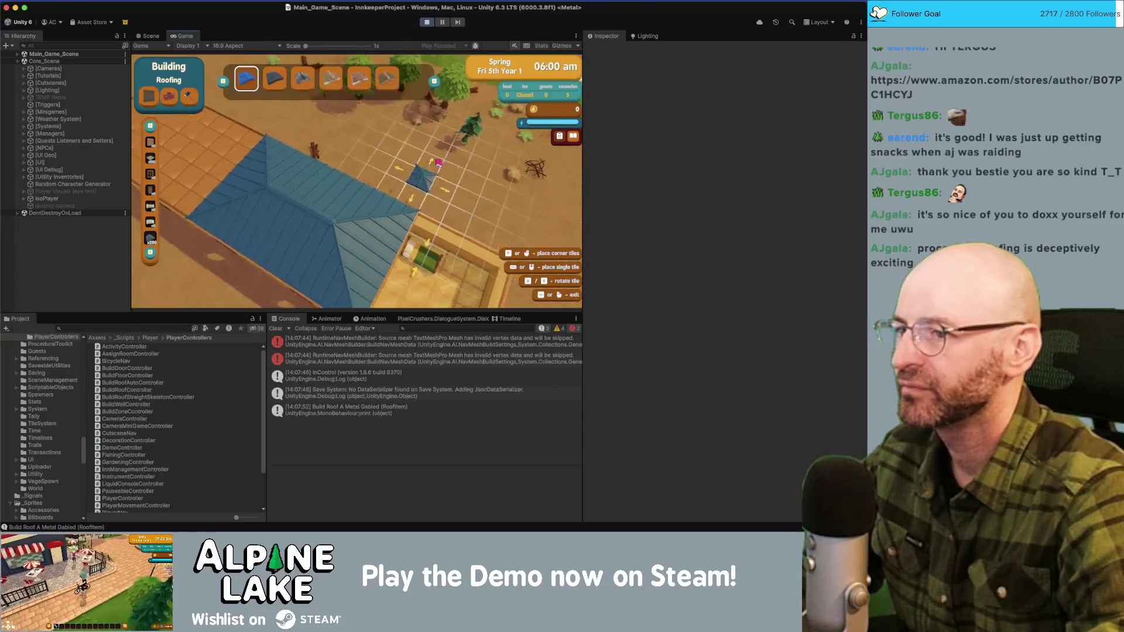
key(d)
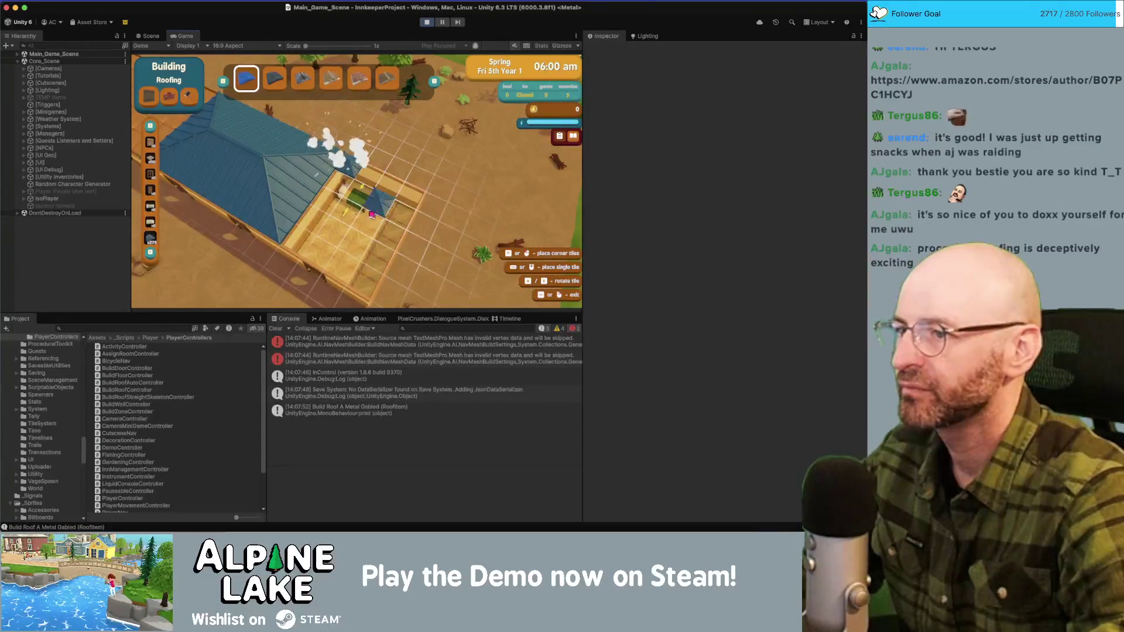
drag(373, 209, 391, 235)
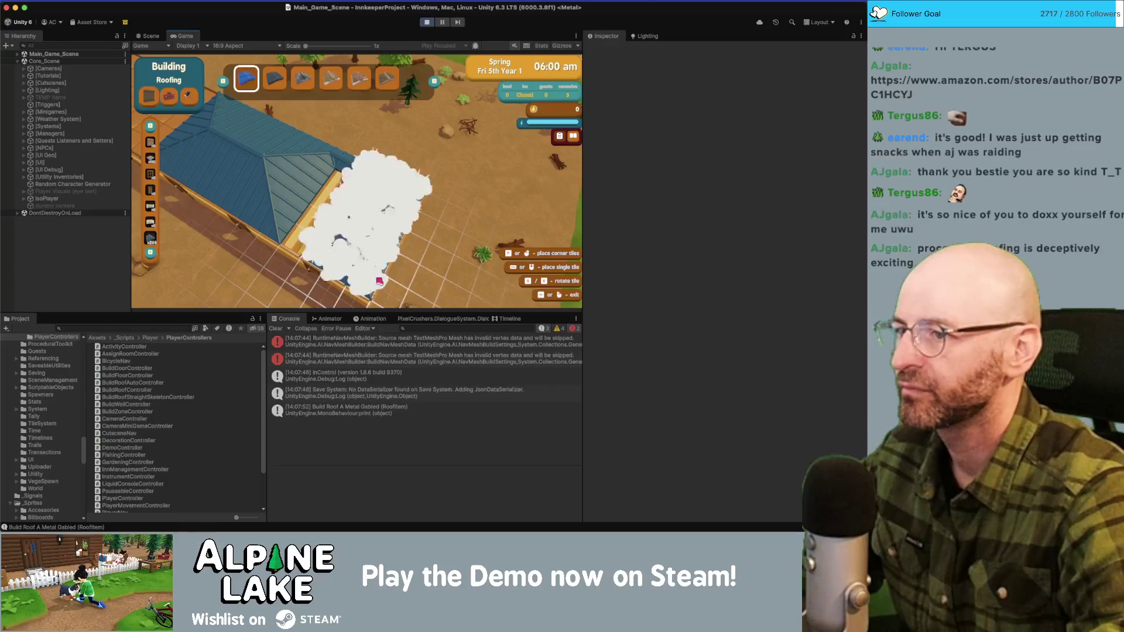
key(a)
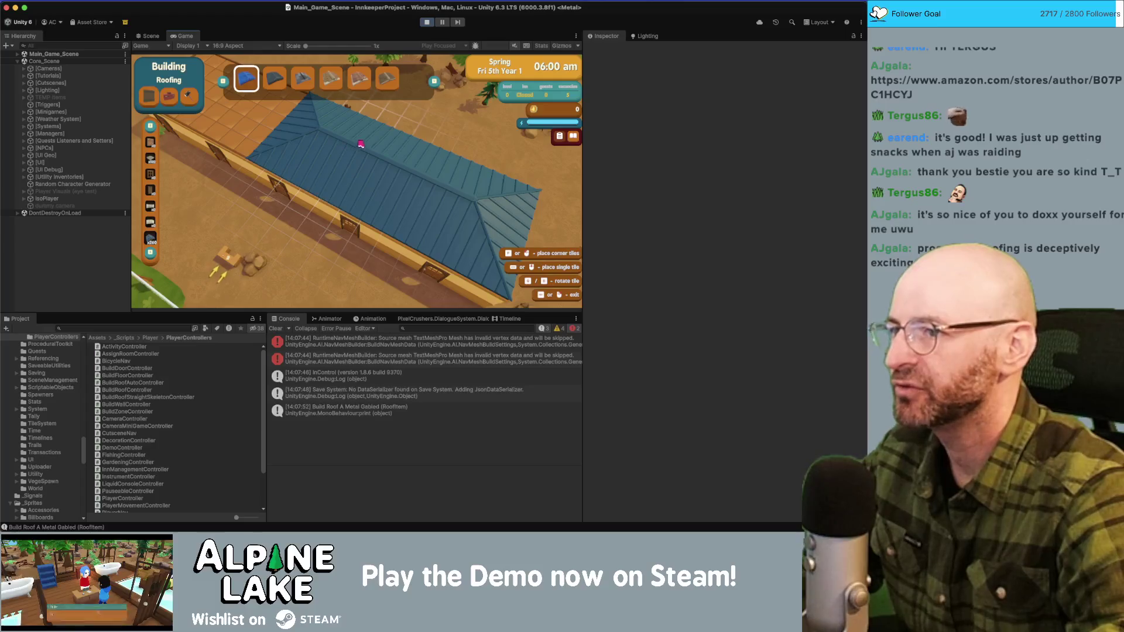
Step: Drag a long gabled metal roof strip along the house's front wall
key(d)
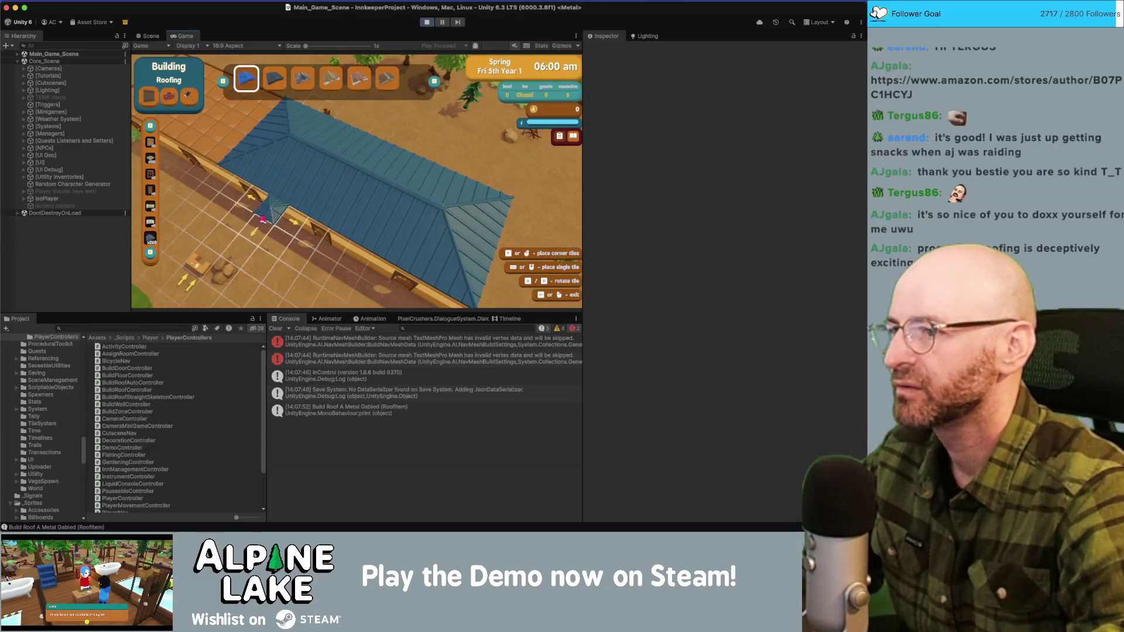
drag(253, 223, 375, 254)
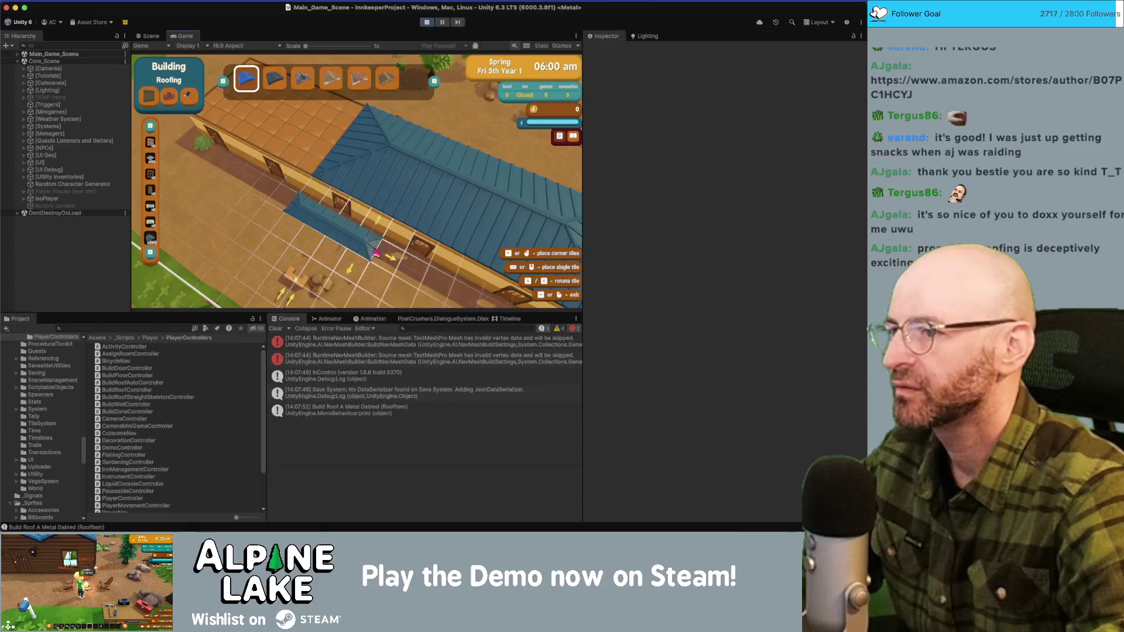
drag(416, 200, 417, 200)
Step: Stretch a small hip roof piece onto open ground north of the inn
key(s)
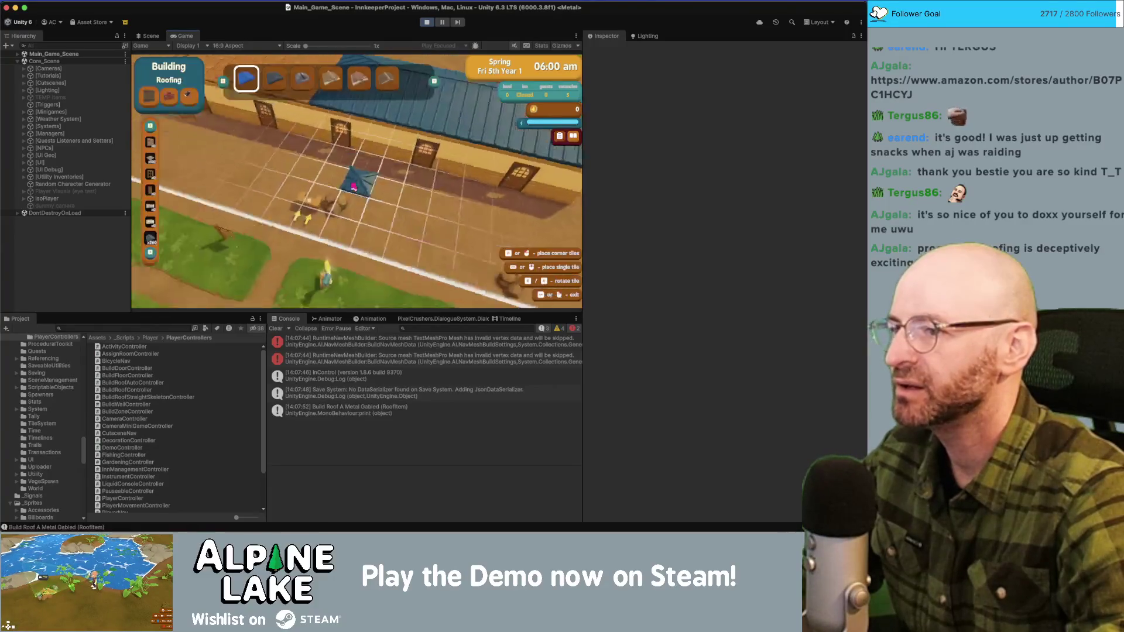
key(w)
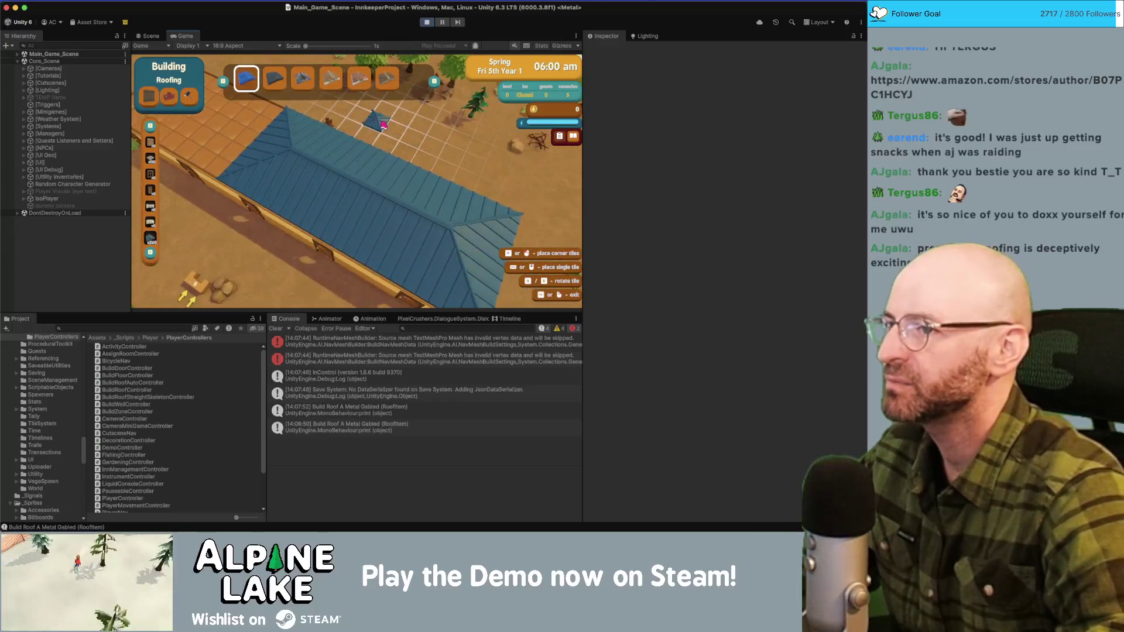
key(a)
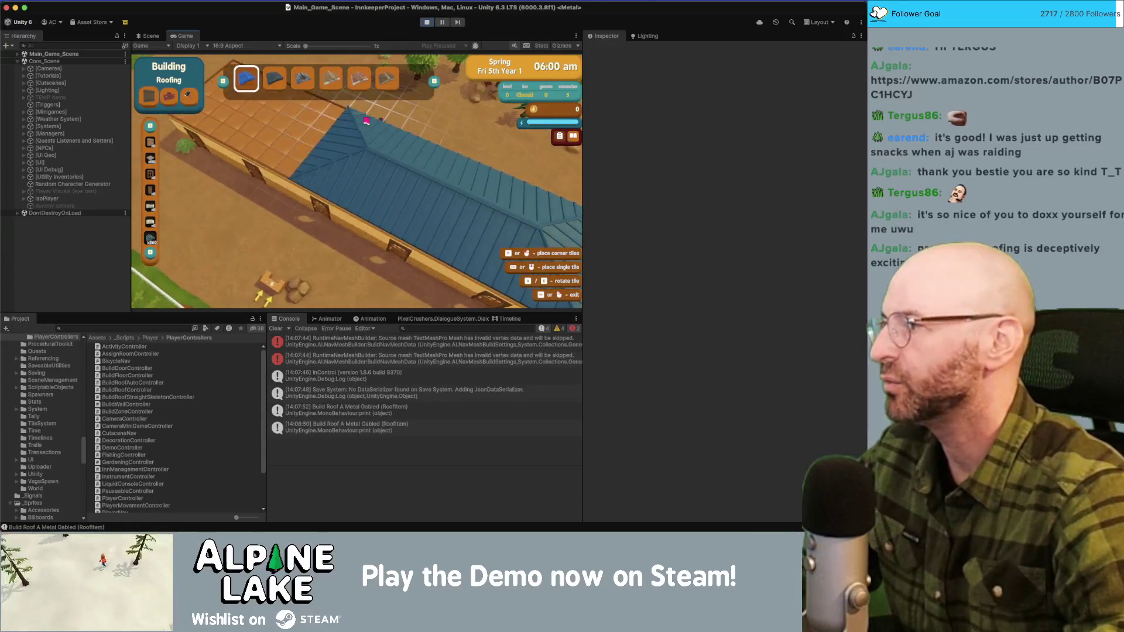
key(d)
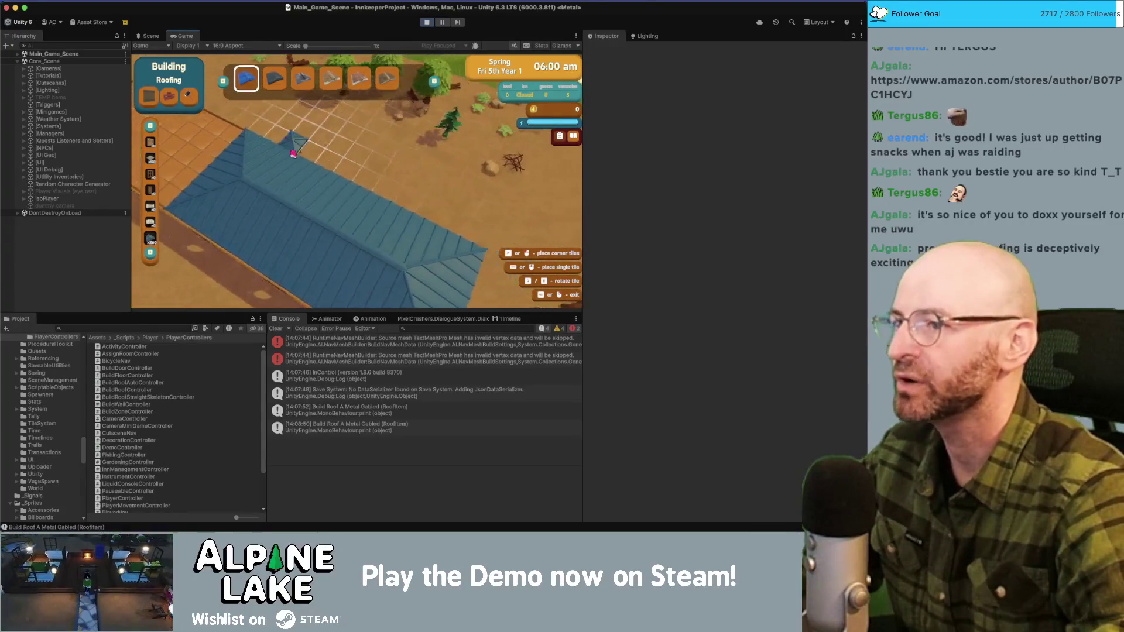
key(w)
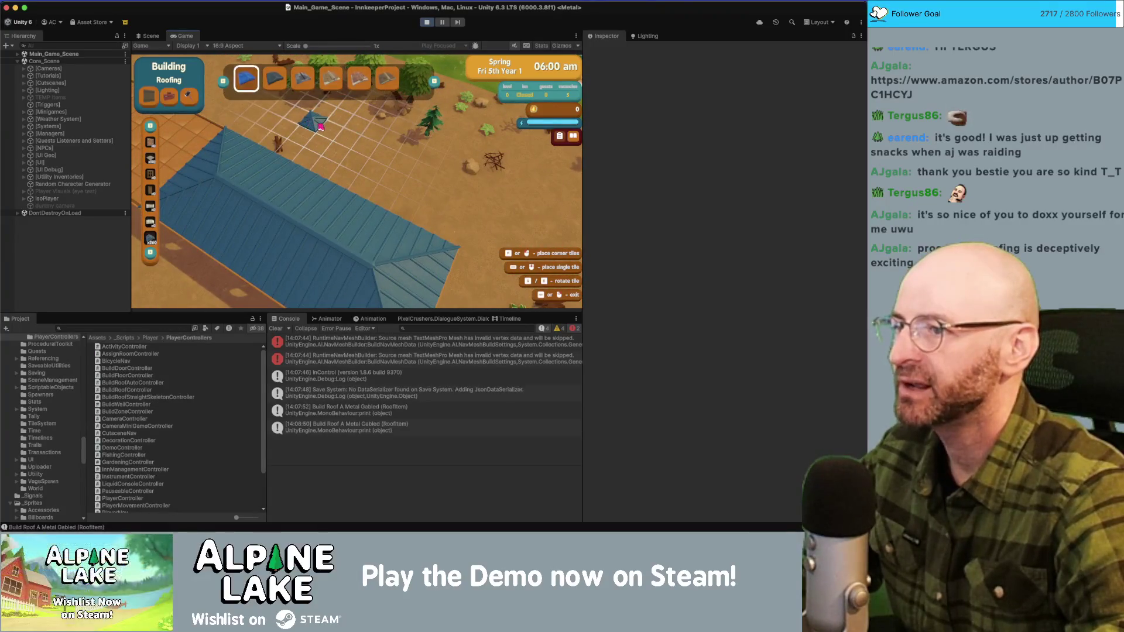
drag(316, 124, 307, 121)
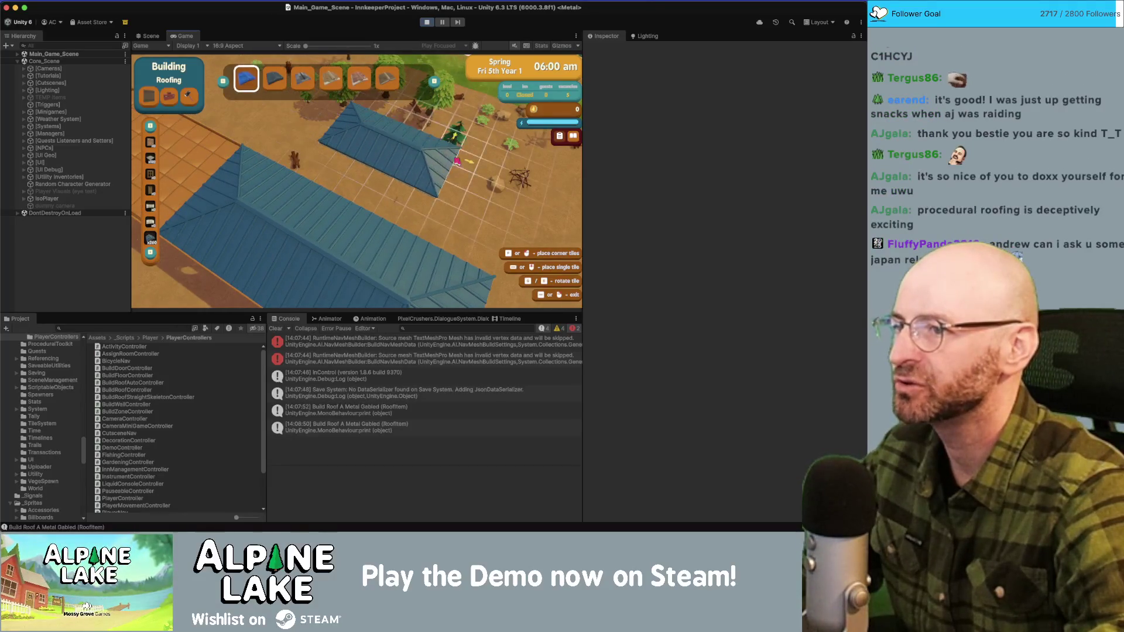
drag(395, 180, 433, 211)
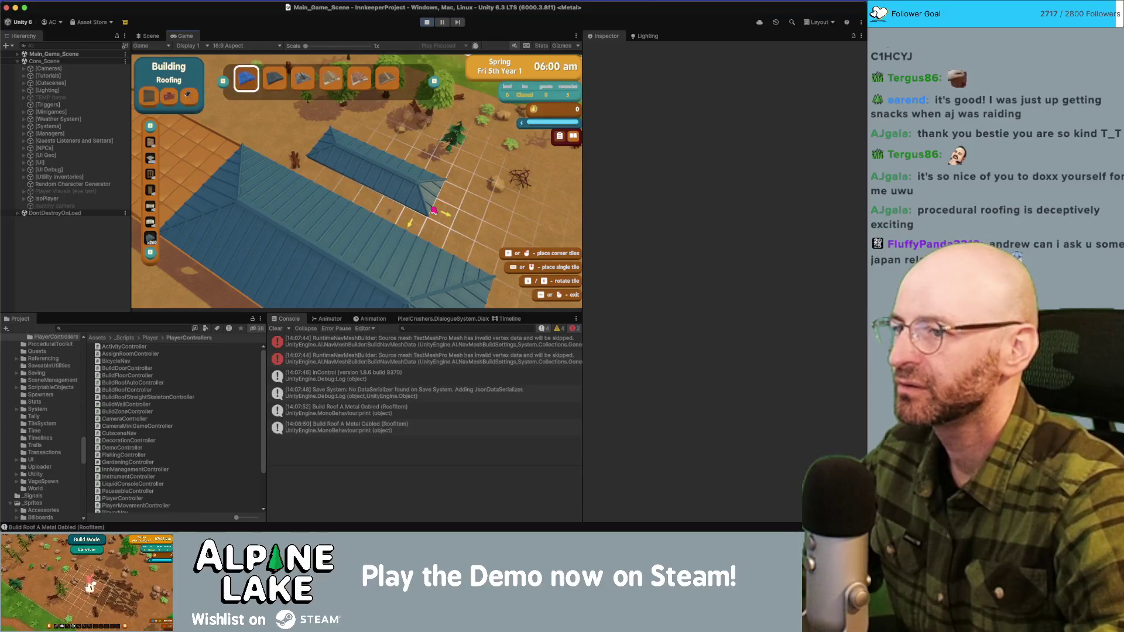
key(d)
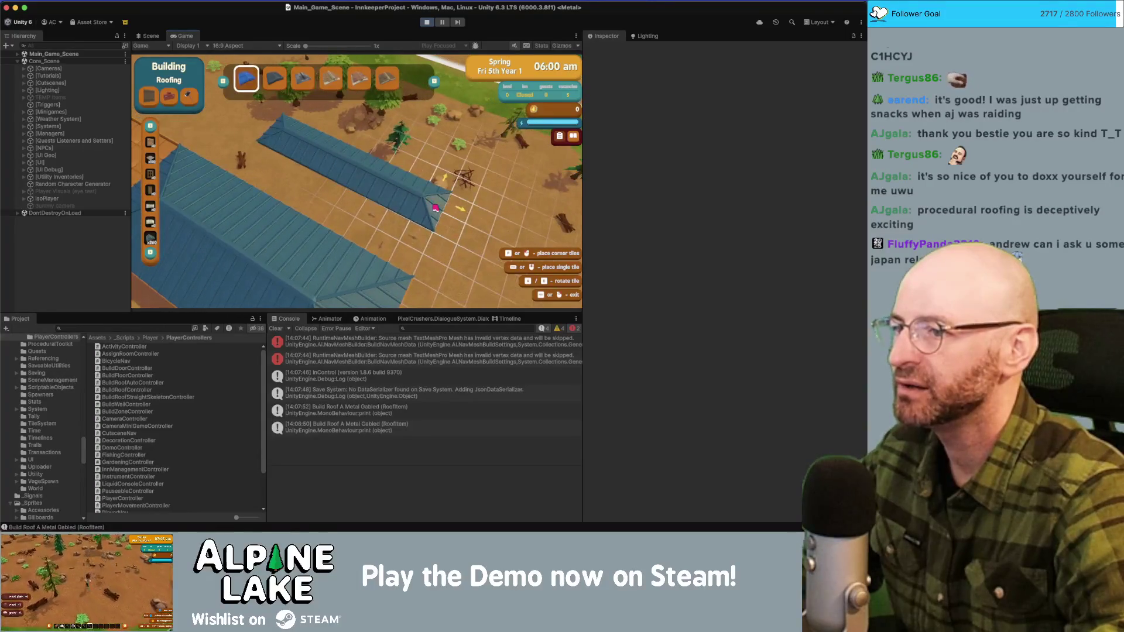
right_click(434, 209)
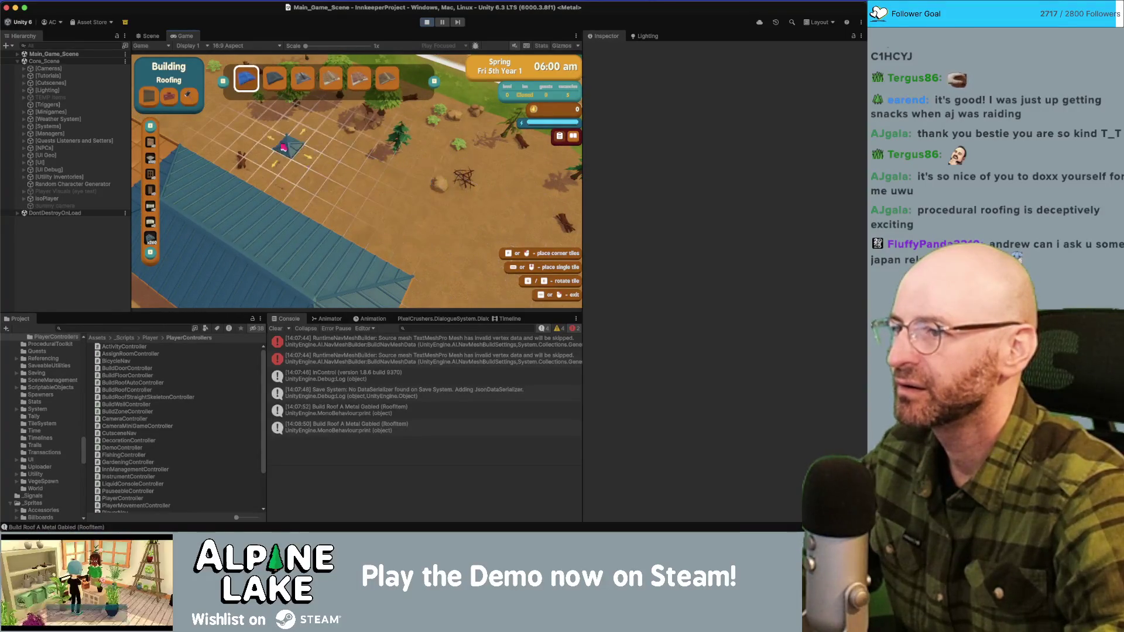
key(a)
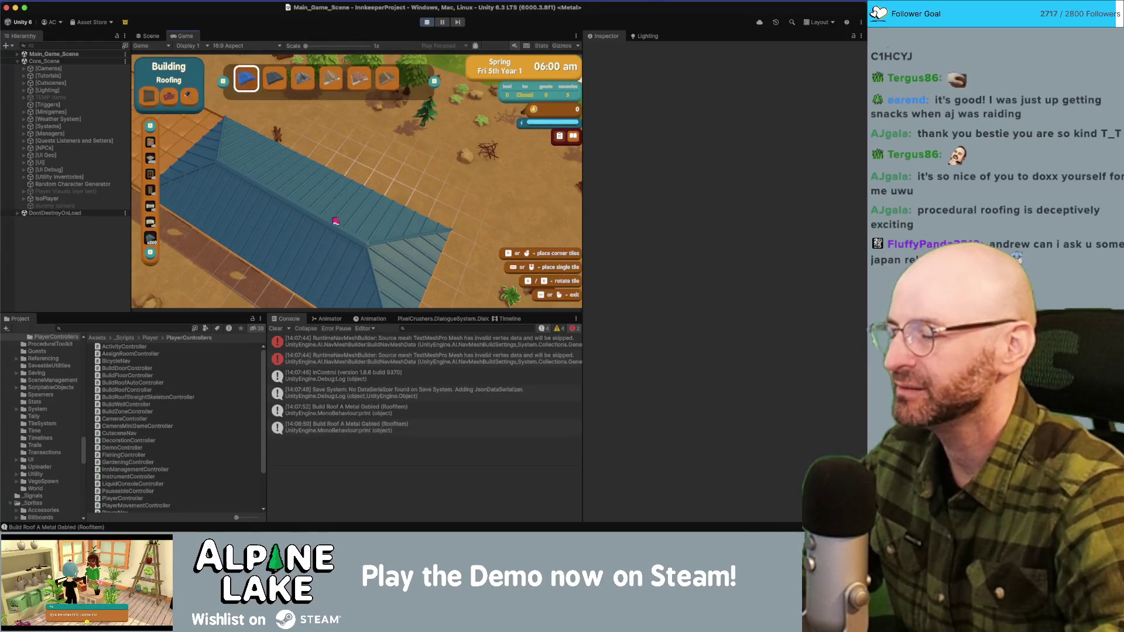
key(d)
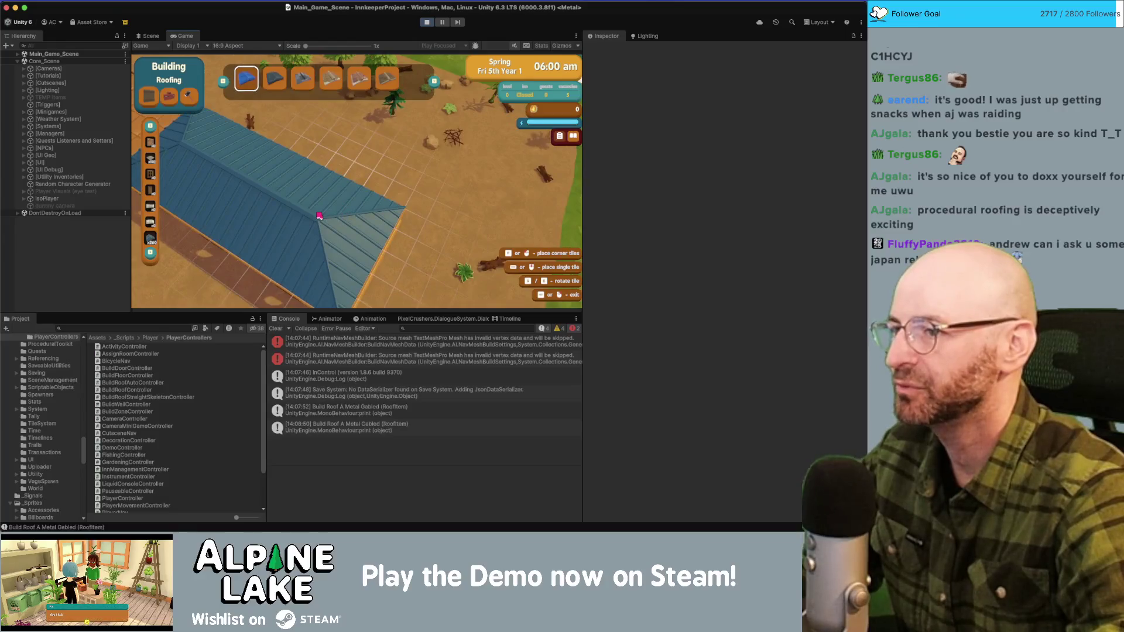
mouse_move(319, 215)
mouse_down()
mouse_move(375, 188)
mouse_move(443, 183)
mouse_move(292, 224)
mouse_up()
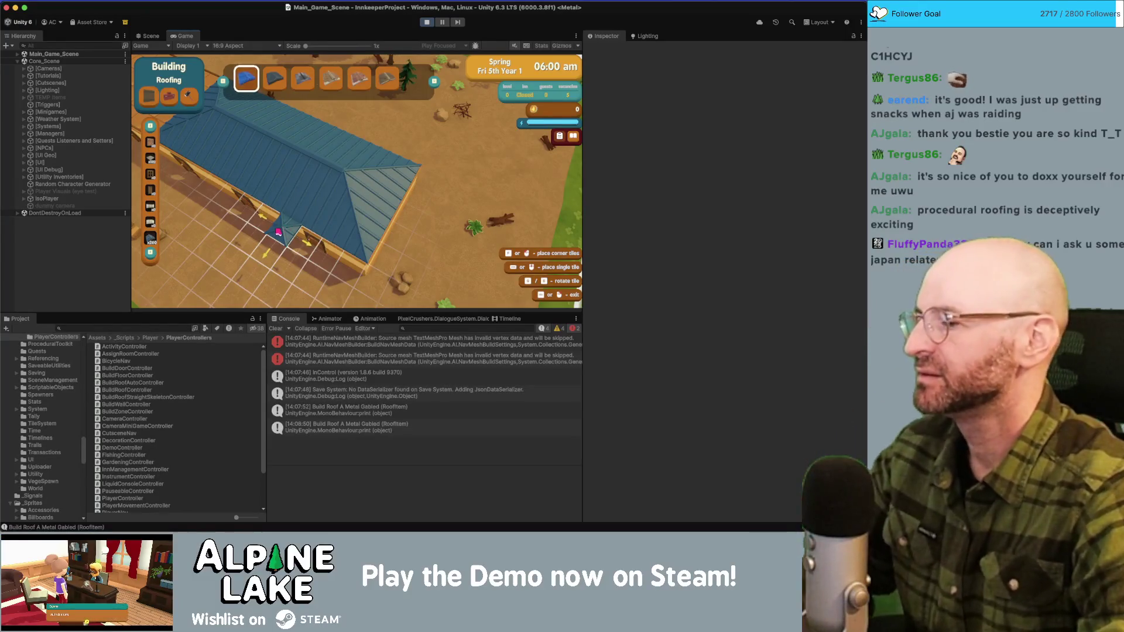
key(w)
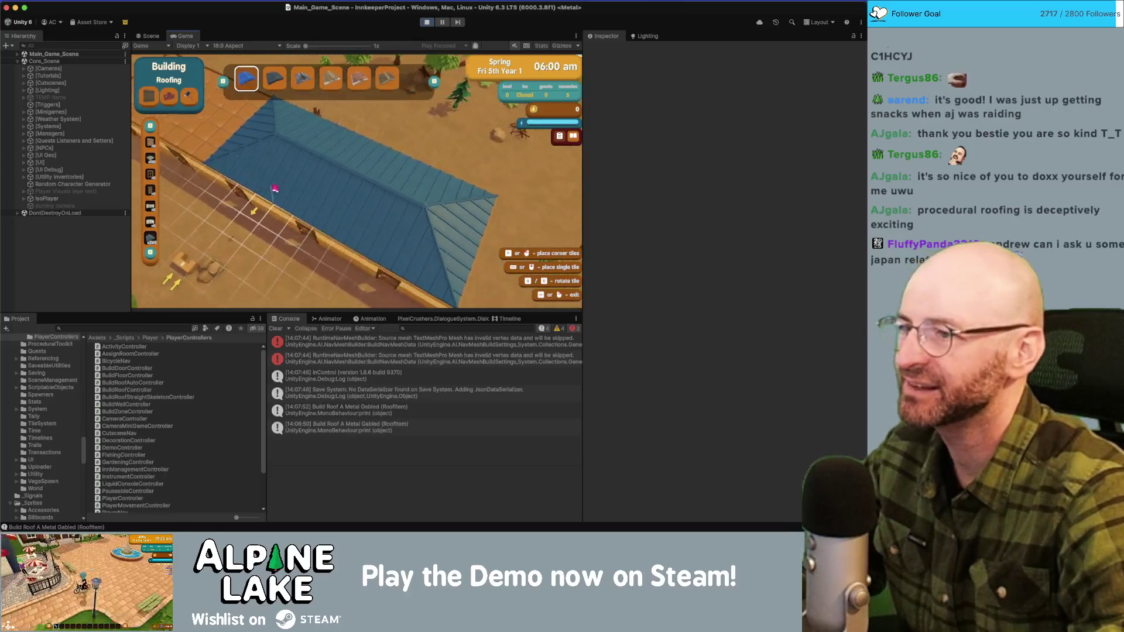
key(a)
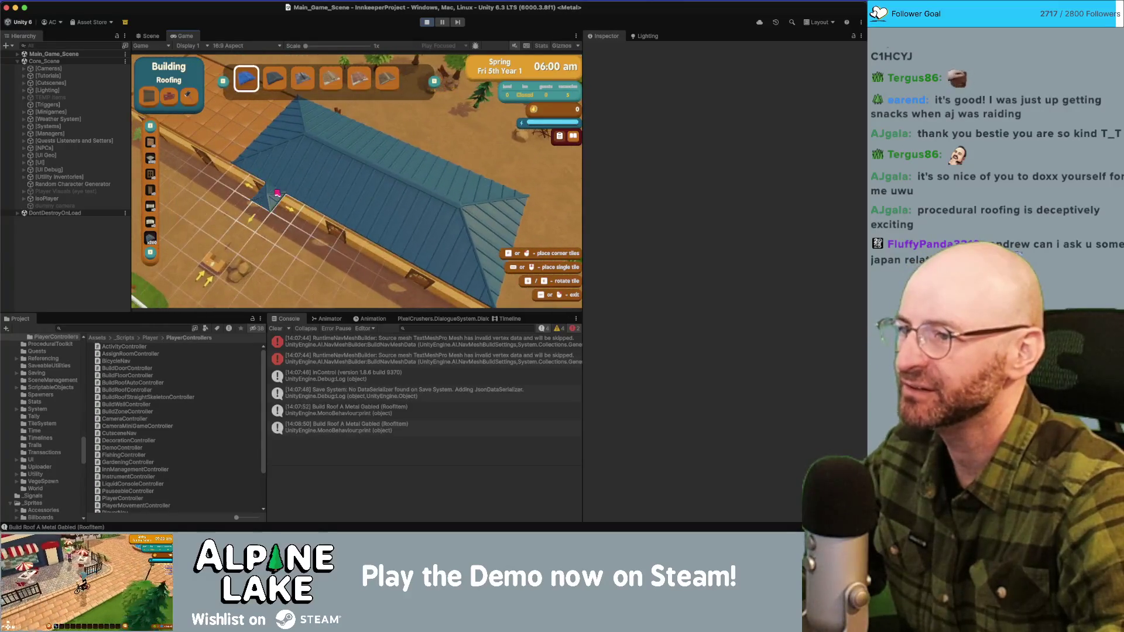
key(s)
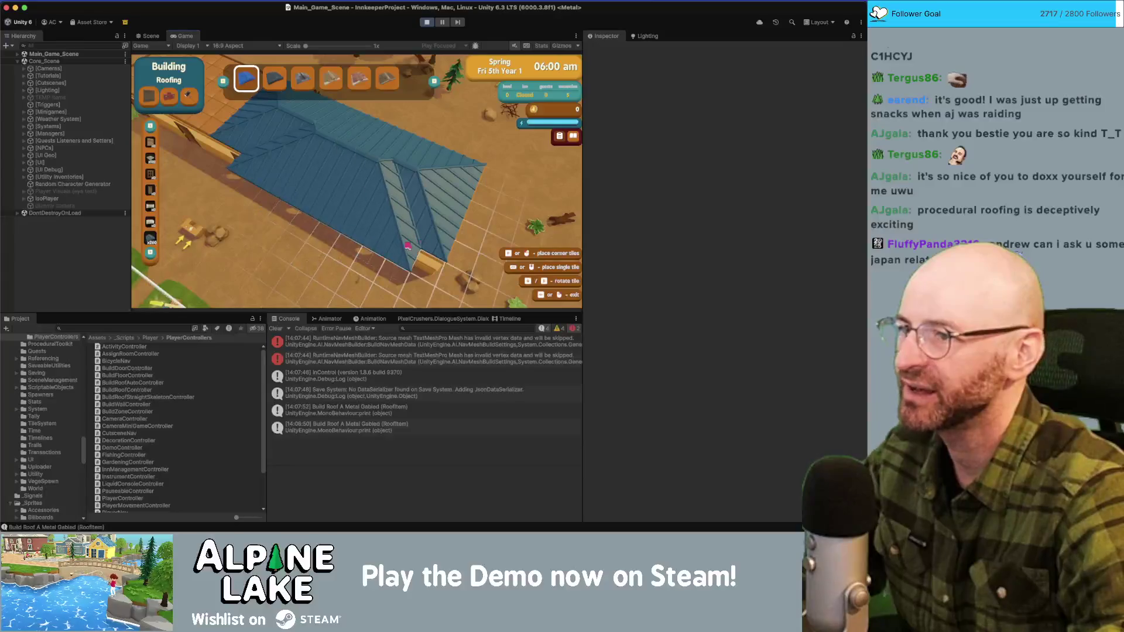
key(d)
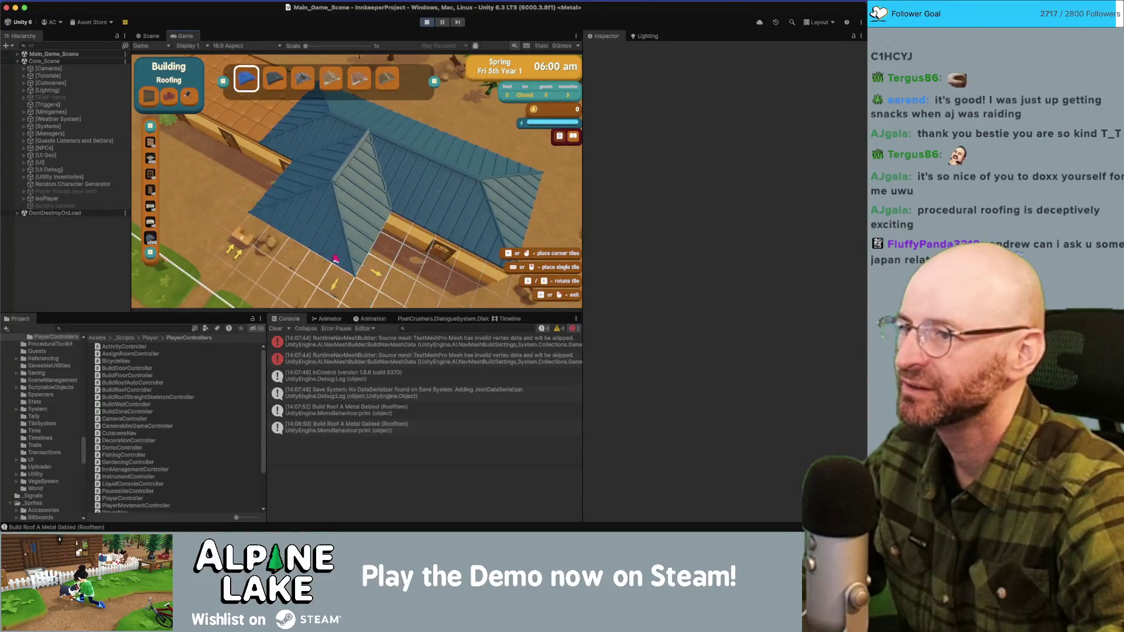
key(w)
key(d)
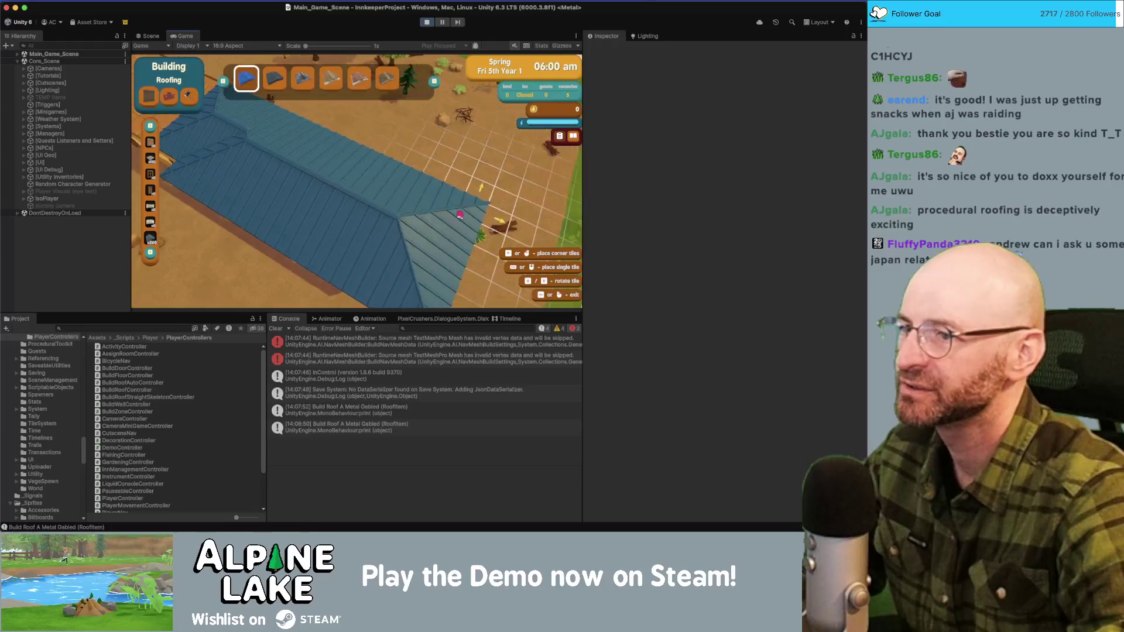
key(s)
key(a)
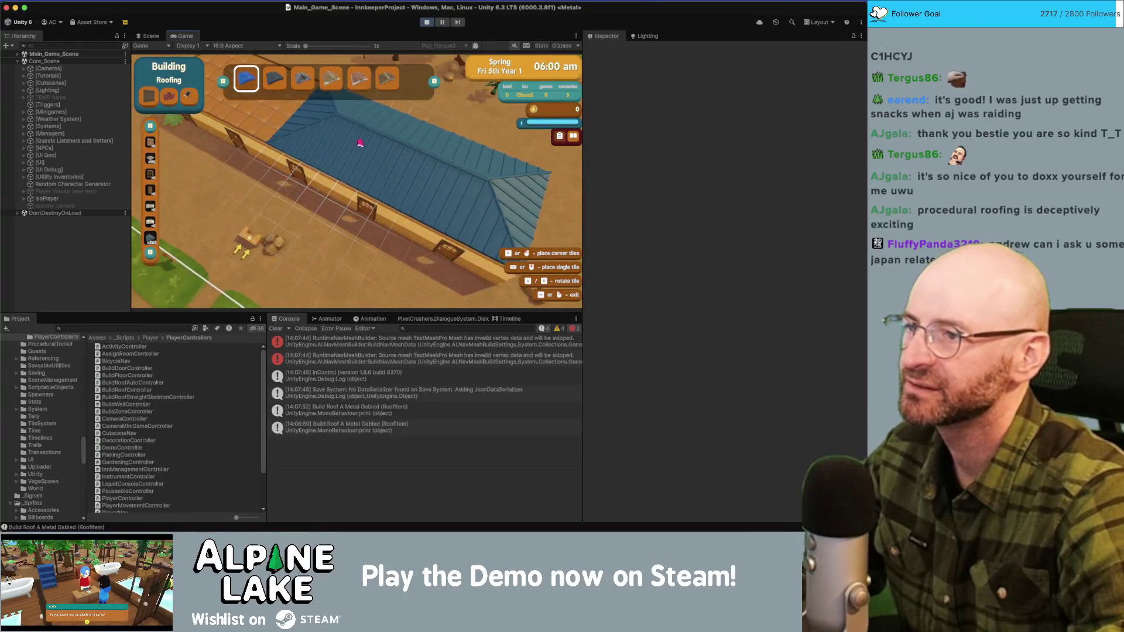
key(d)
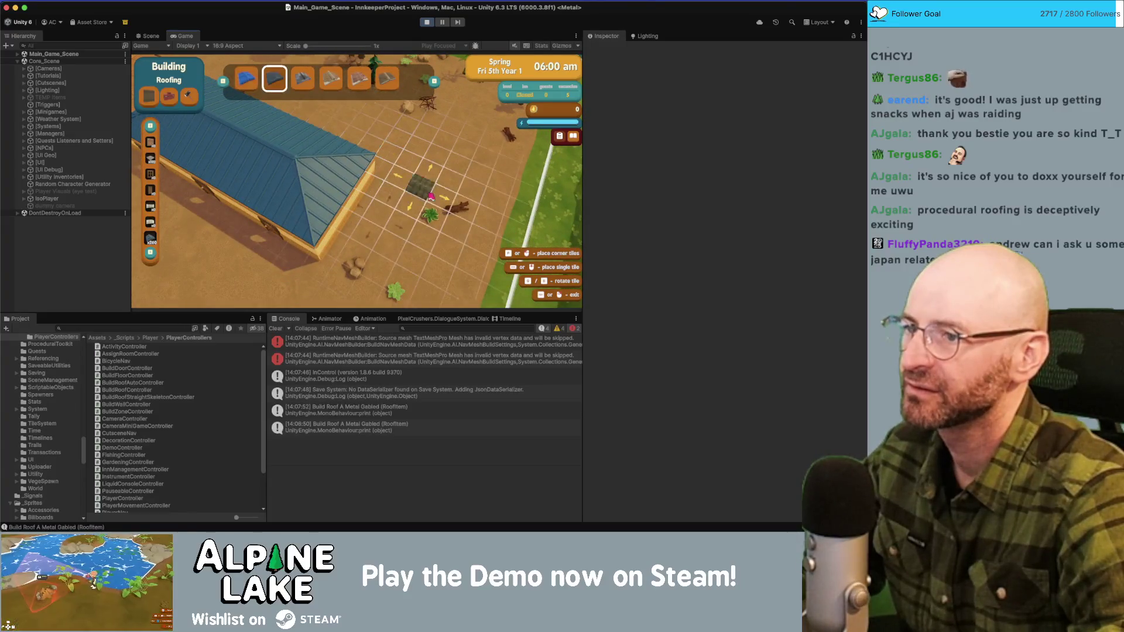
Step: Place a new gabled roof section from the roof notch out over open ground
key(s)
key(d)
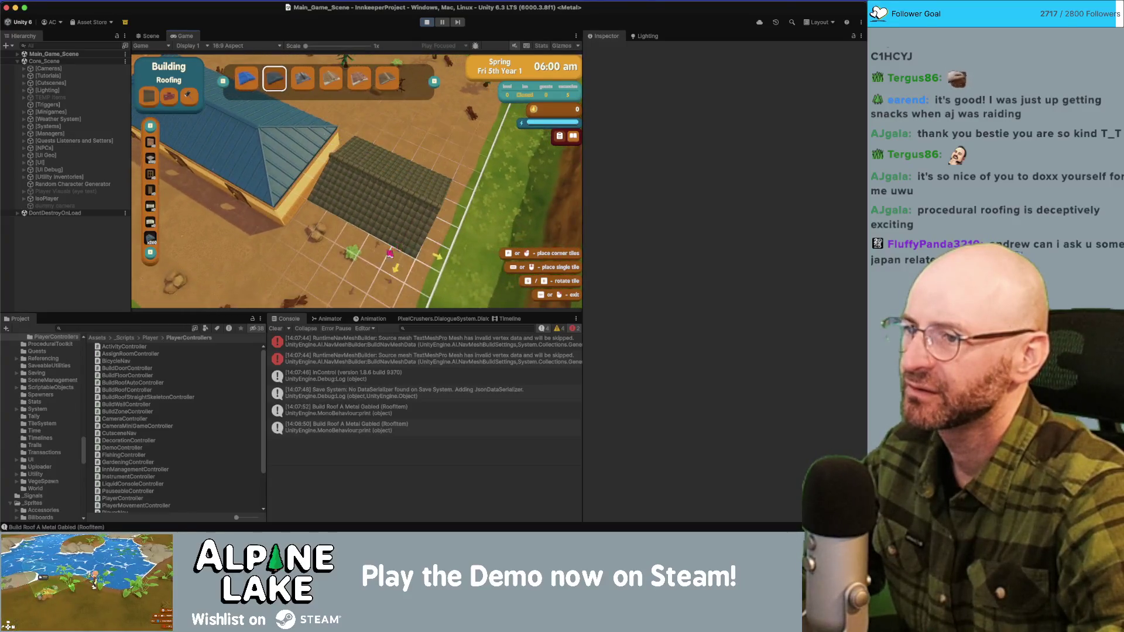
key(s)
key(d)
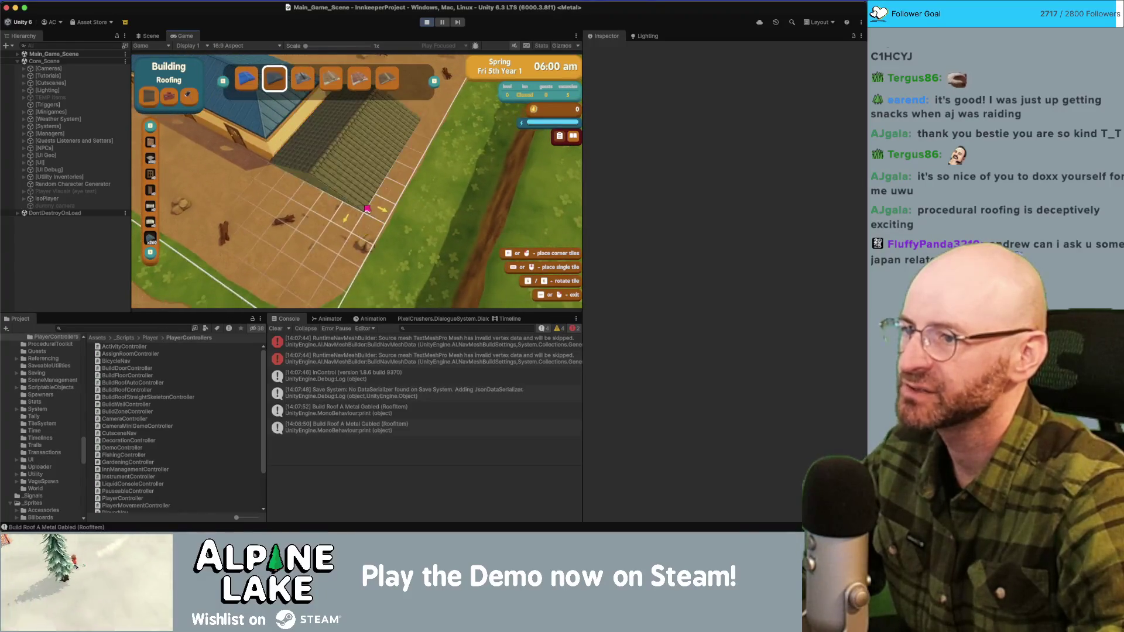
key(w)
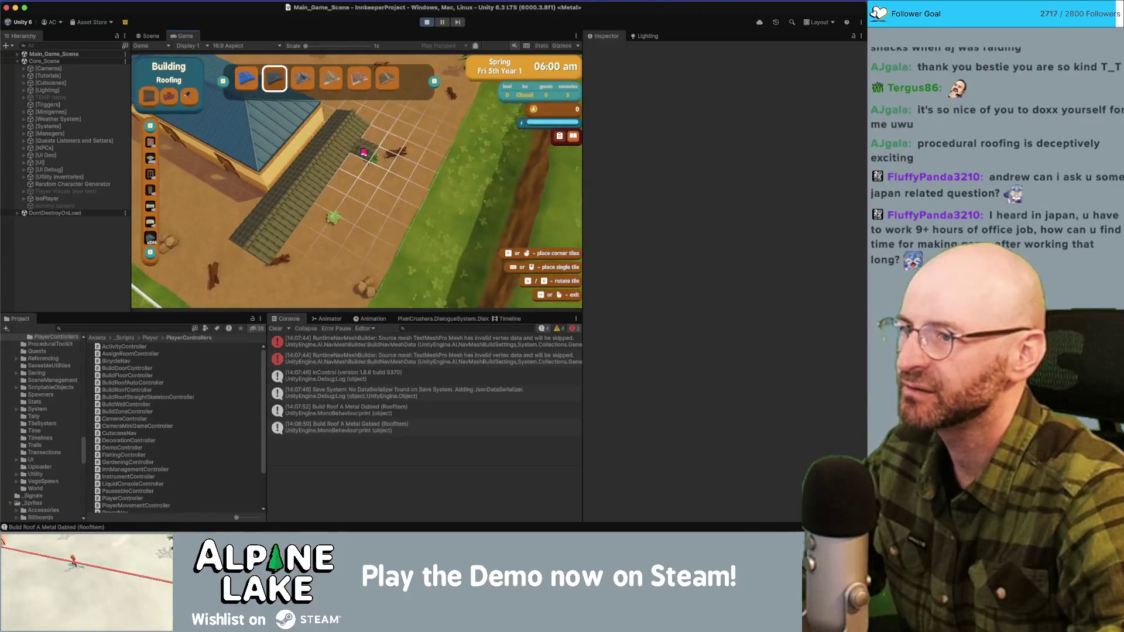
click(321, 215)
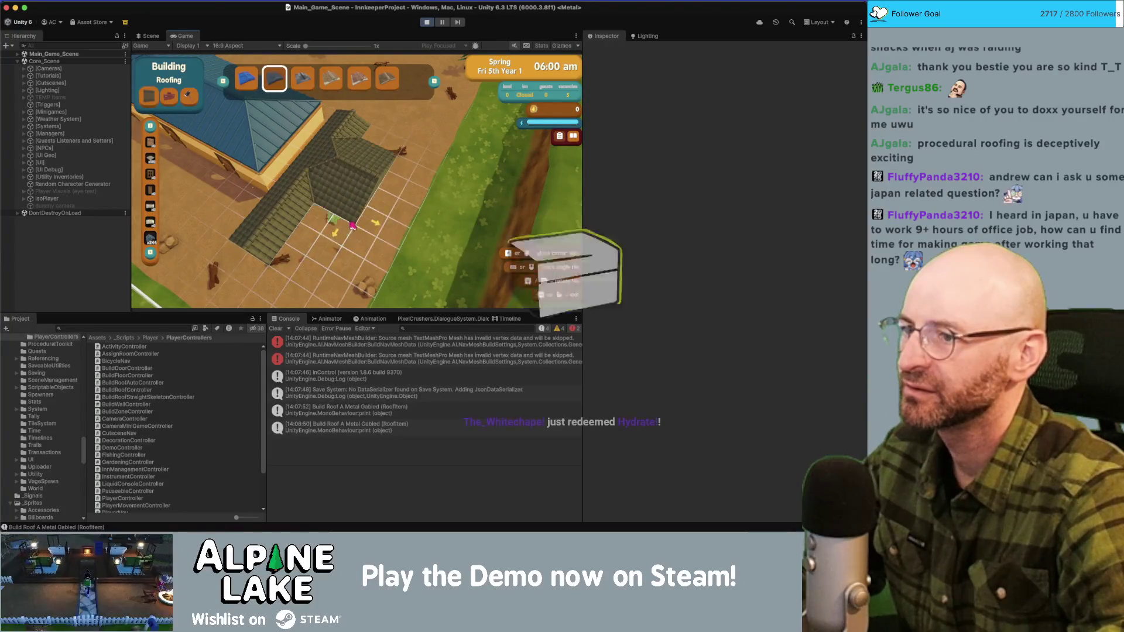
key(w)
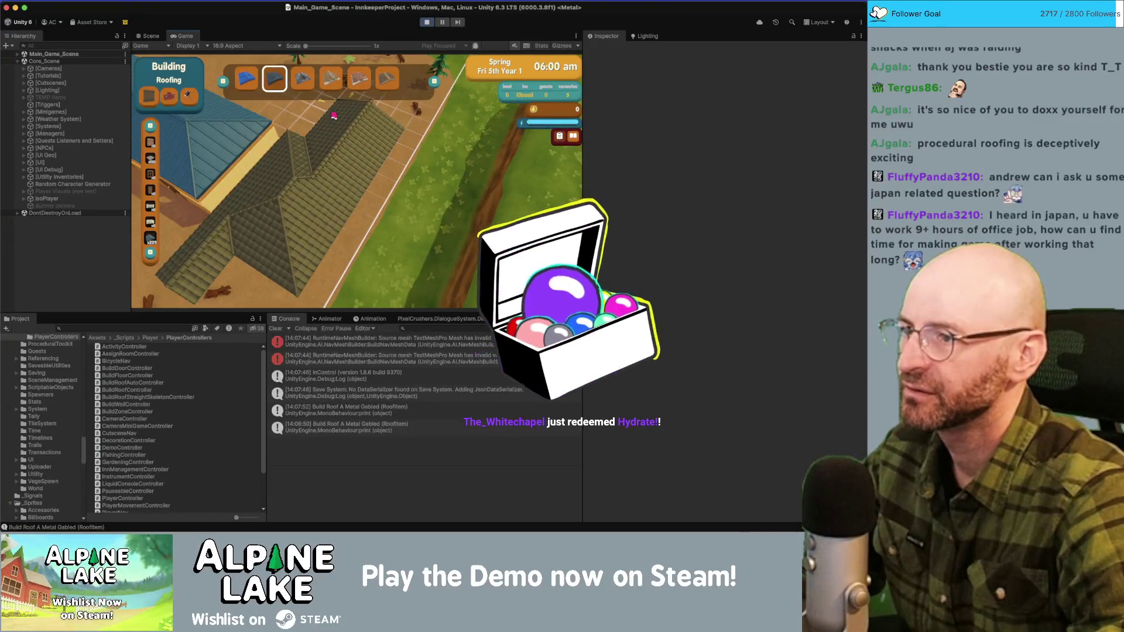
click(350, 128)
Step: Exit roof building and walk the player around the inn and into its bedrooms
key(Escape)
key(d)
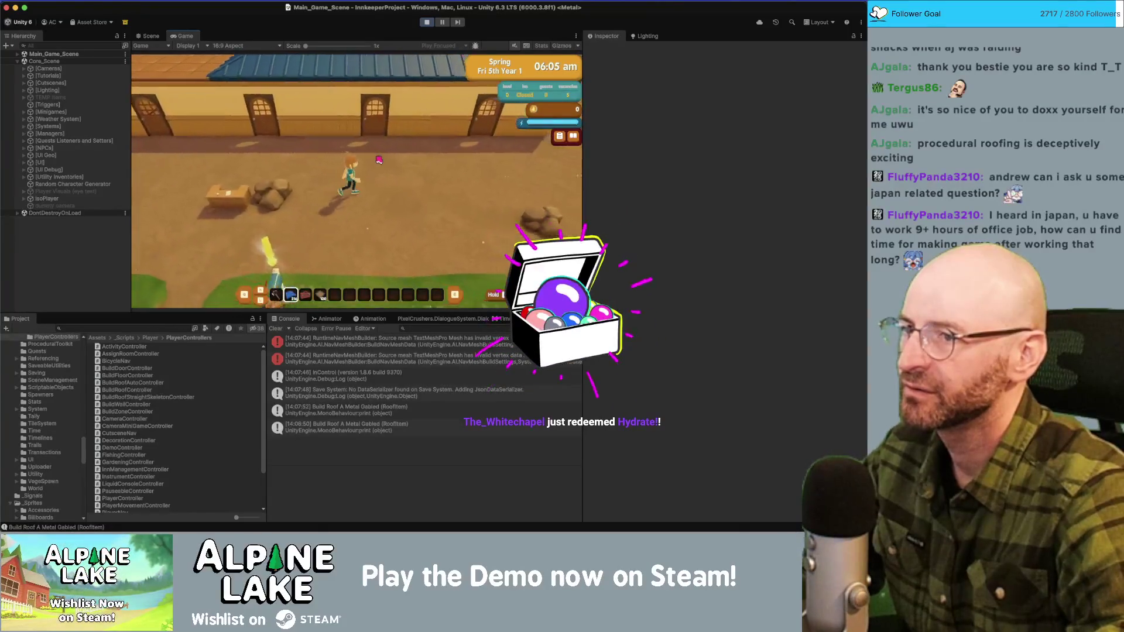
key(s)
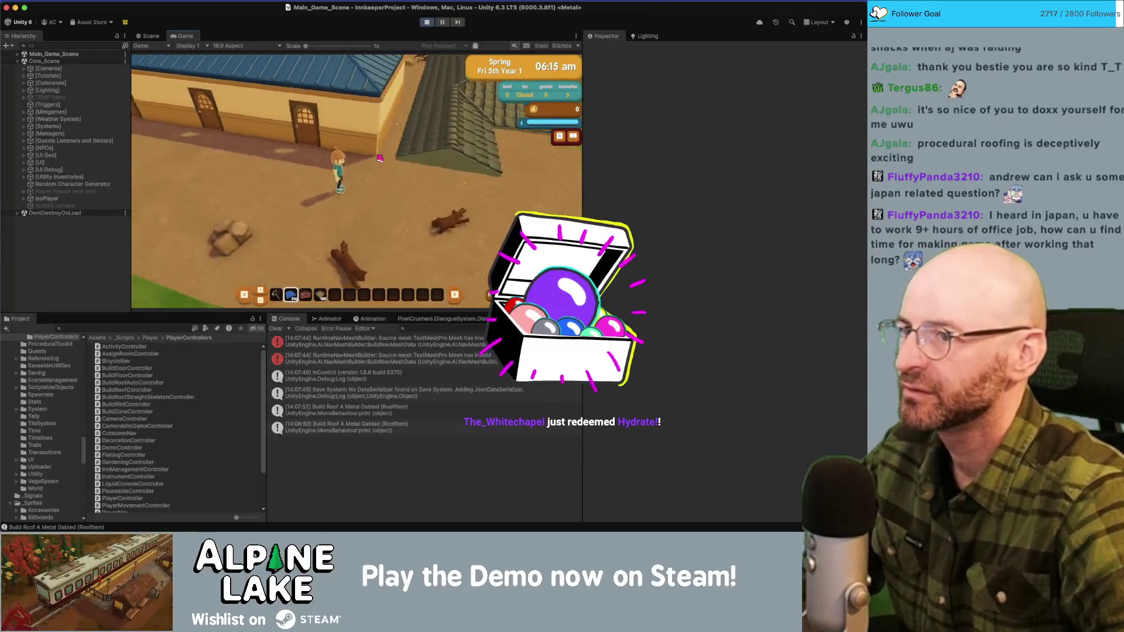
key(w)
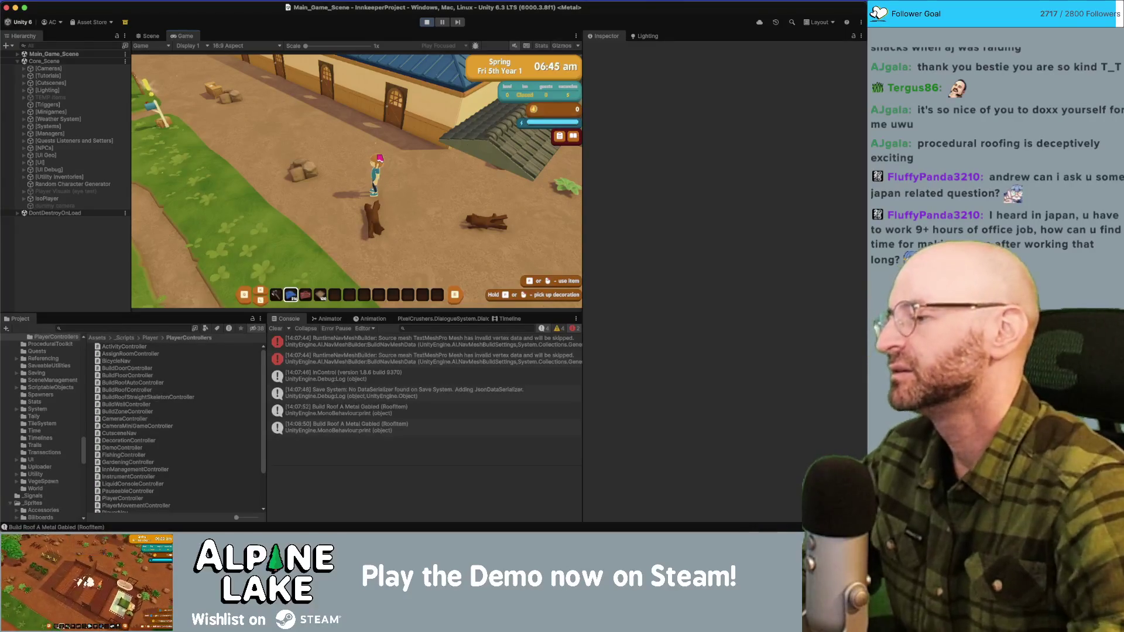
key(a)
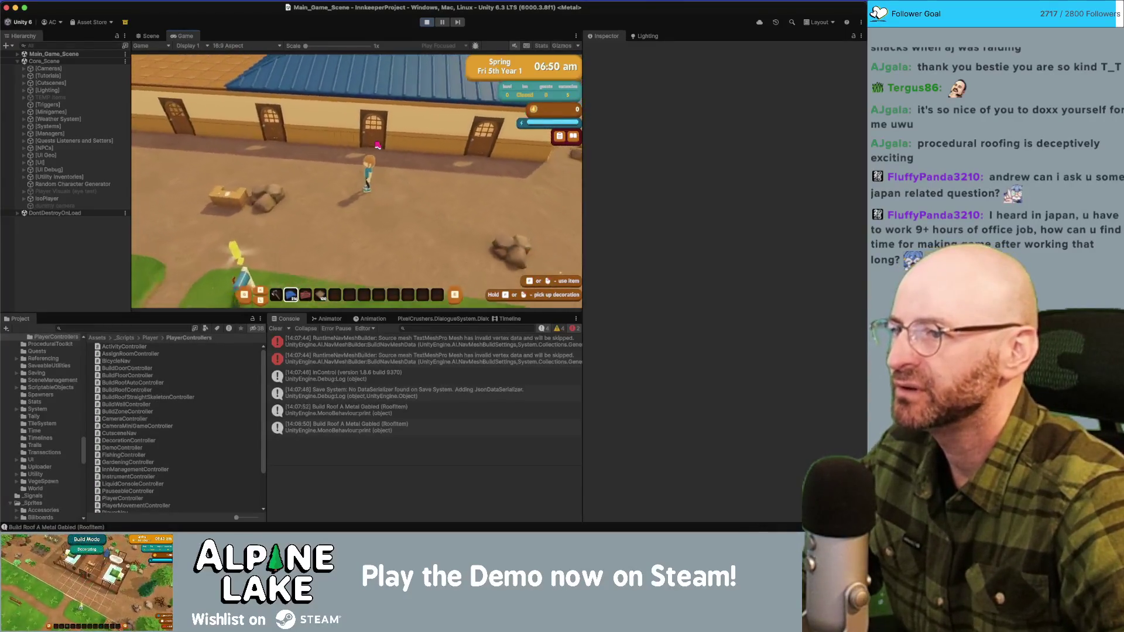
key(a)
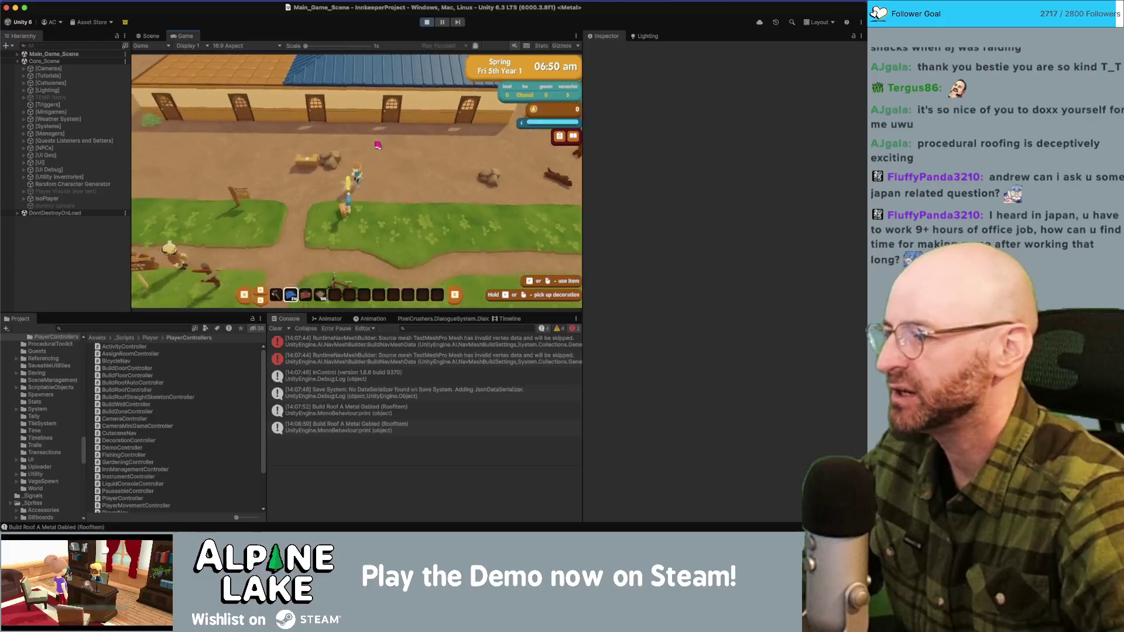
key(w)
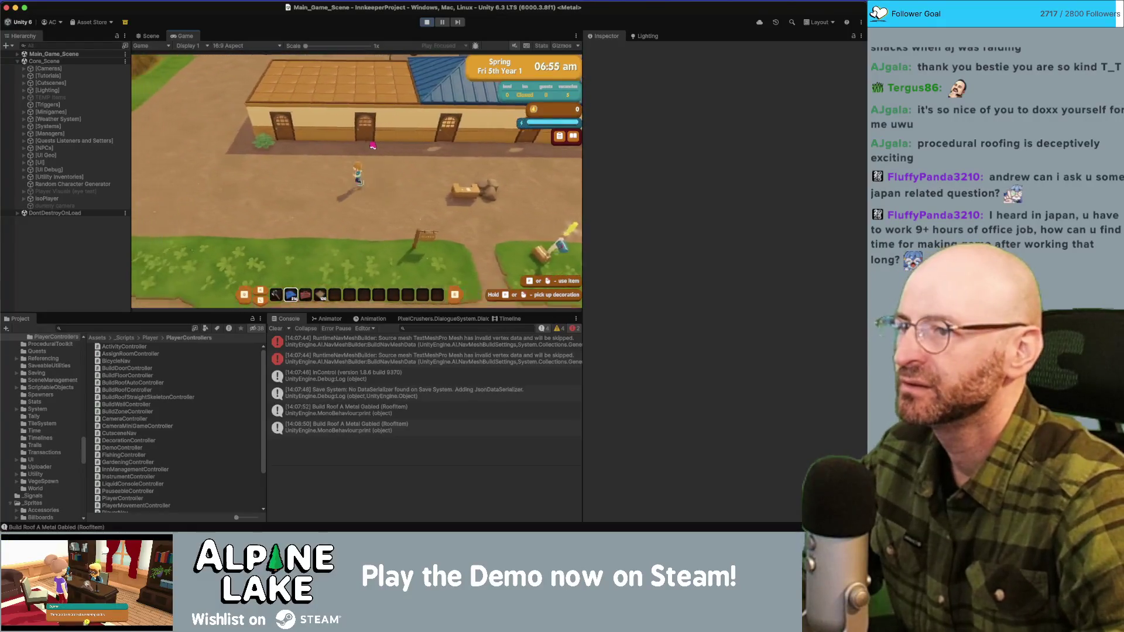
key(w)
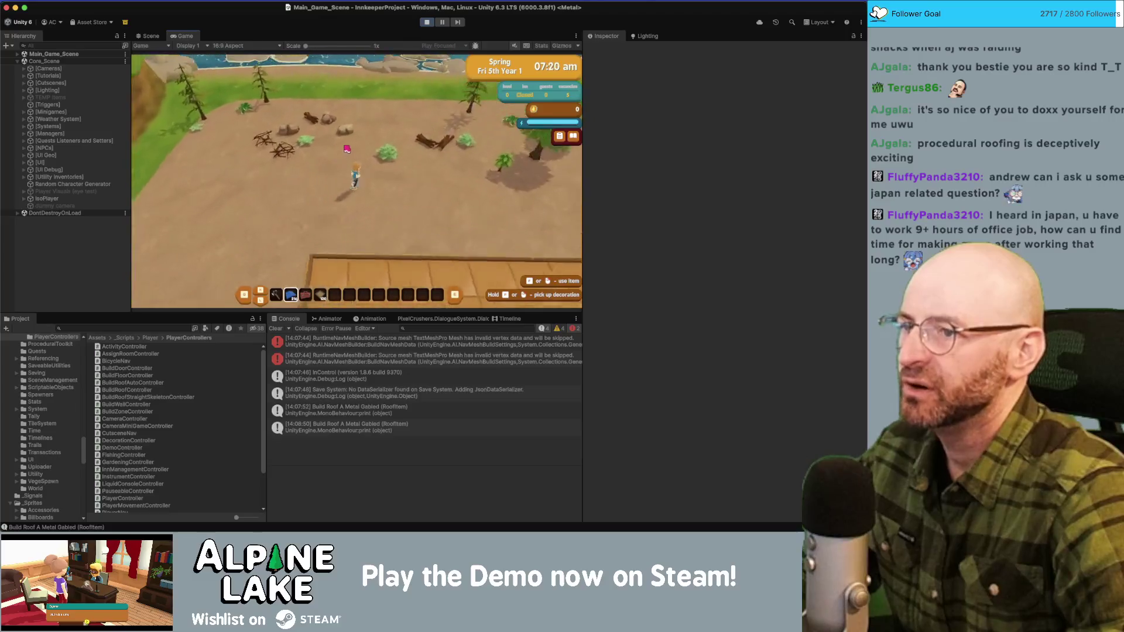
key(s)
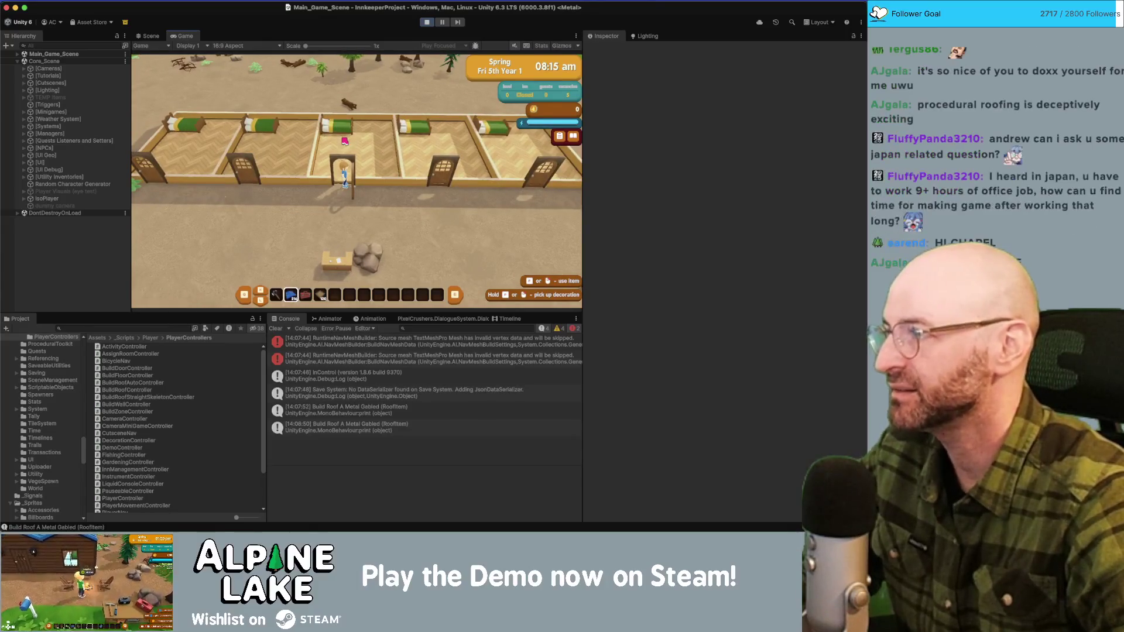
Step: Walk the player south across the farm field, then back into and out of the inn
key(s)
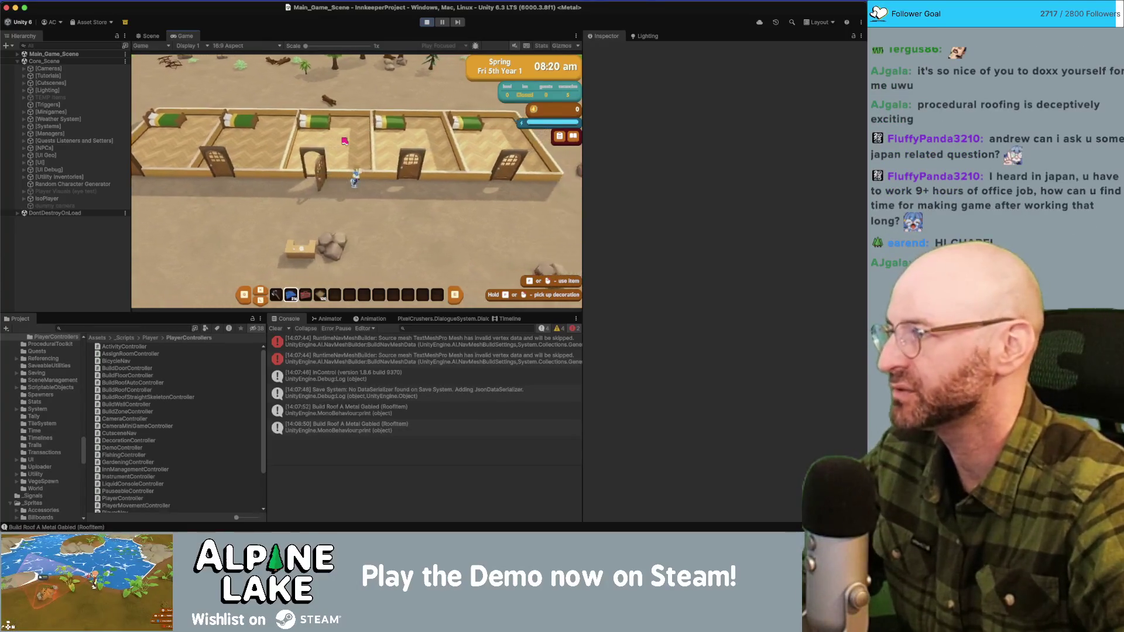
key(s)
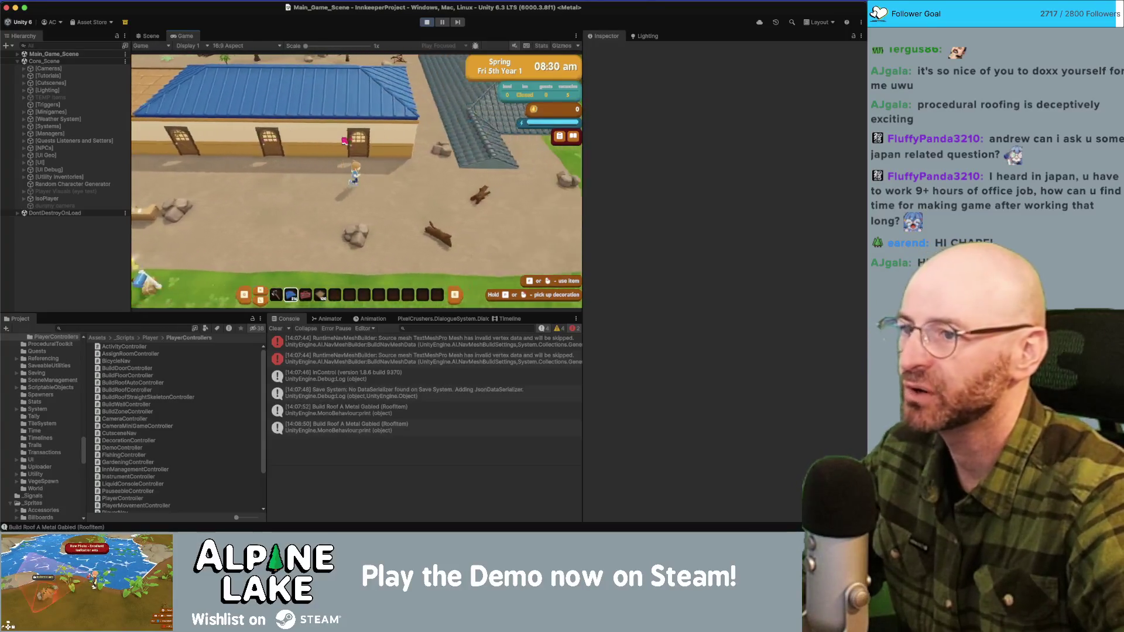
key(s)
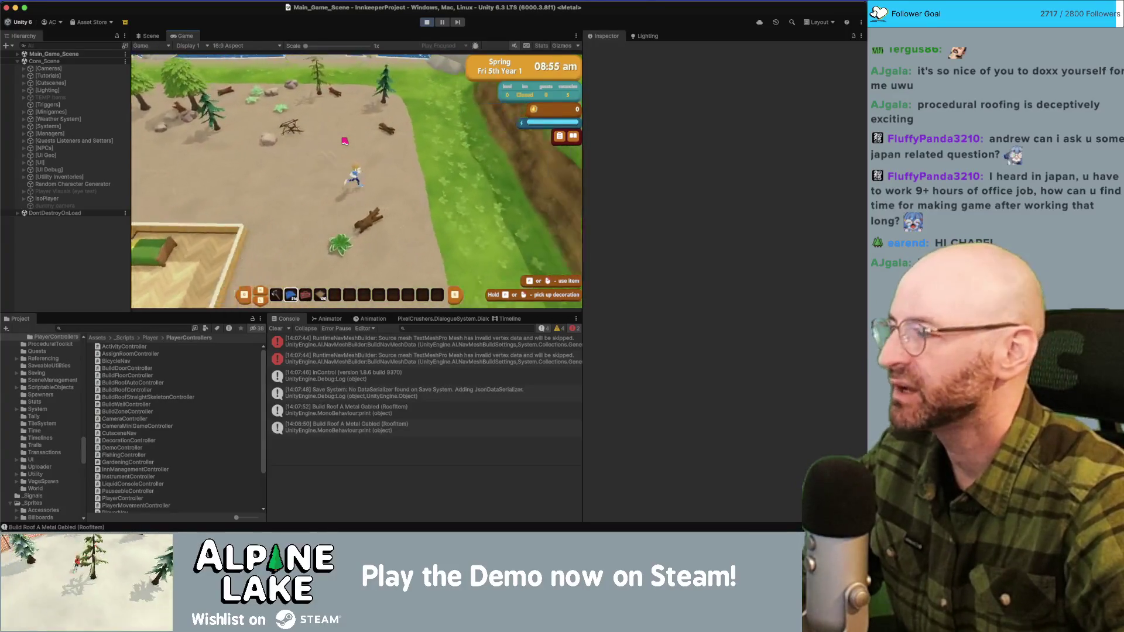
key(s)
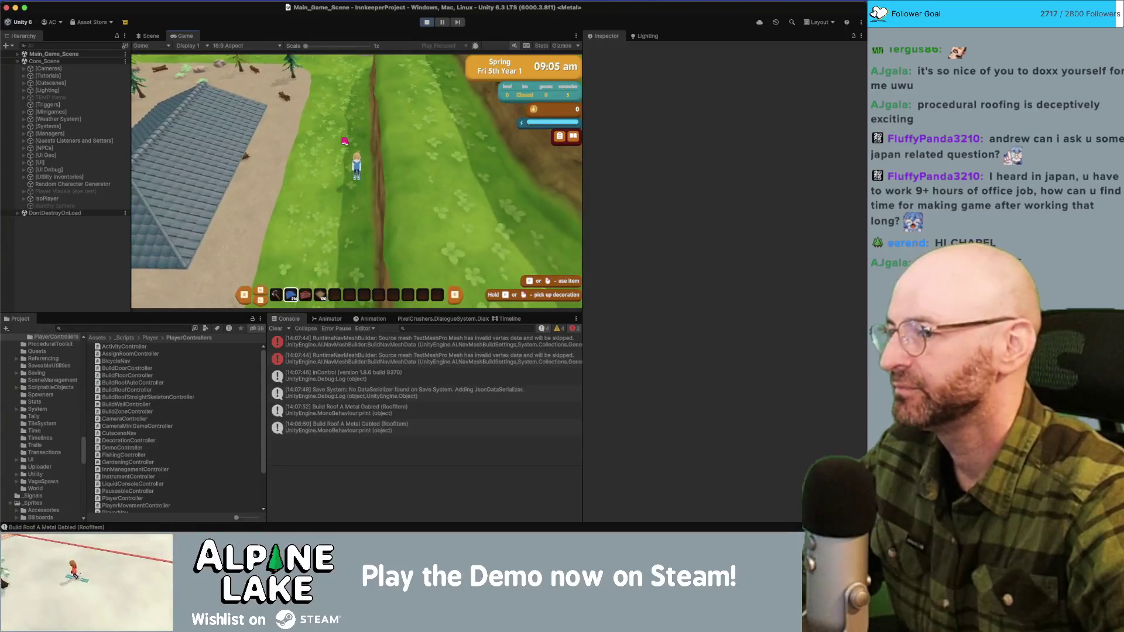
key(s)
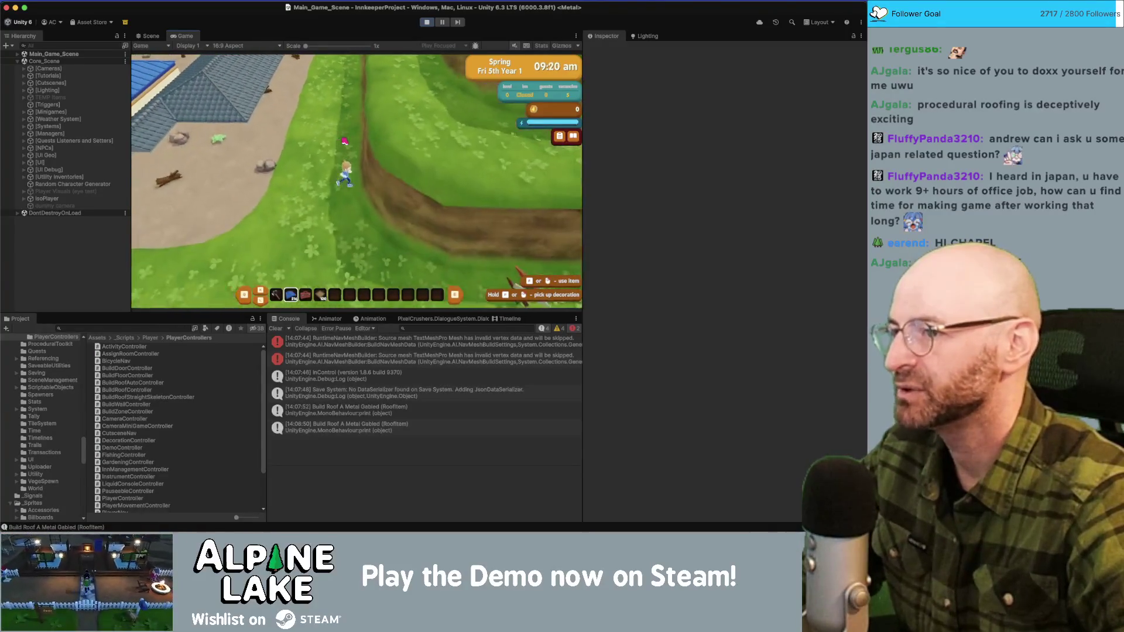
key(w)
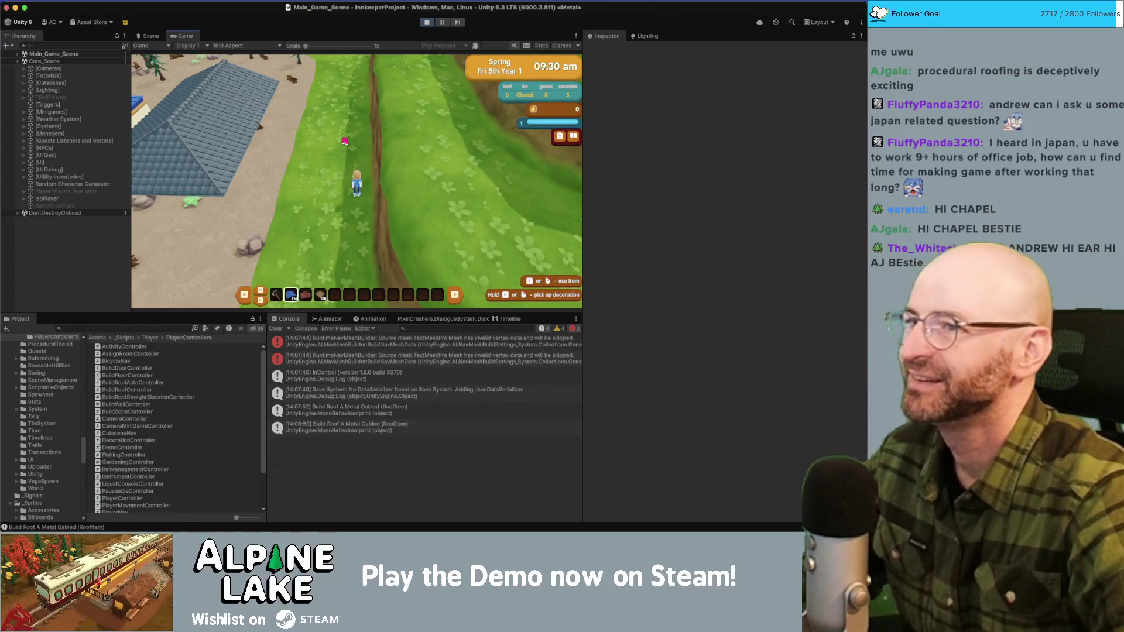
key(a)
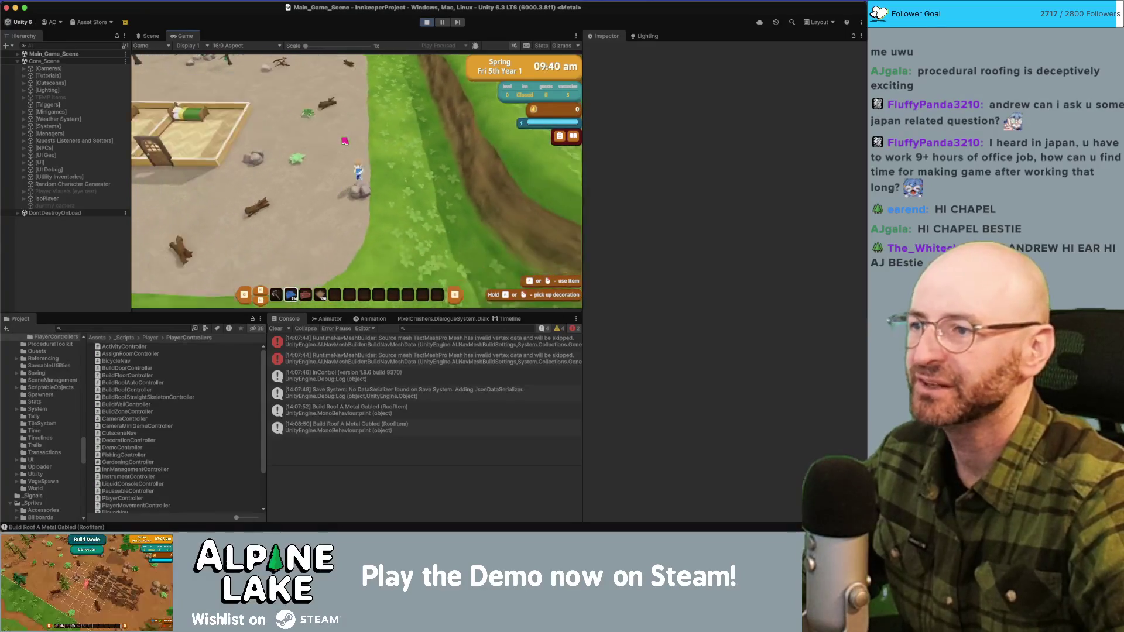
key(a)
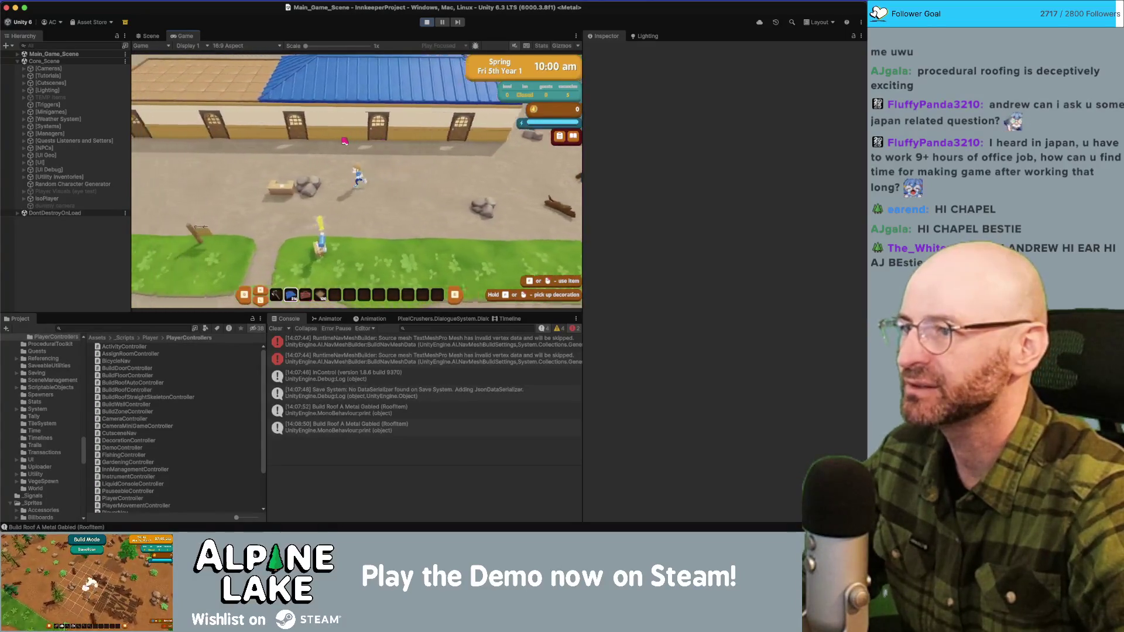
key(w)
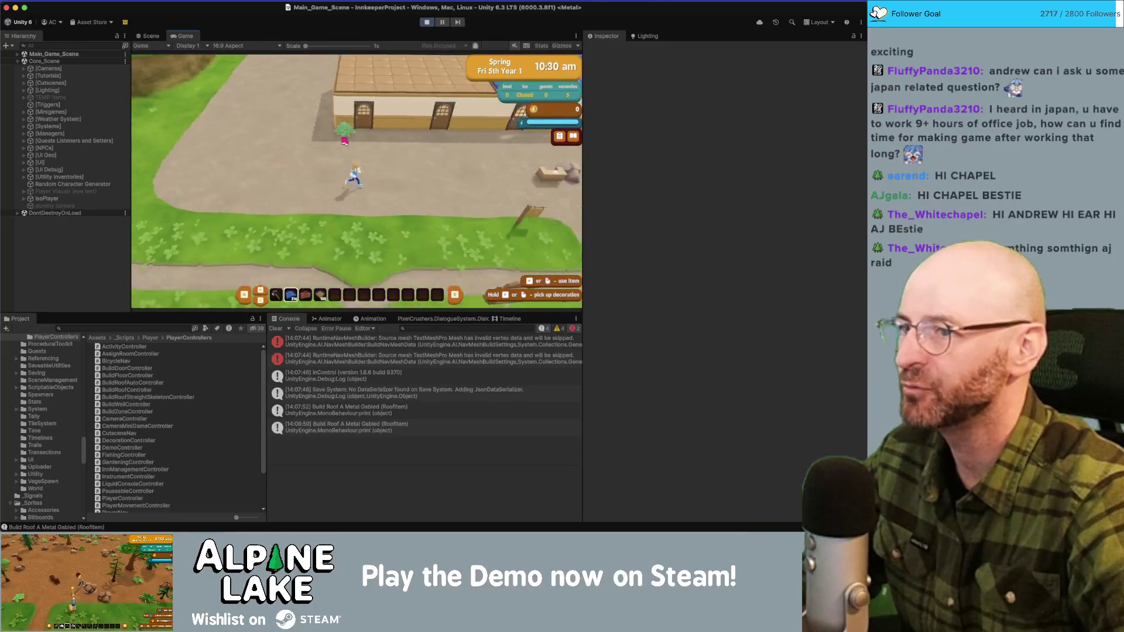
key(s)
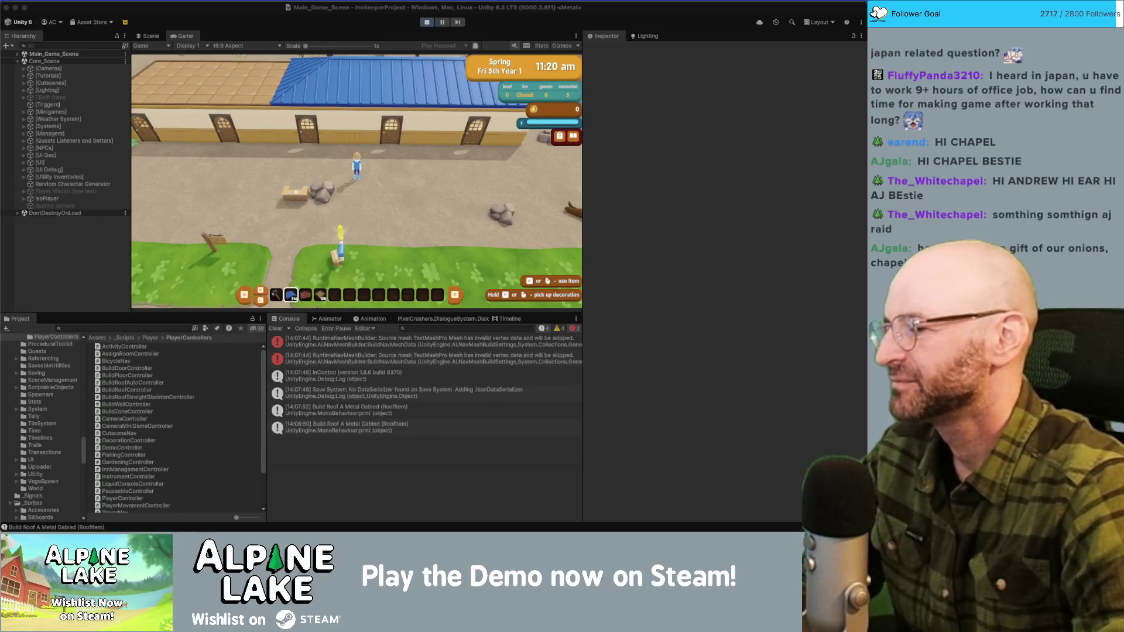
Step: Focus the running game, walk the player right, and enter roof-building mode
click(337, 157)
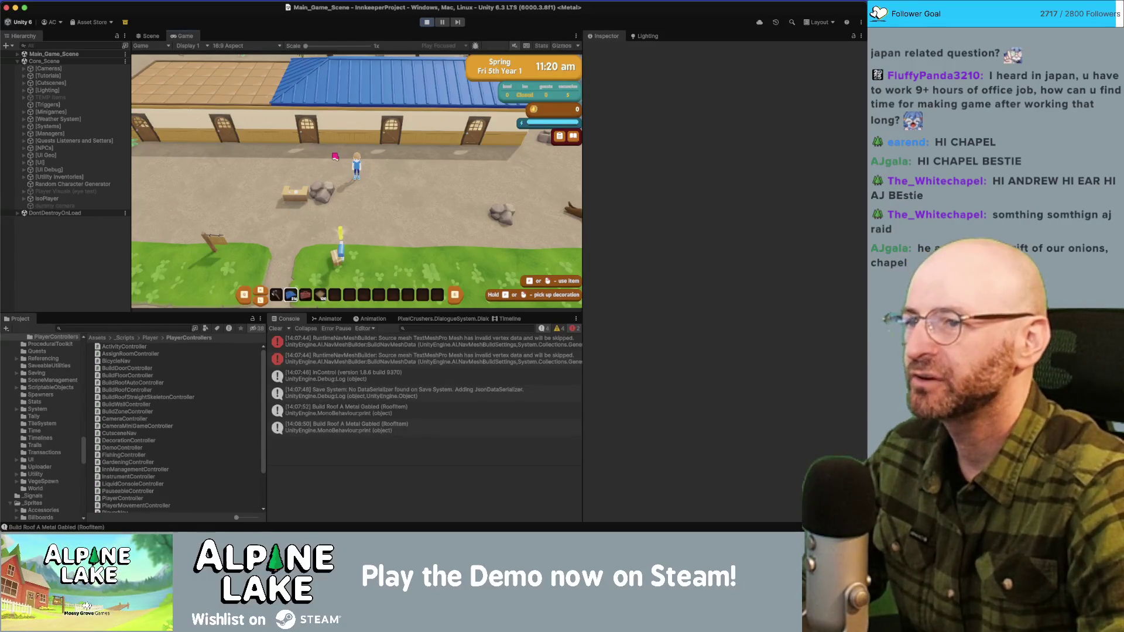
key(d)
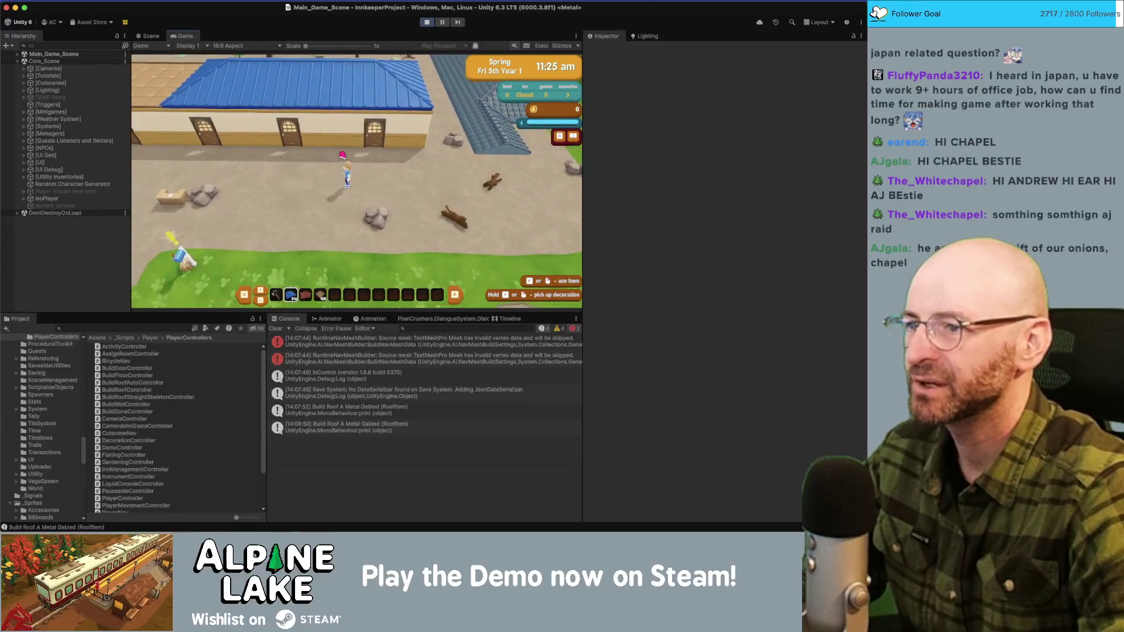
click(343, 155)
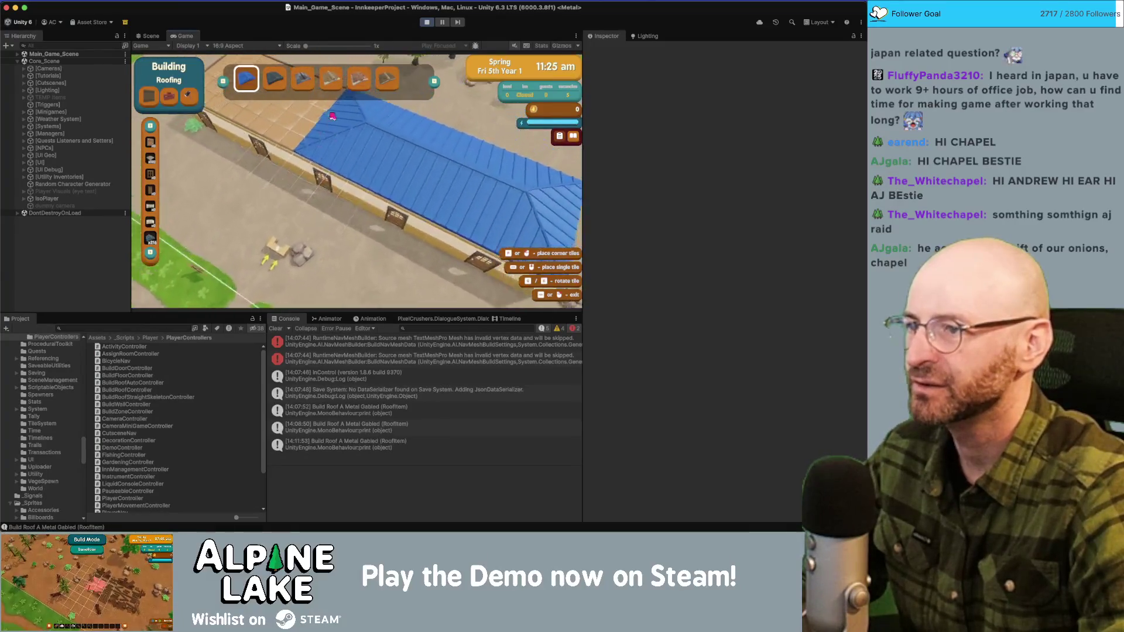
Step: Place a blue roof strip across the inn's courtyard, then exit and switch to demolishing mode
key(w)
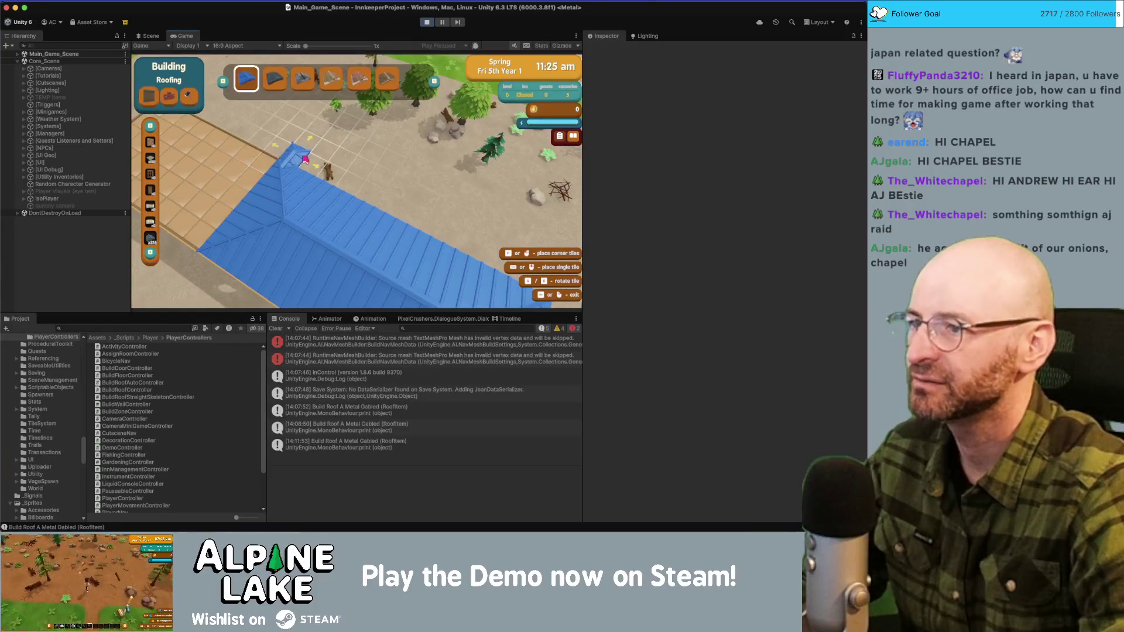
key(d)
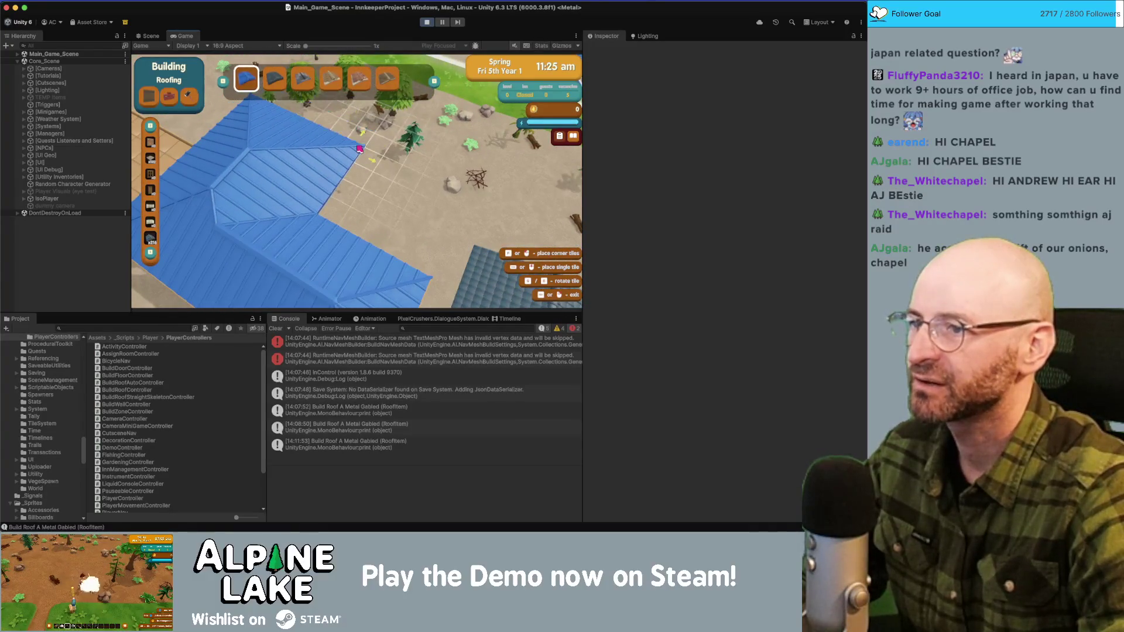
drag(403, 171, 409, 218)
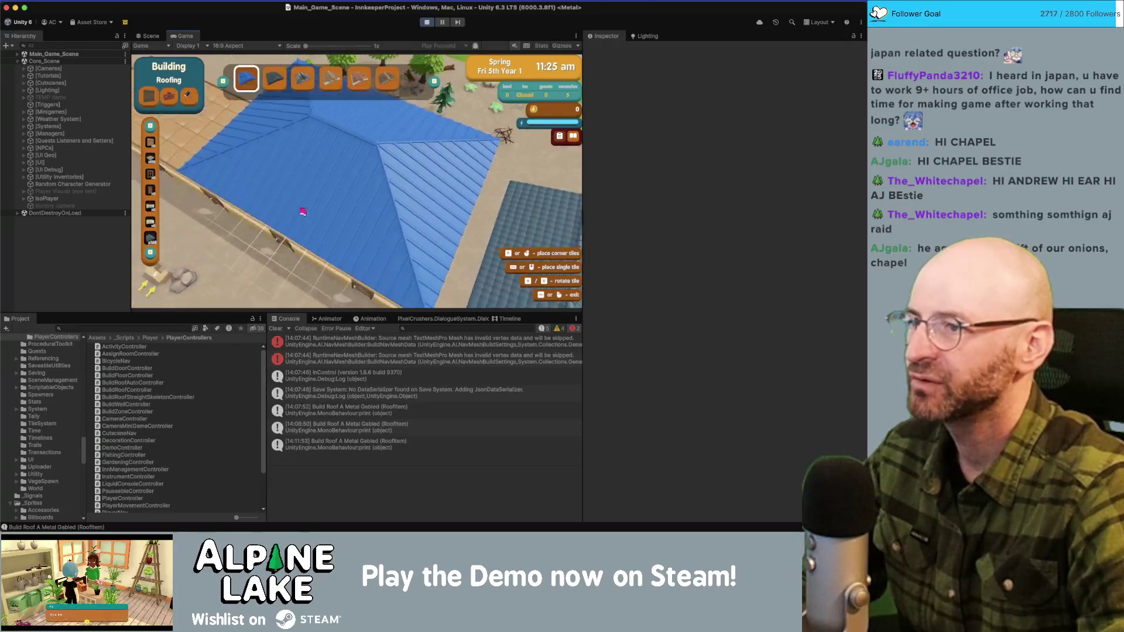
key(Escape)
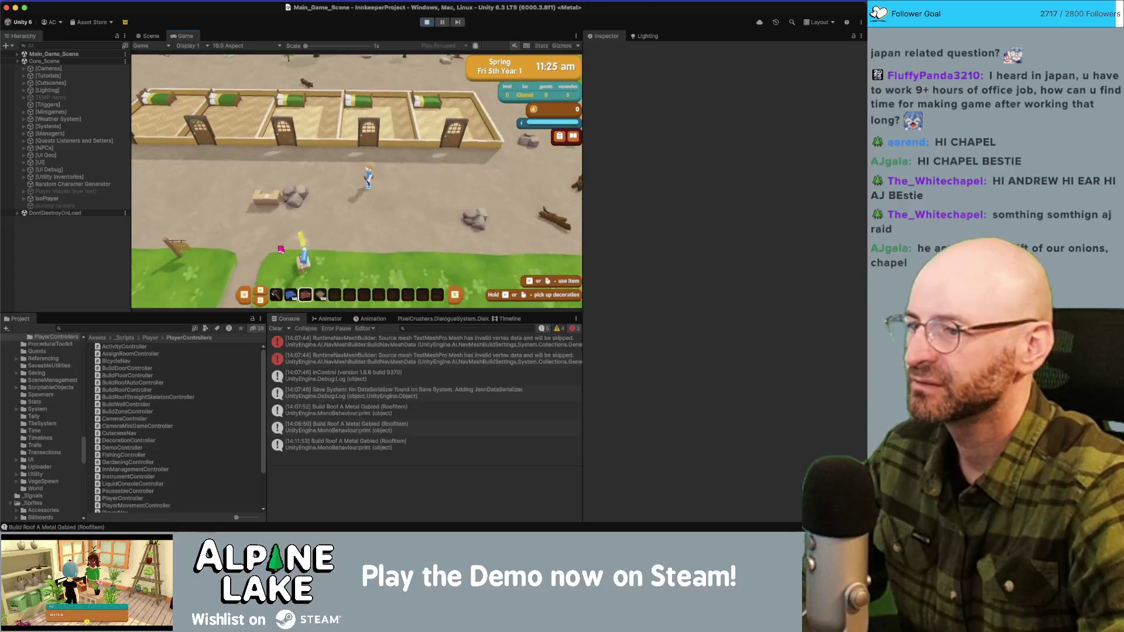
key(x)
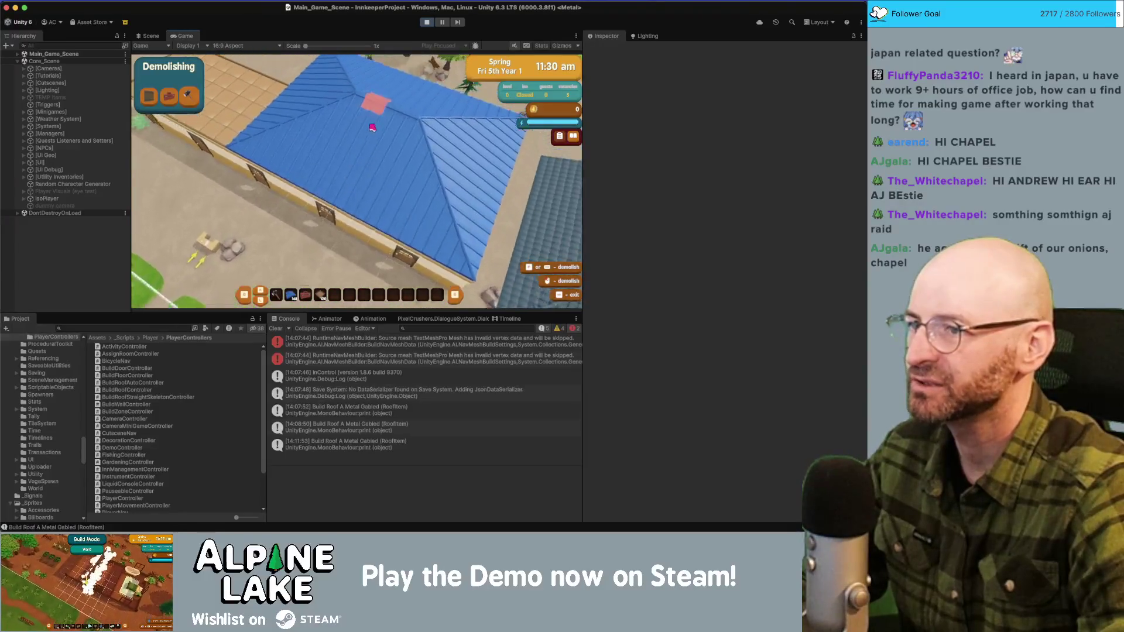
Step: Demolish five blue roof sections around the courtyard and ridge, then leave demolishing mode
click(364, 169)
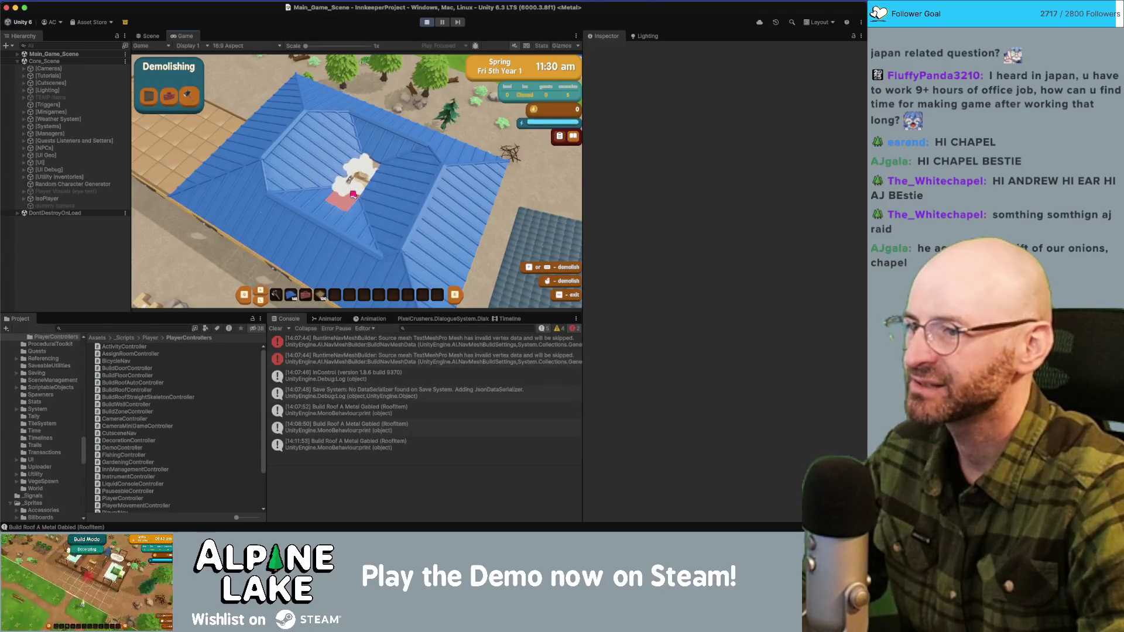
click(325, 175)
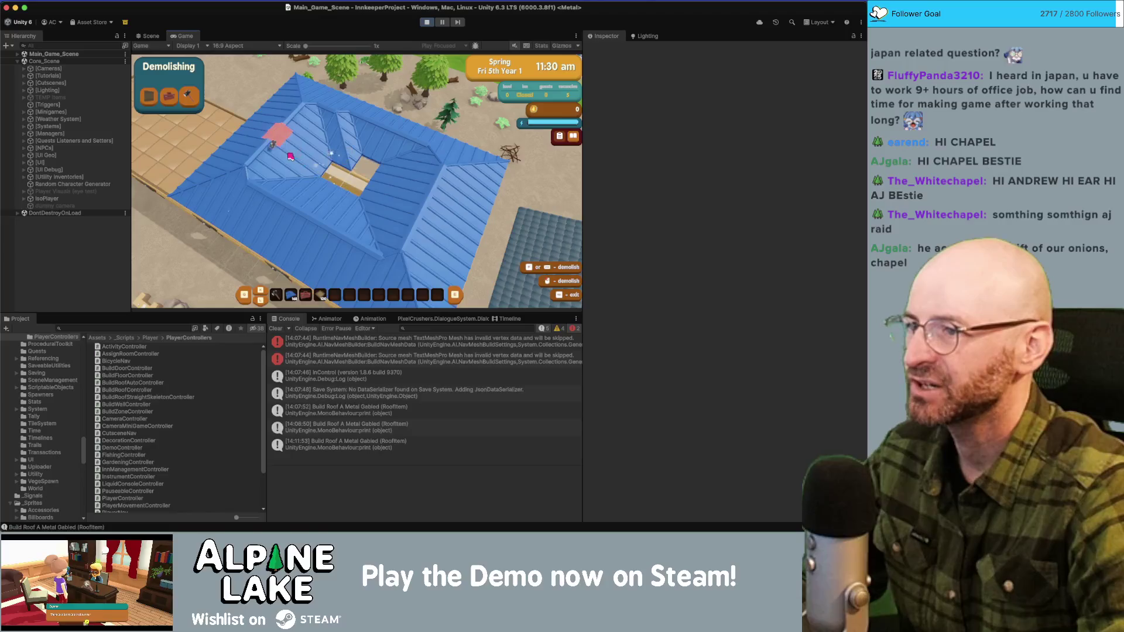
click(335, 114)
click(385, 148)
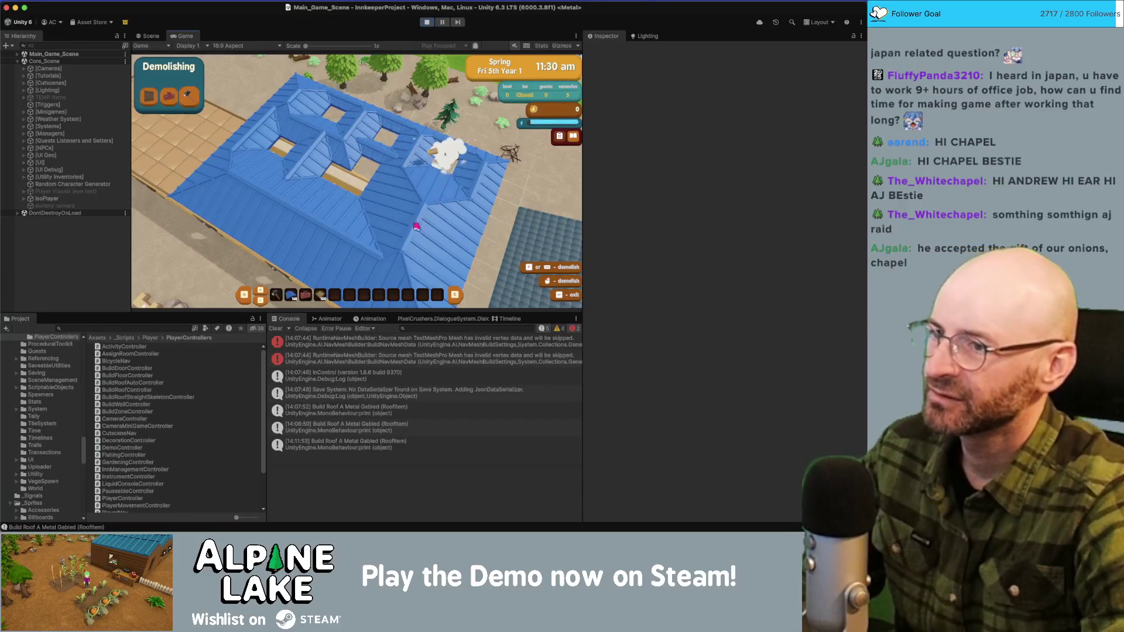
click(423, 212)
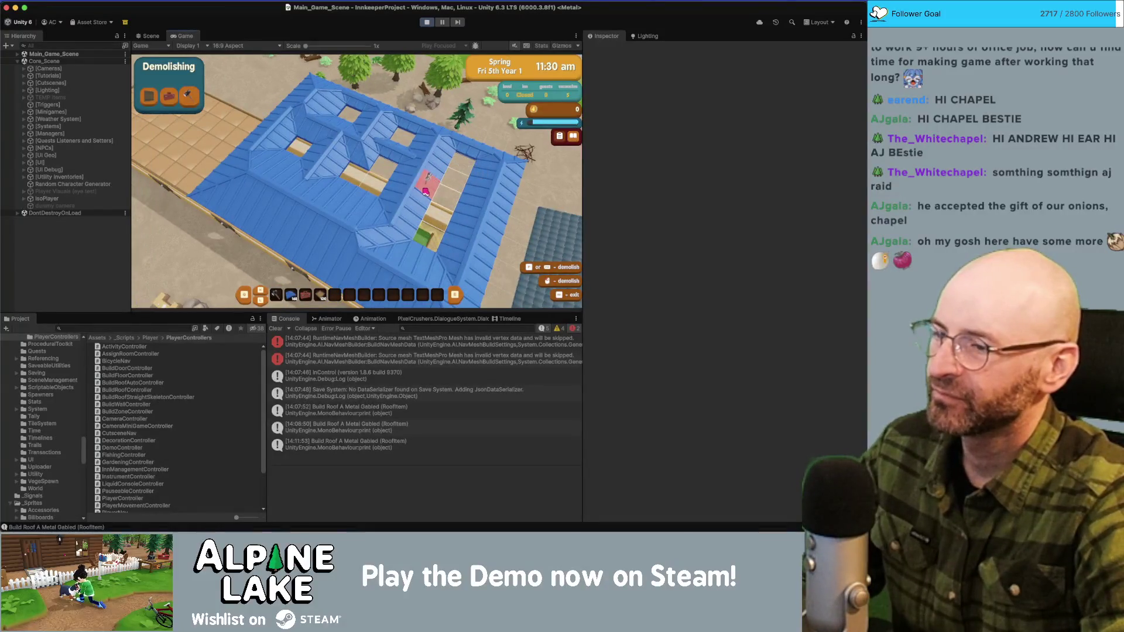
key(Escape)
Step: Lay a long gabled roof and a small roof over the inn's open tiled floor
click(296, 246)
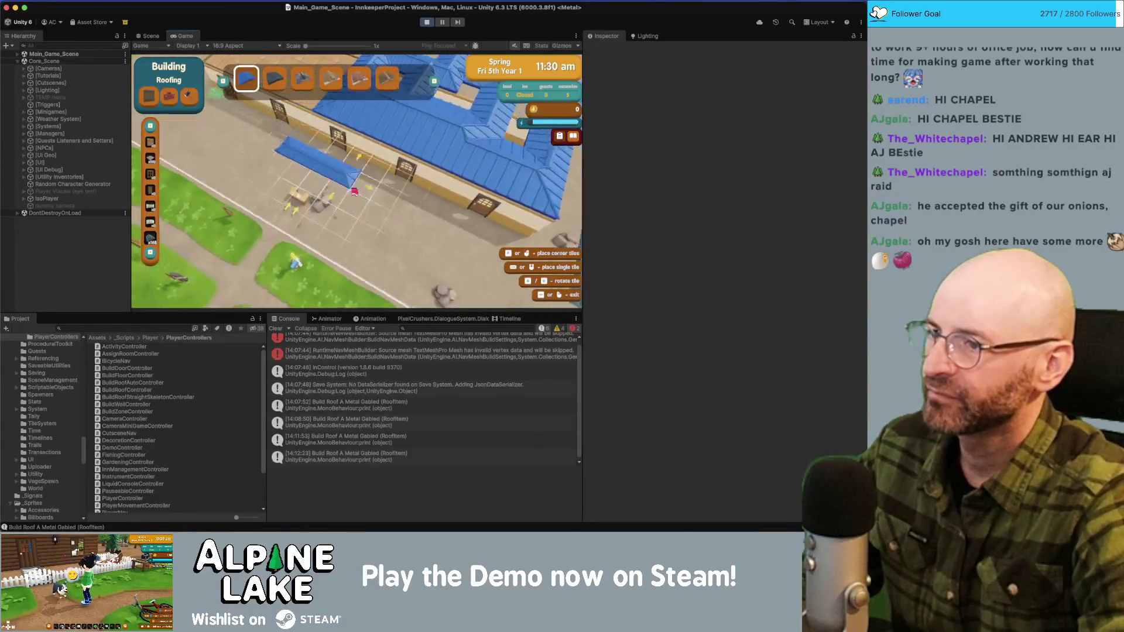
drag(345, 181, 371, 247)
drag(467, 218, 338, 230)
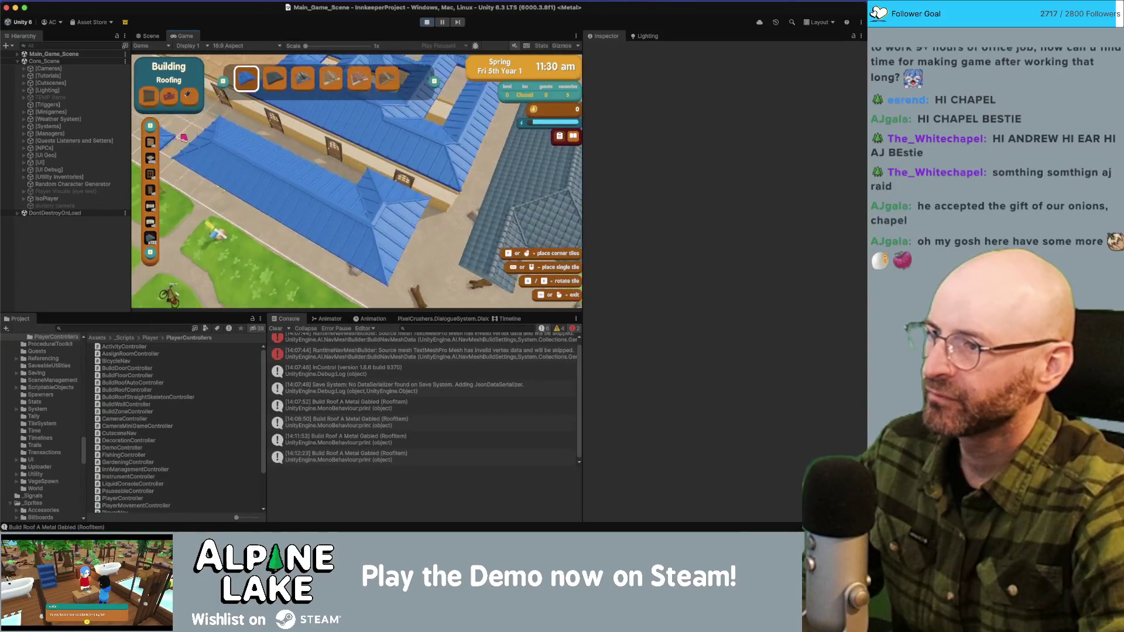
click(240, 131)
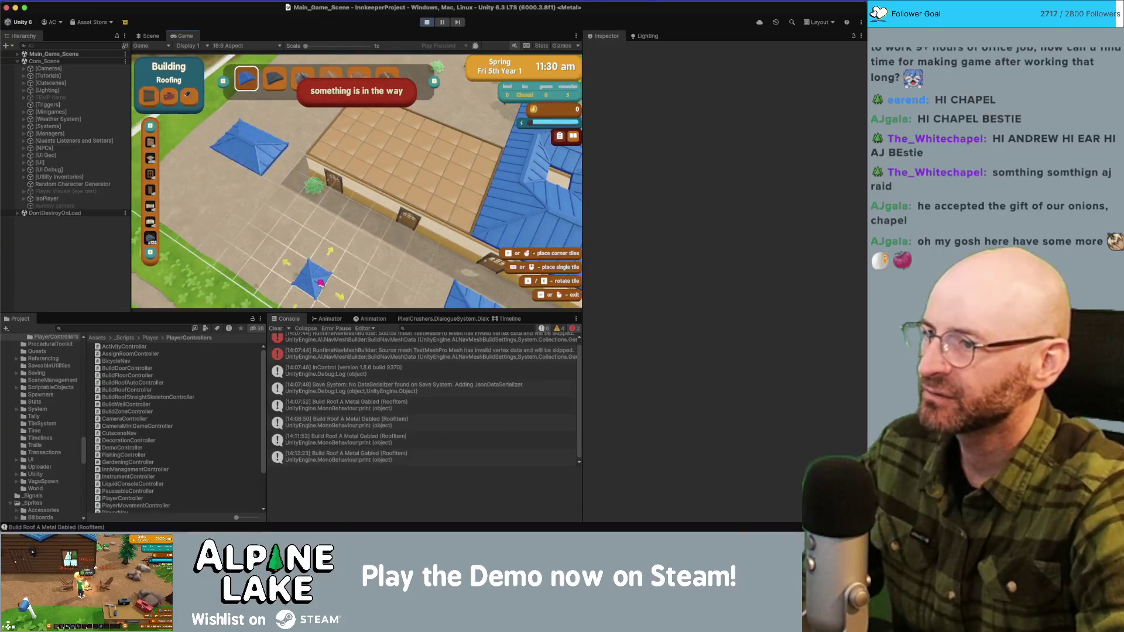
key(w)
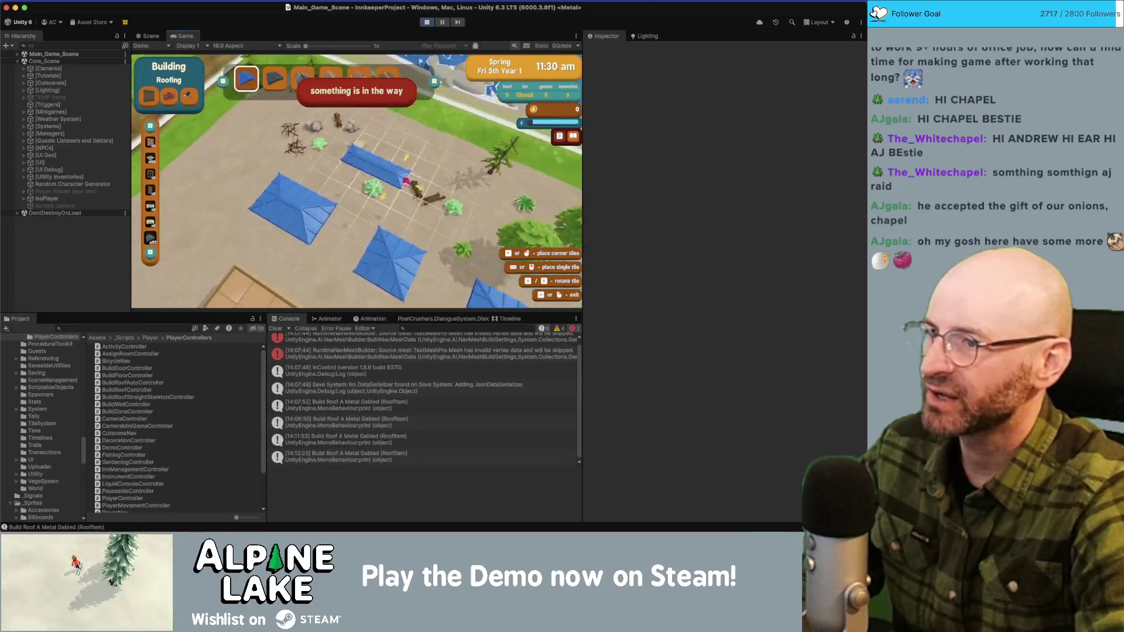
key(a)
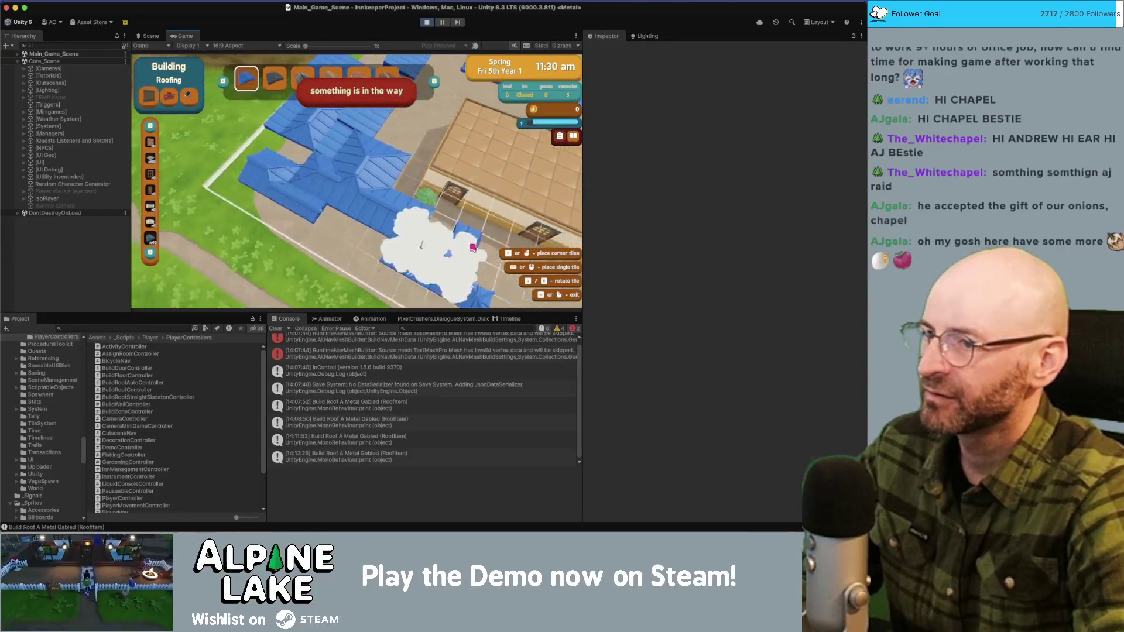
scroll(394, 135, up, 2)
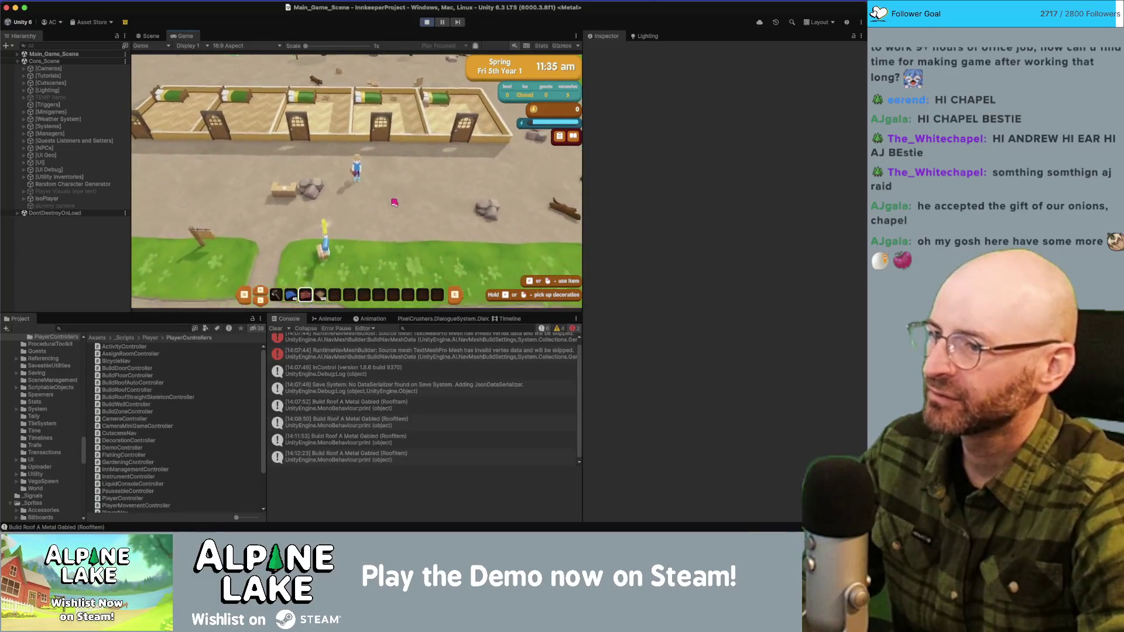
click(392, 204)
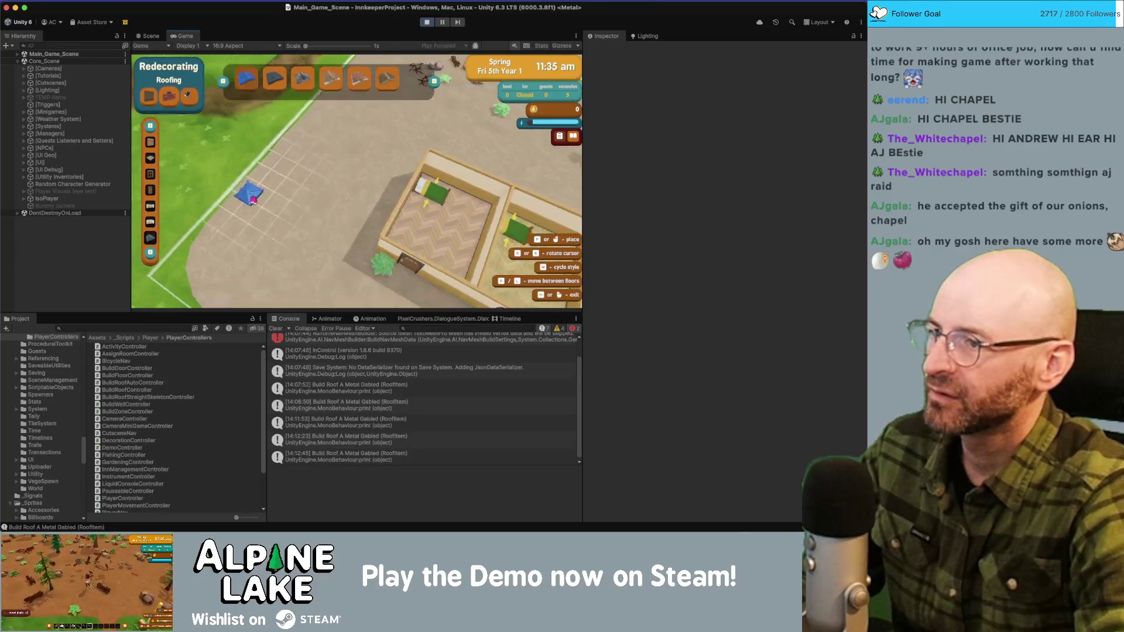
Step: Cycle back to the roofing category and place a roof tile, triggering NullReferenceException errors
key(s)
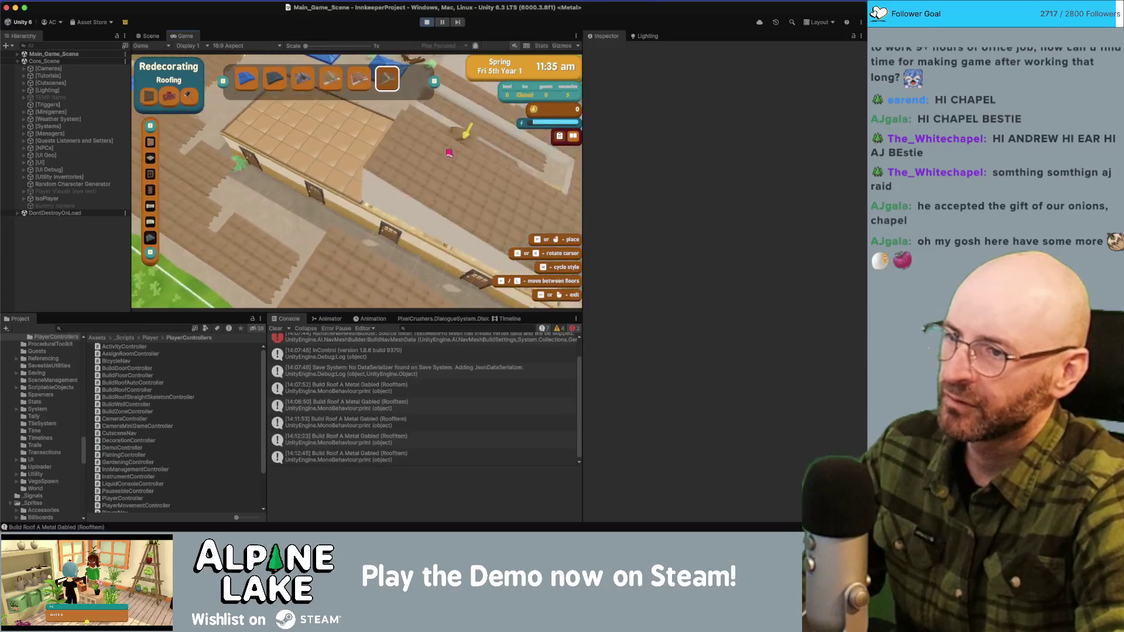
key(q)
key(q)
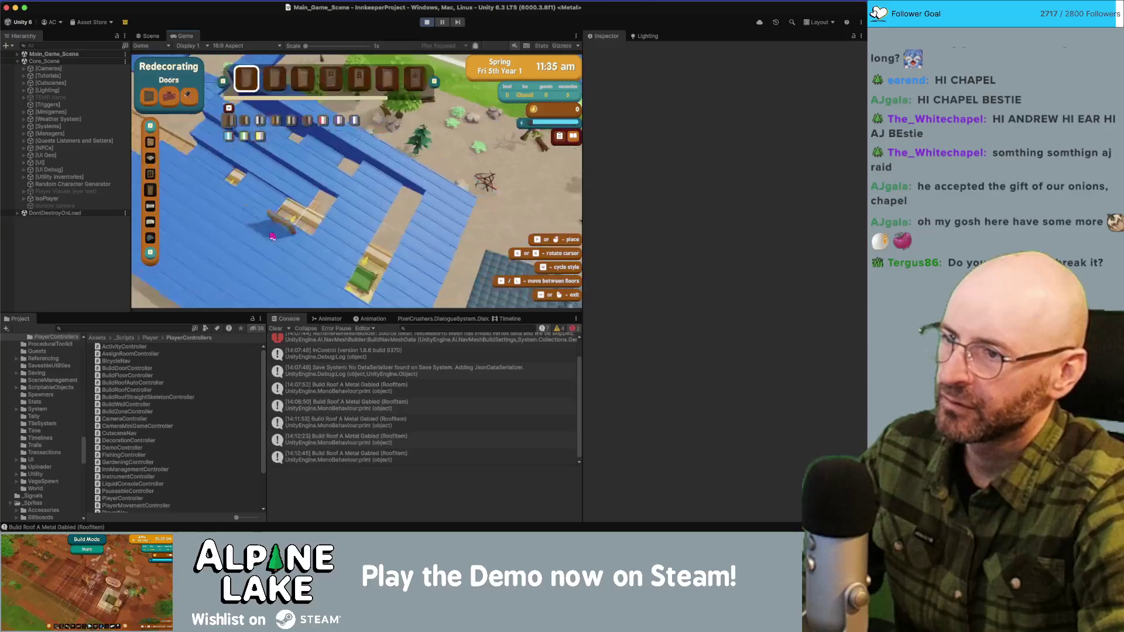
key(s)
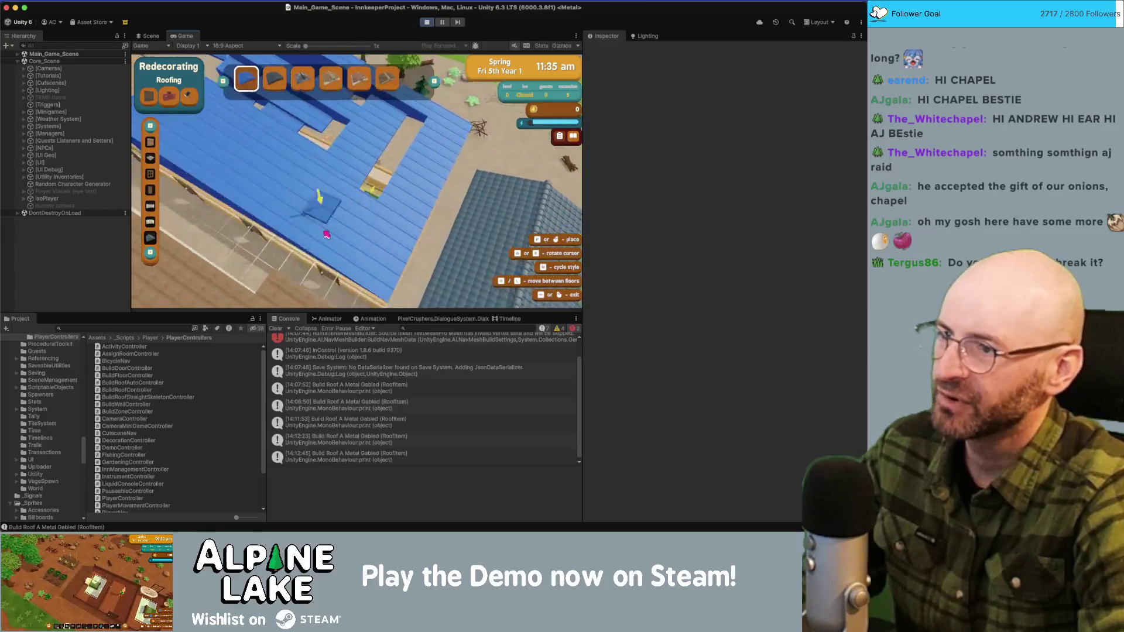
click(307, 206)
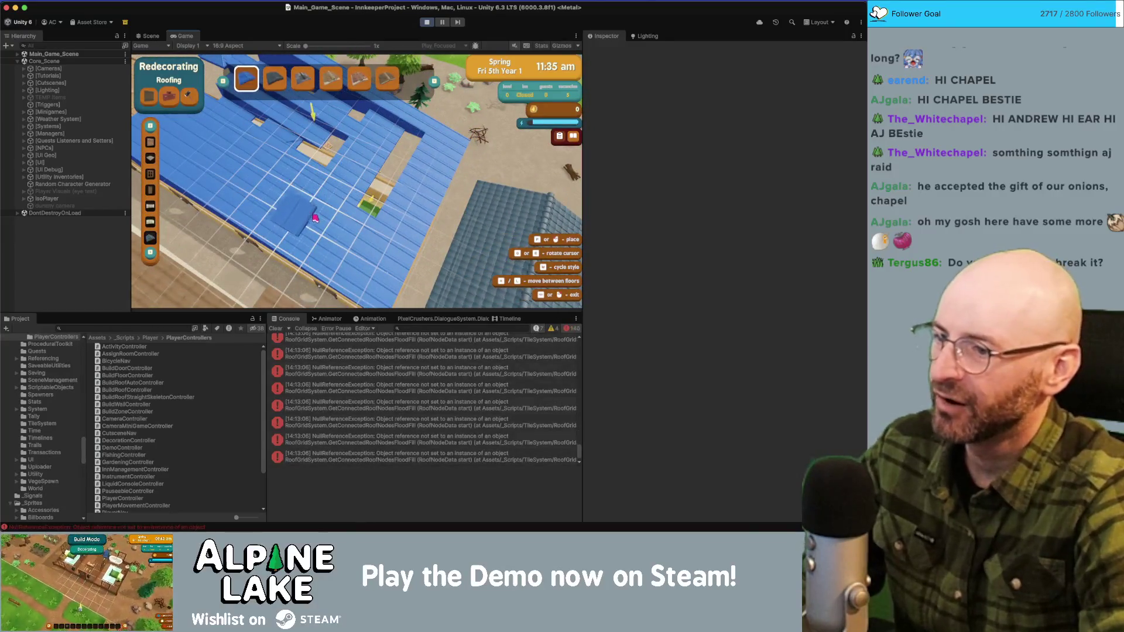
Step: Inspect the NullReferenceException stack trace in the Console and stop Play mode
click(375, 367)
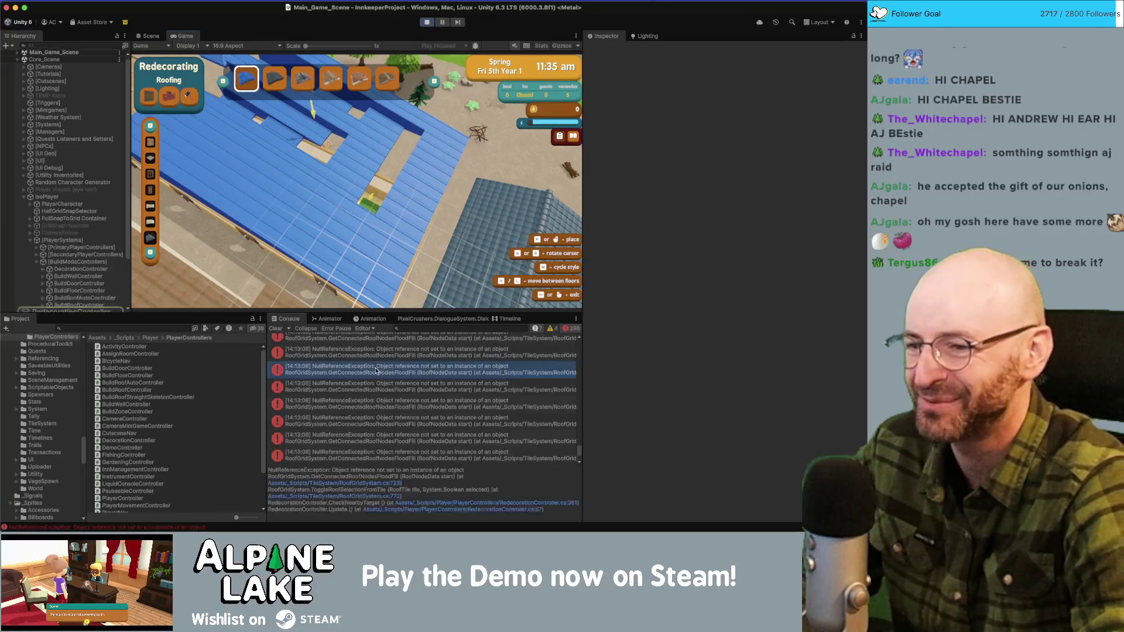
click(425, 22)
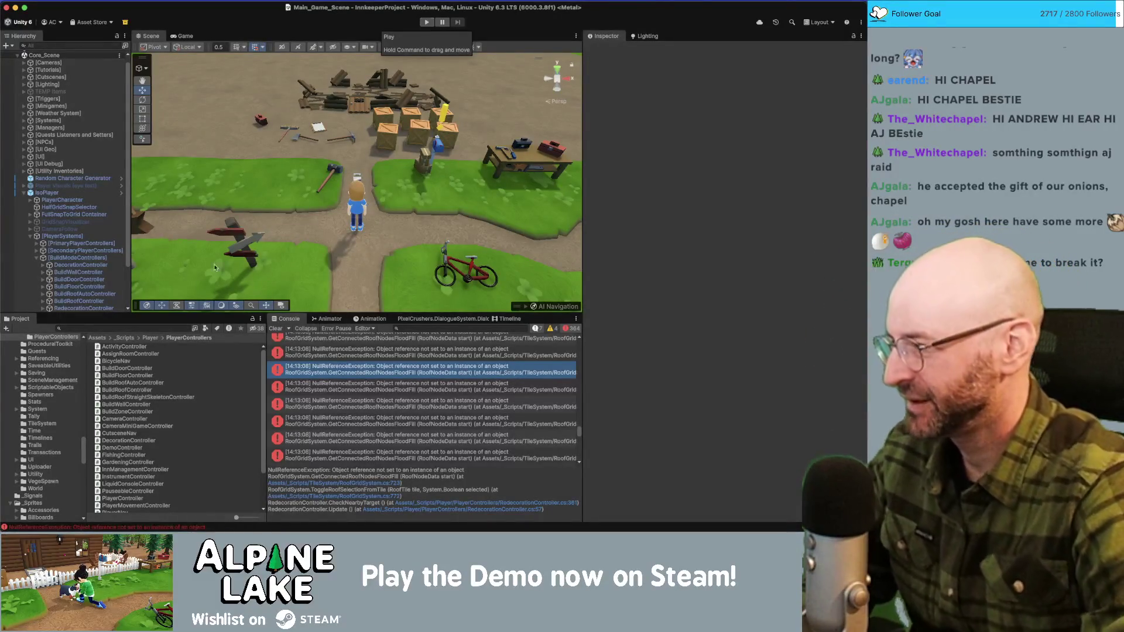
key(super+Tab)
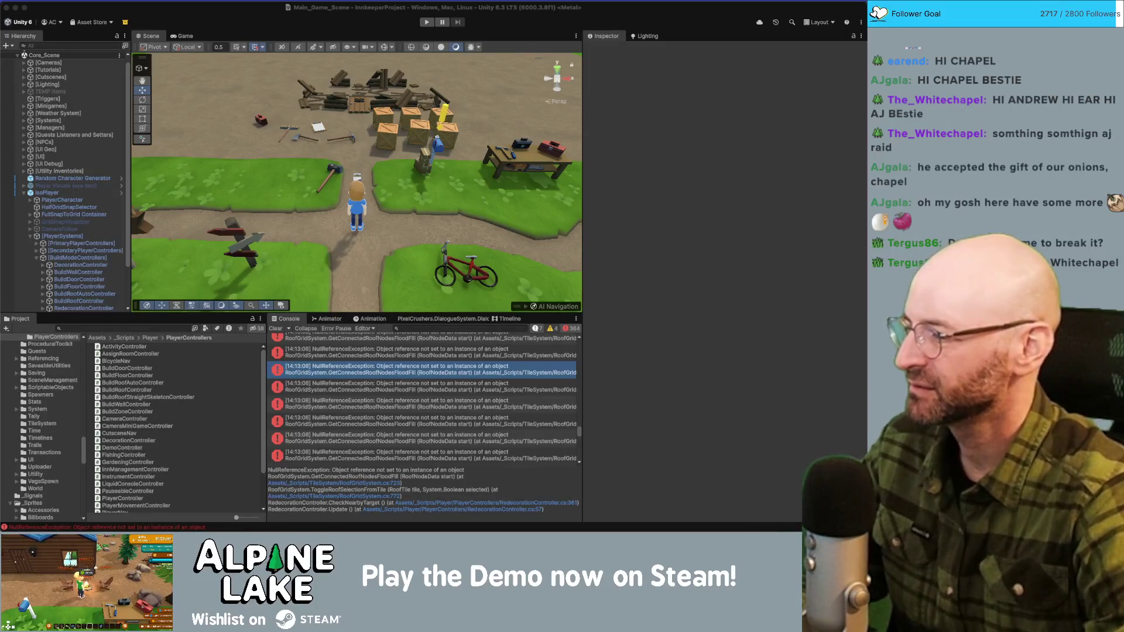
click(416, 32)
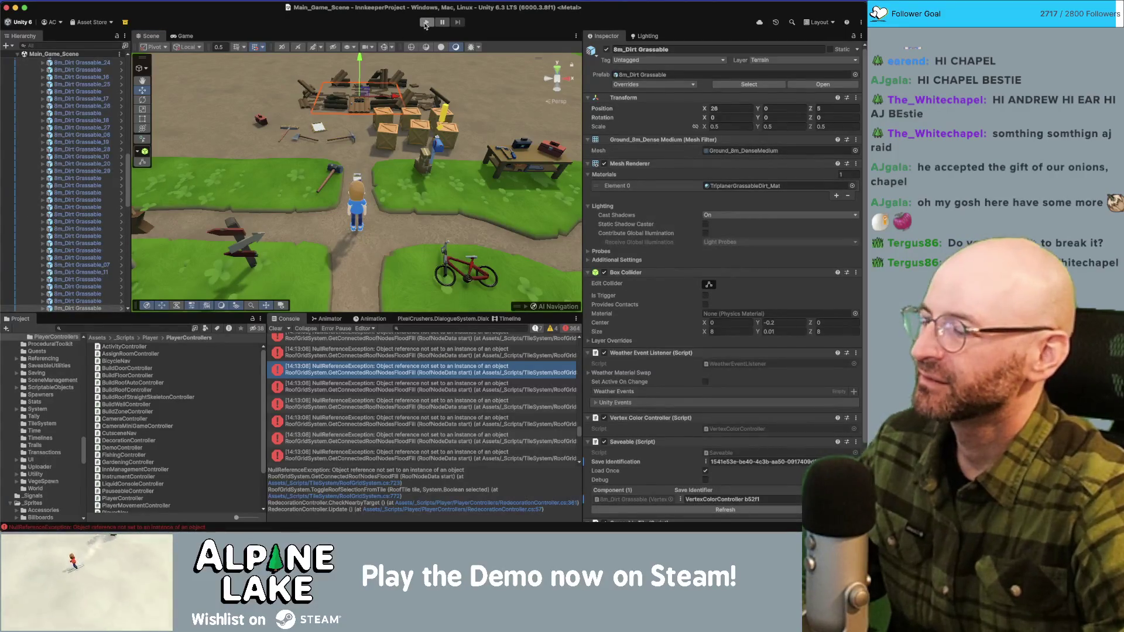
Step: Restart the game and place the fourth roof style, Metal Gabled, on the inn to end the day
click(425, 23)
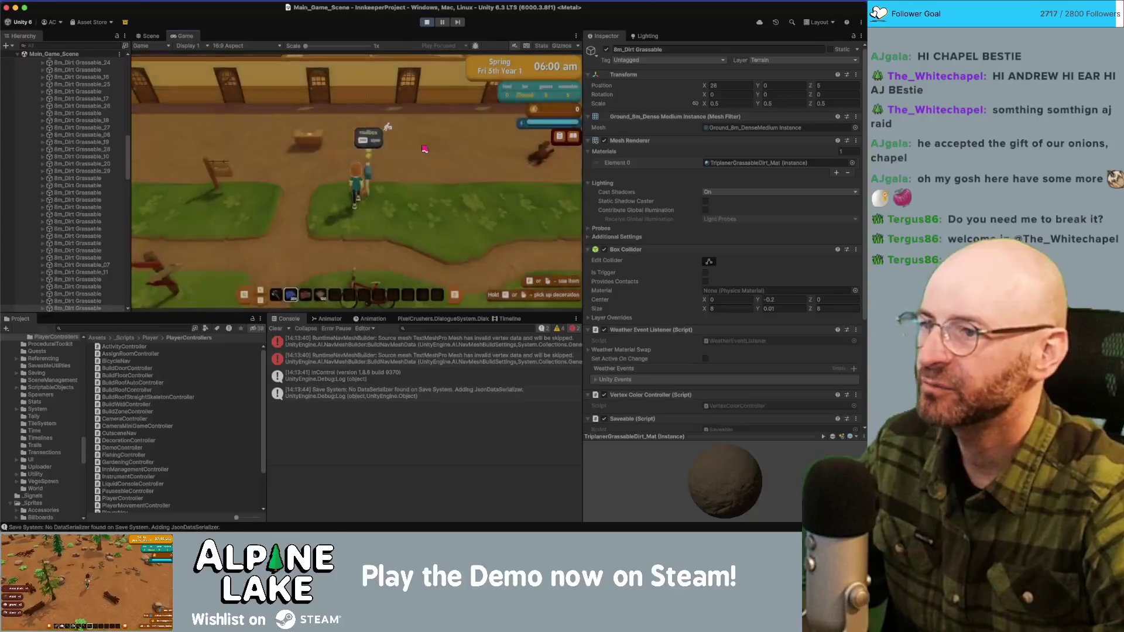
key(Escape)
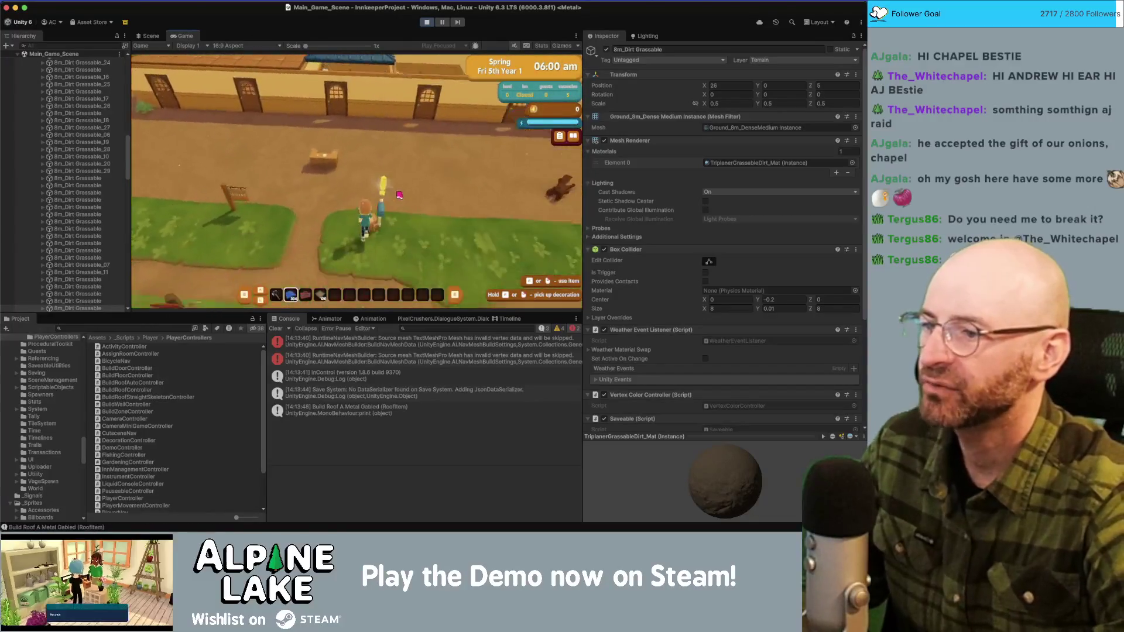
click(398, 191)
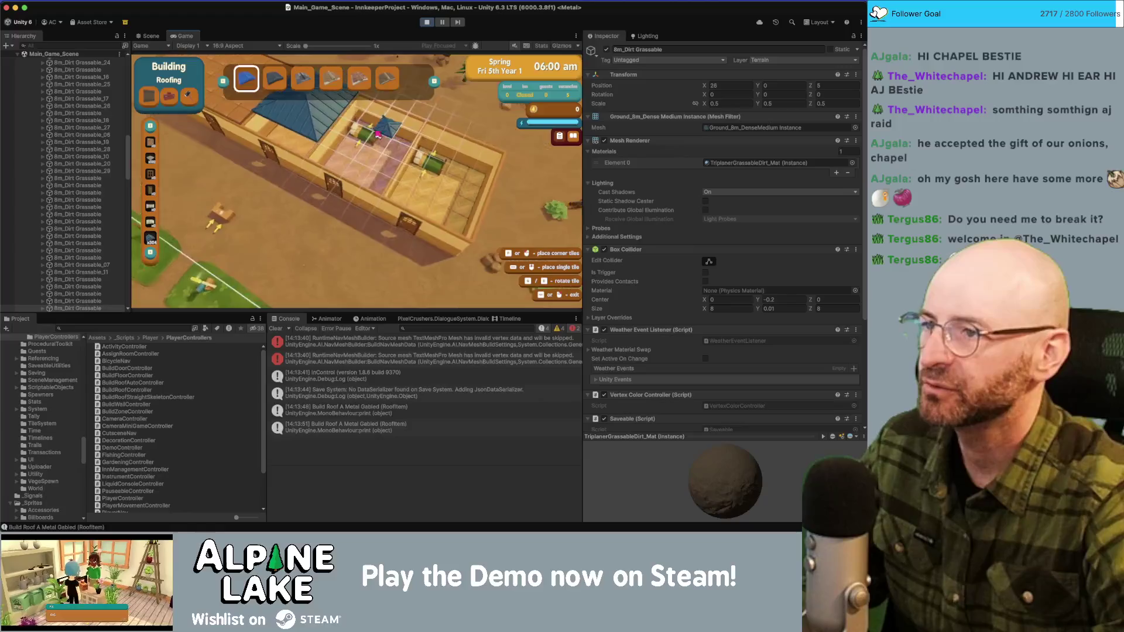
scroll(358, 132, down, 3)
click(450, 265)
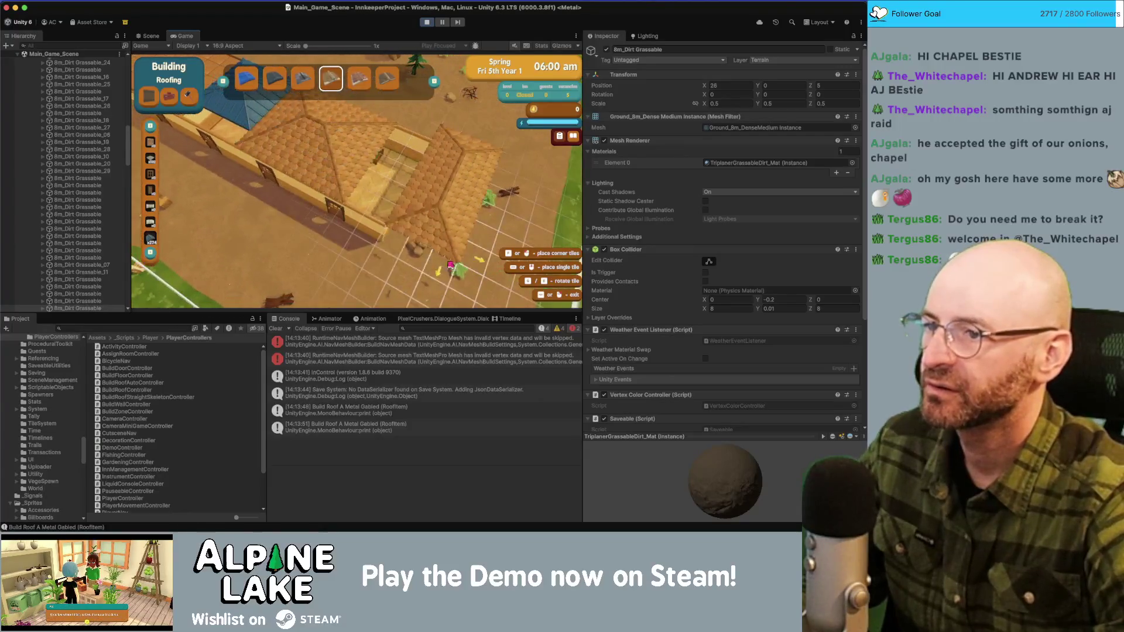
key(Escape)
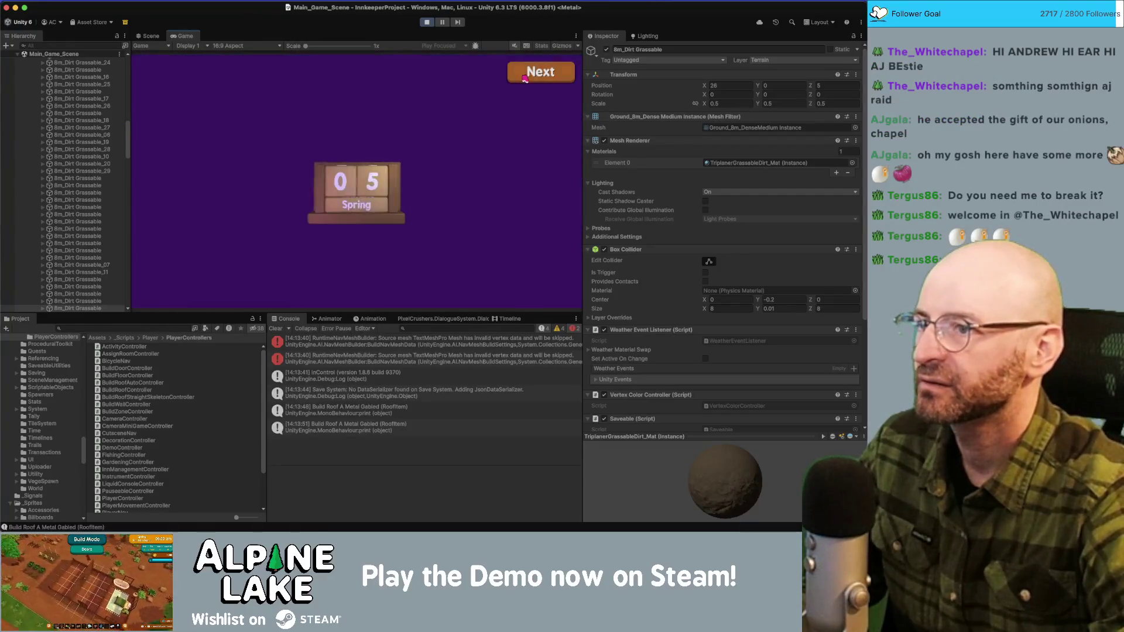
Step: Advance through the day counter, summary and Totals screens to resume on Spring Sat 6th
click(525, 79)
click(522, 76)
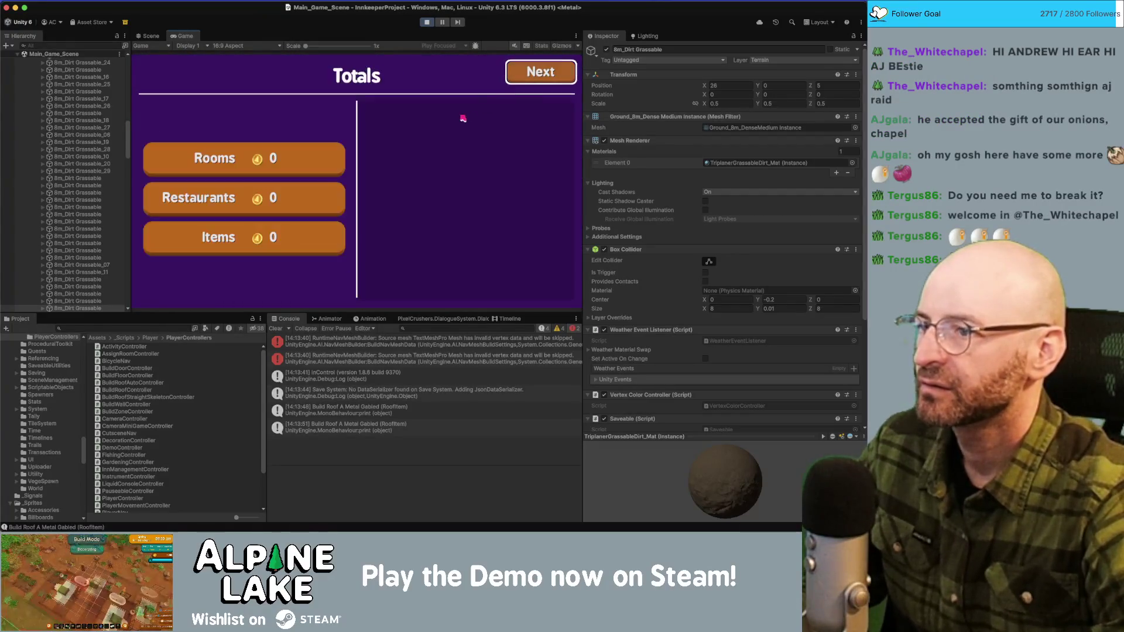
click(521, 76)
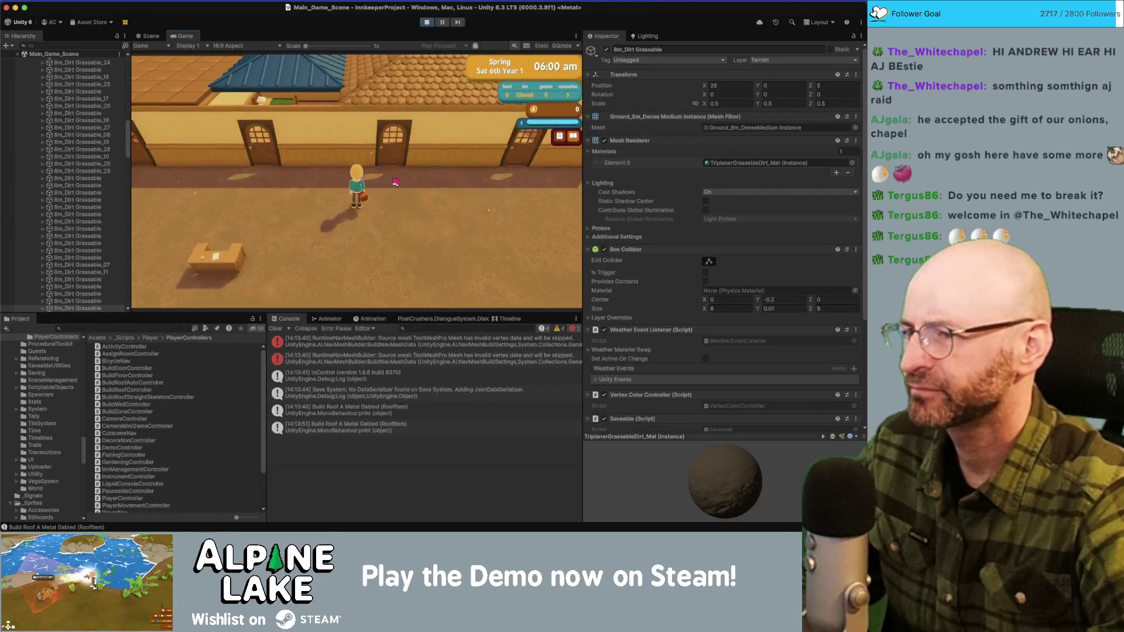
Step: In redecorating roofing mode, drag a large blue roof preview across the building
key(b)
click(356, 227)
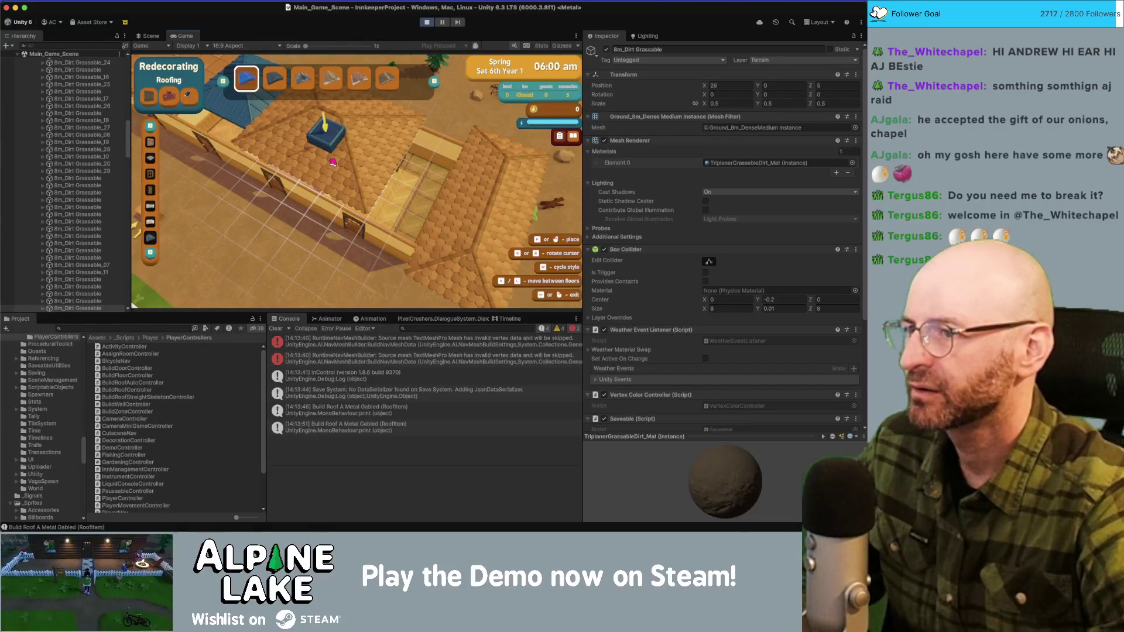
drag(383, 171, 349, 221)
key(w)
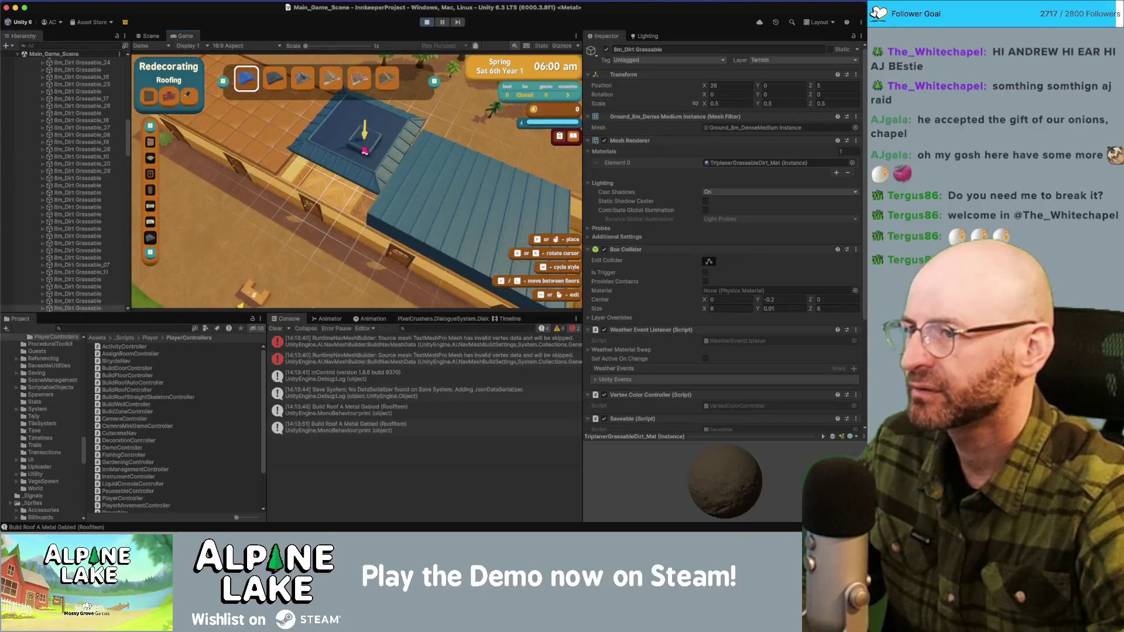
mouse_move(364, 150)
mouse_down()
mouse_move(442, 183)
mouse_move(407, 180)
mouse_move(409, 156)
mouse_move(428, 186)
mouse_up()
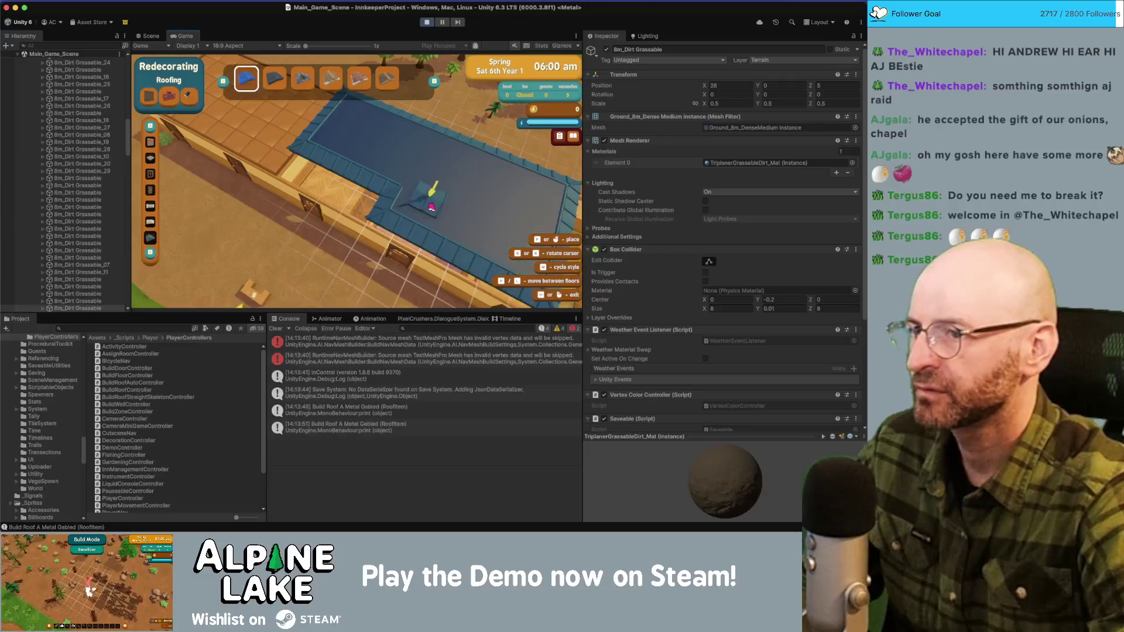
key(s)
key(s)
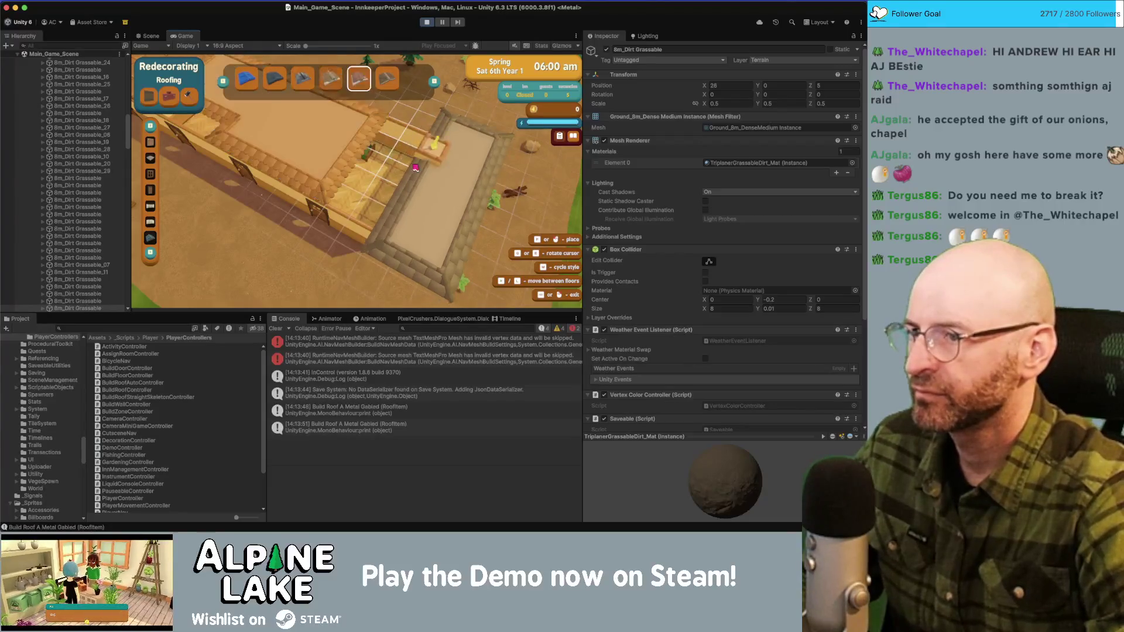
Step: Place a sixth-style roof over the building, preview a ridged roof, then exit roofing mode
key(c)
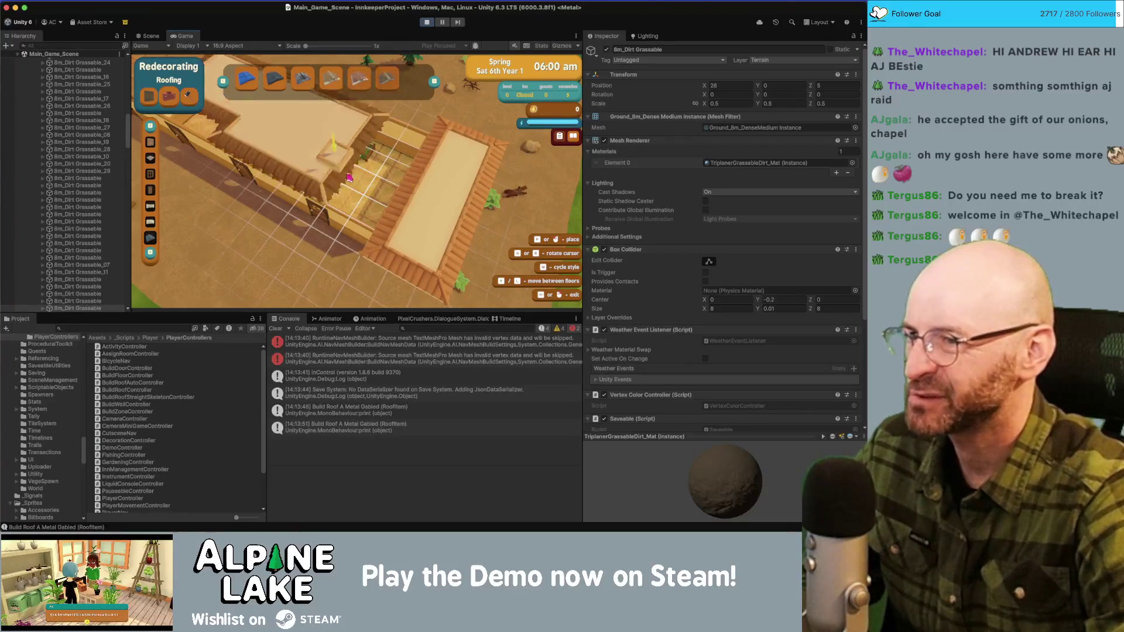
click(353, 166)
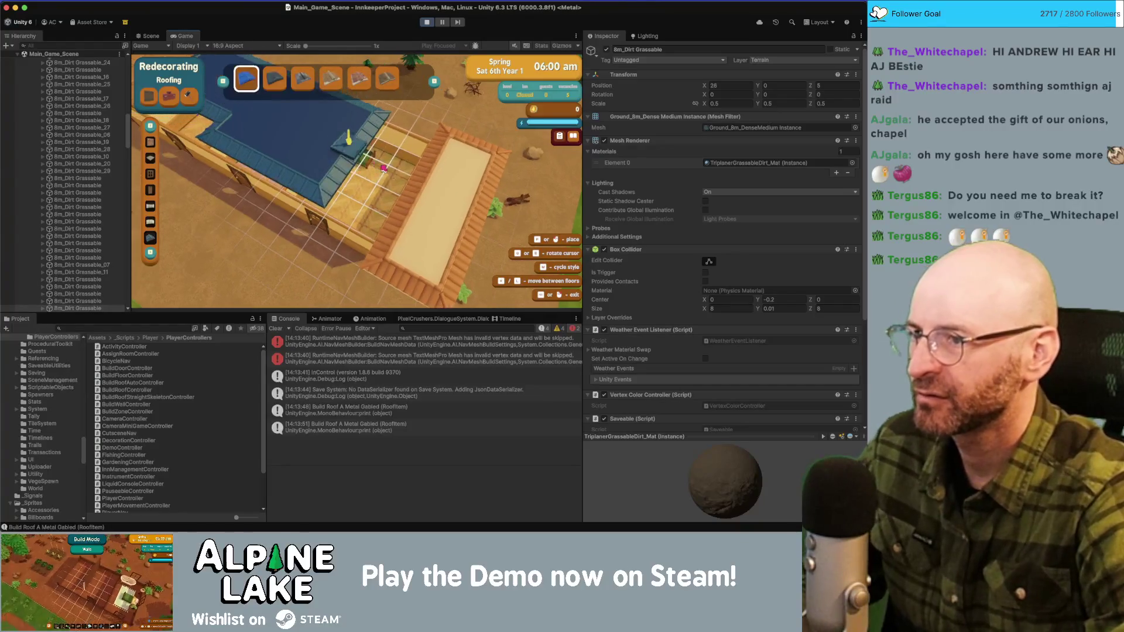
key(c)
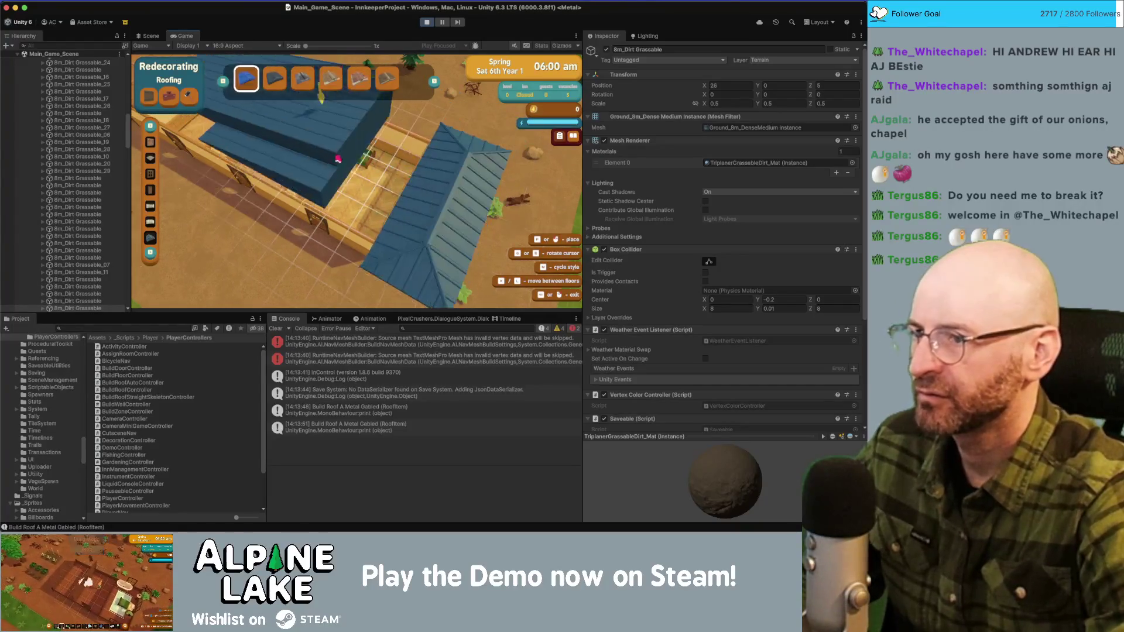
key(r)
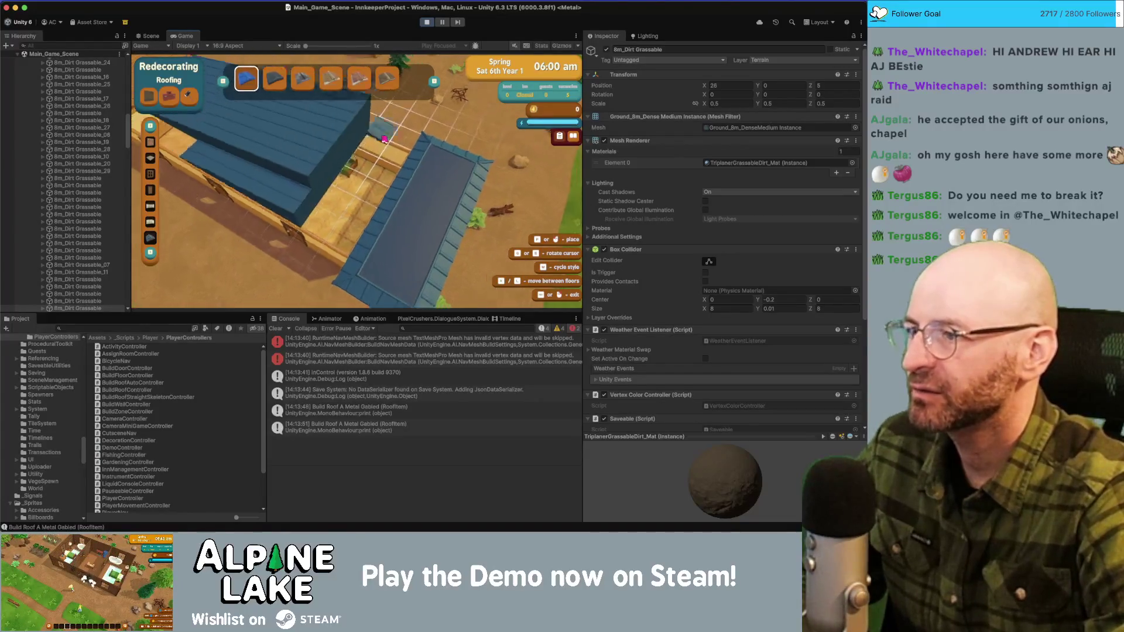
right_click(386, 142)
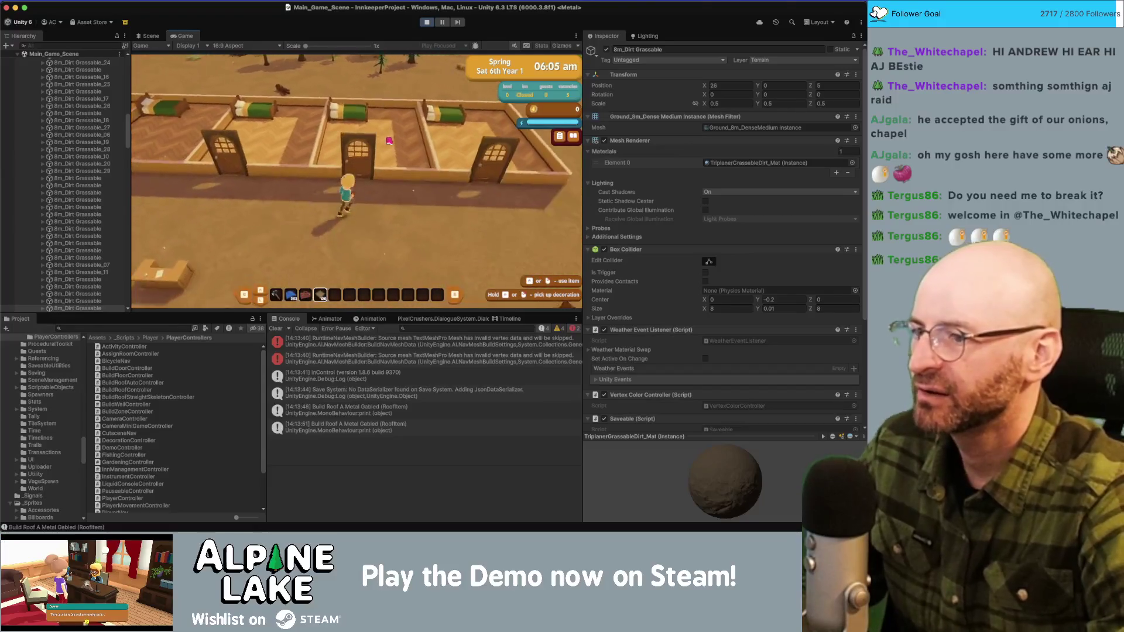
Step: Reopen roofing build mode with roofs hidden over the large building and pick the flat framed roof style
key(2)
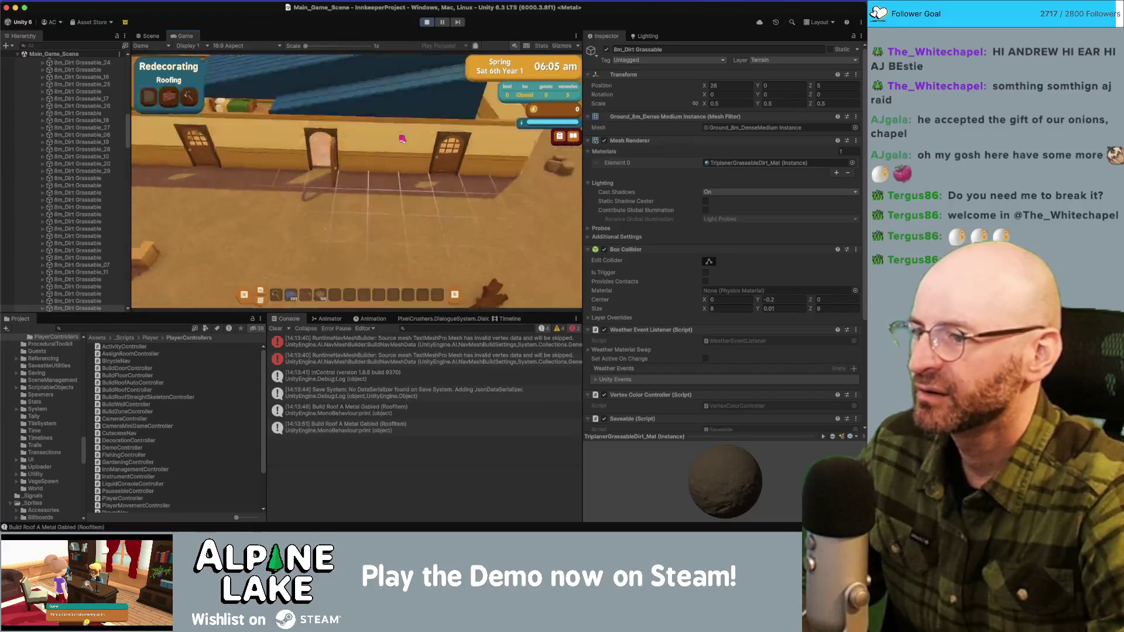
key(d)
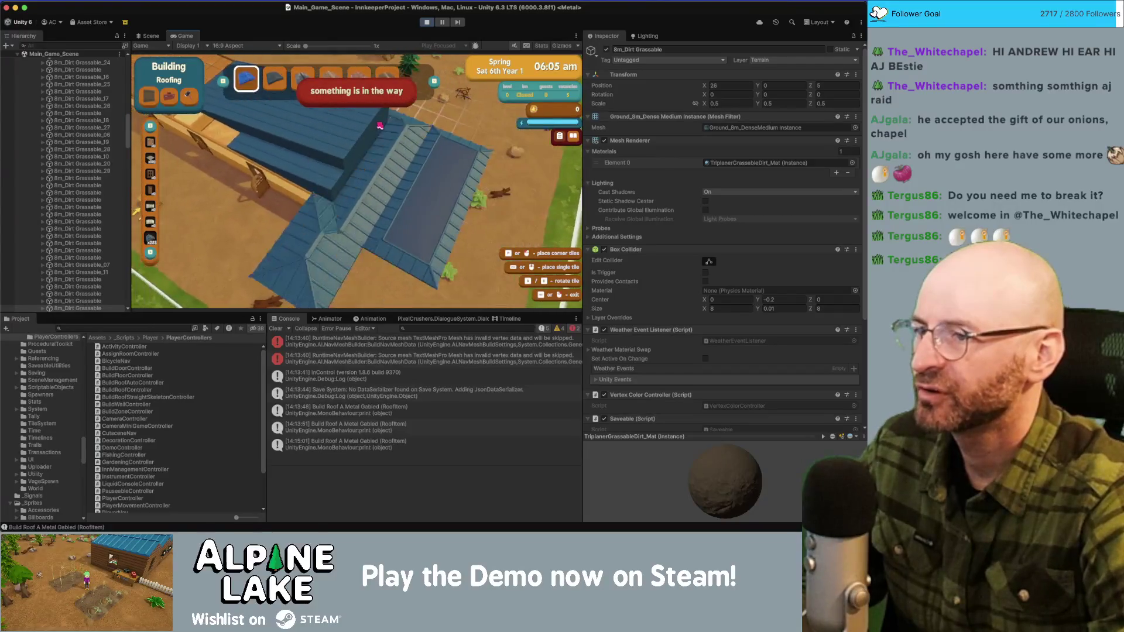
right_click(318, 198)
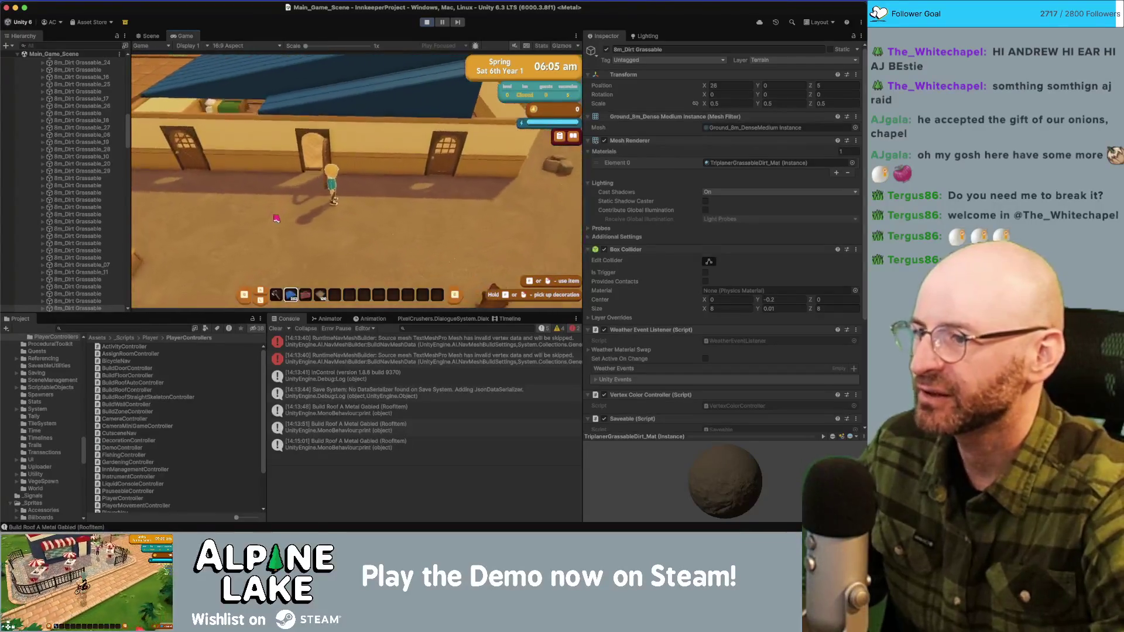
key(2)
key(d)
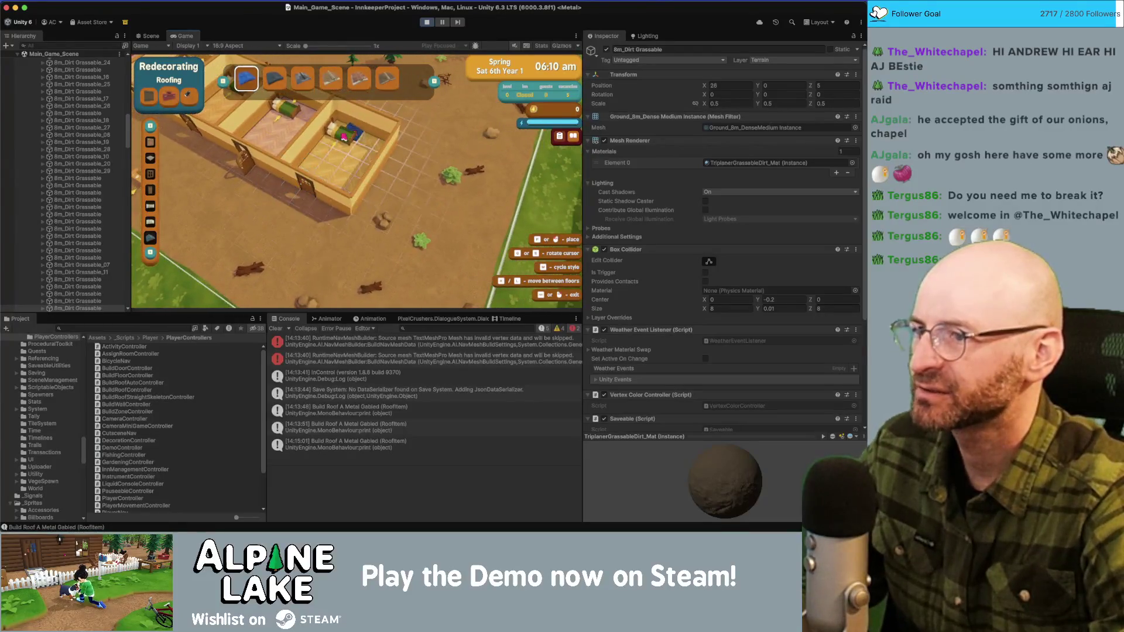
key(w)
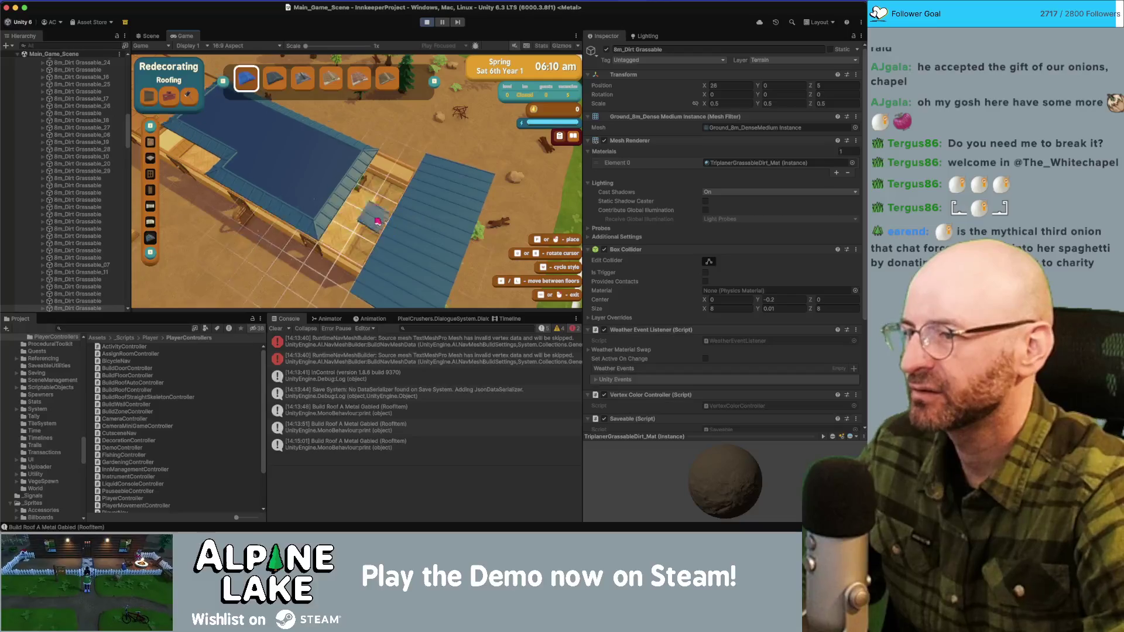
key(m)
key(m)
key(m)
Step: Cycle the build categories through Walls (second wall style), Gates and Windows, ending on Roofing
key(e)
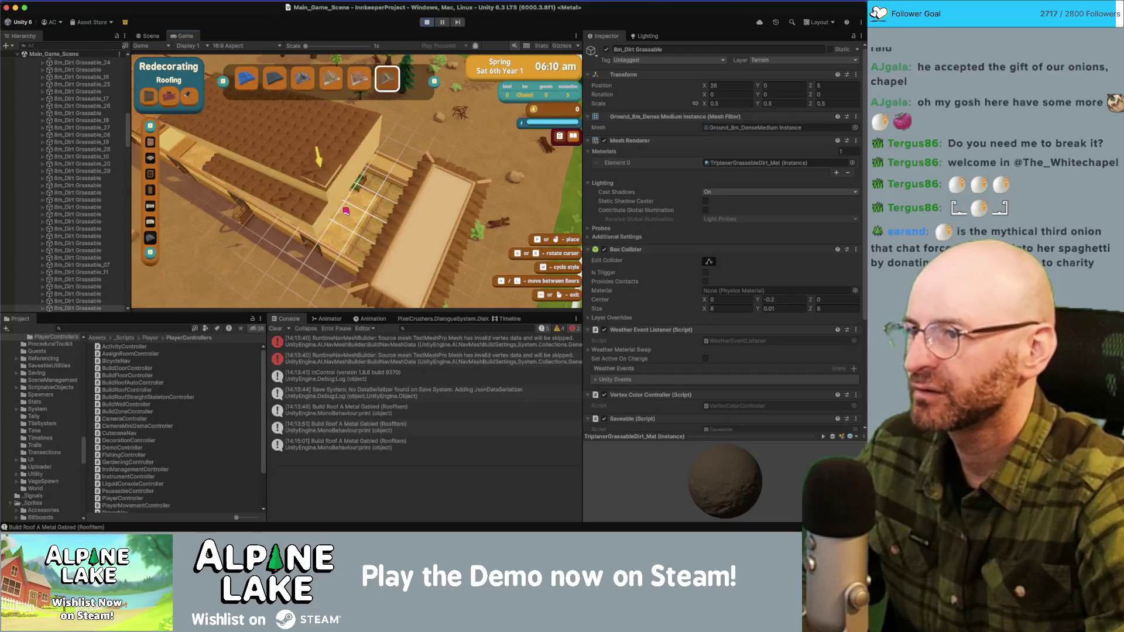
key(m)
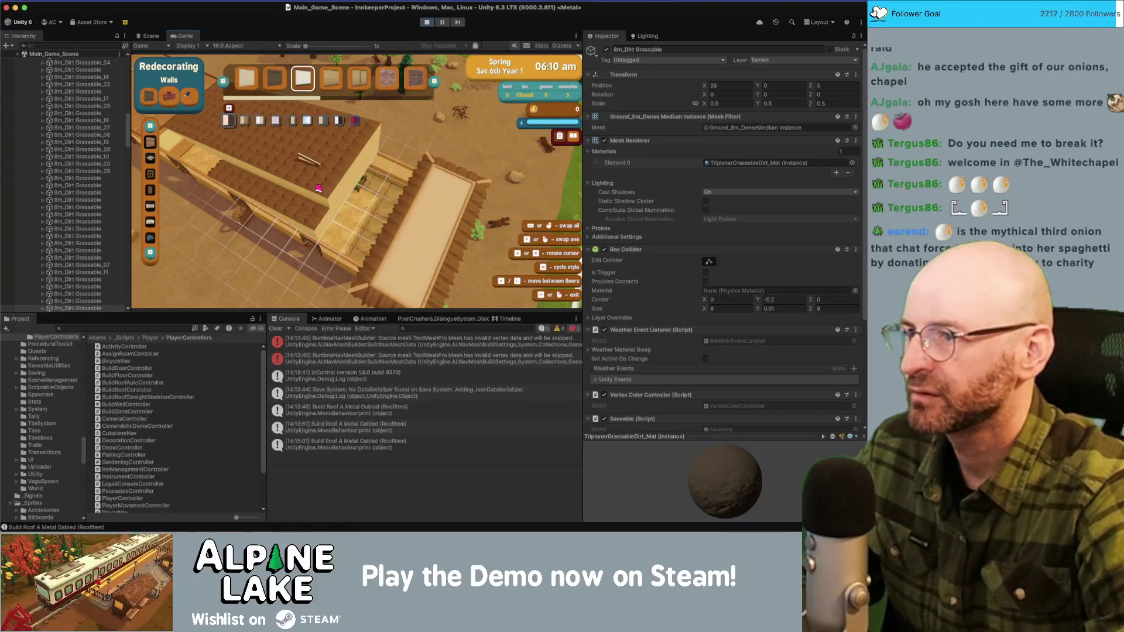
key(q)
key(q)
key(e)
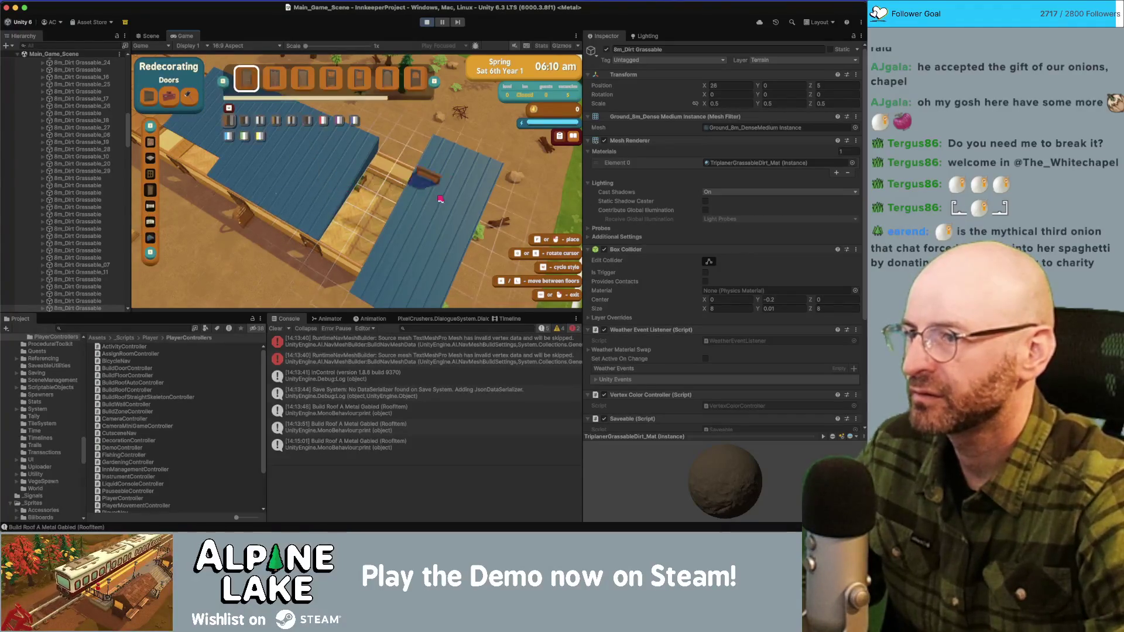
key(e)
key(e)
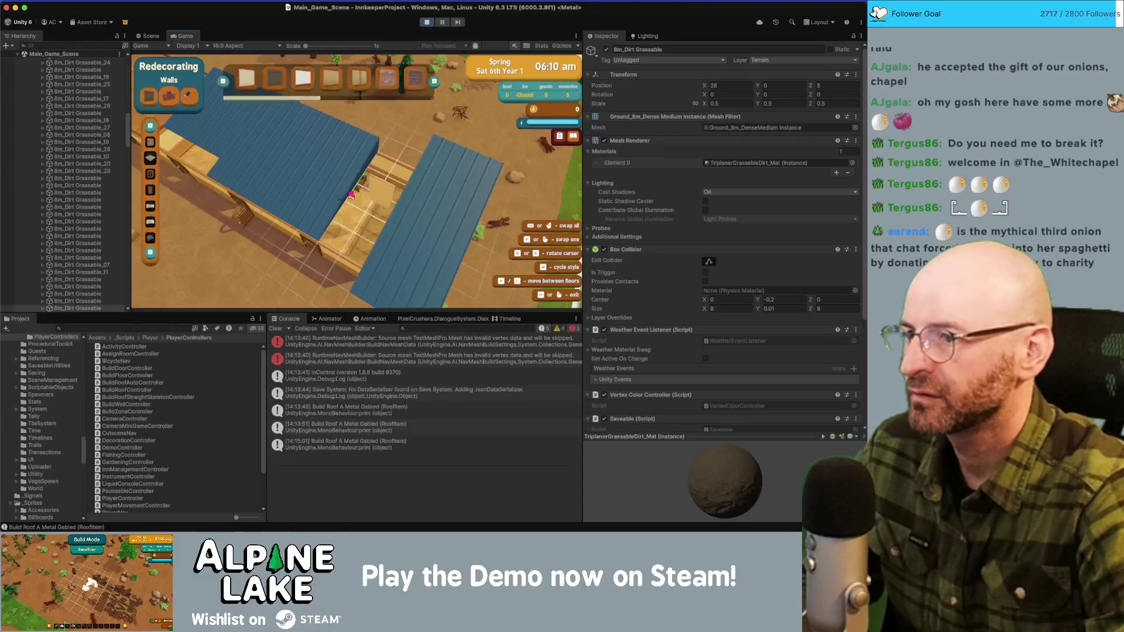
key(q)
key(q)
key(q)
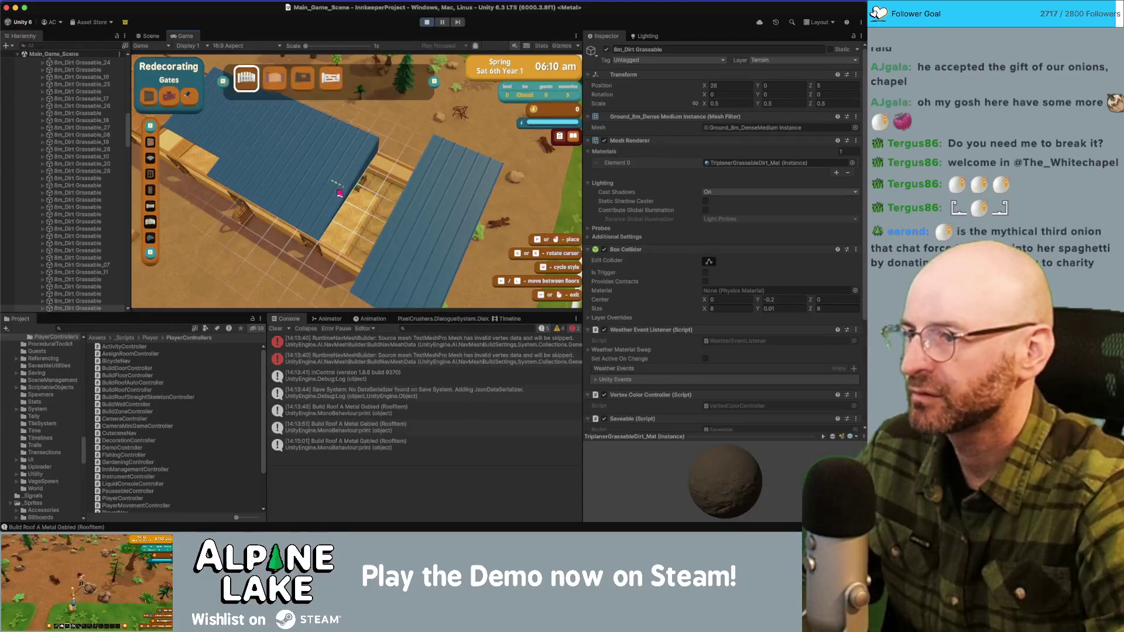
key(e)
key(e)
key(e)
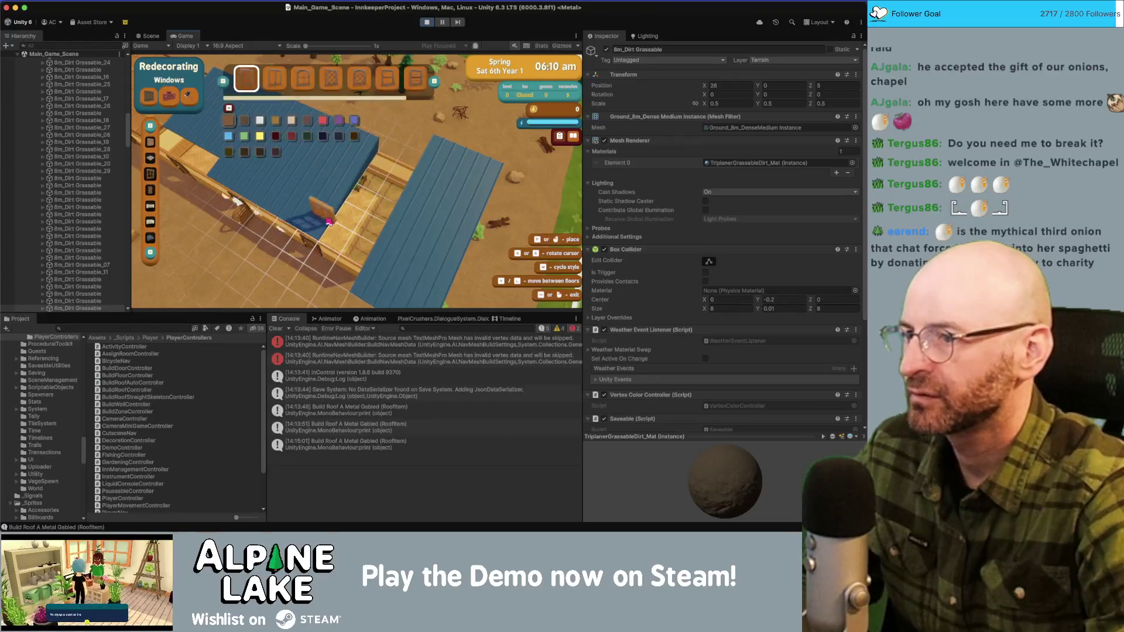
key(w)
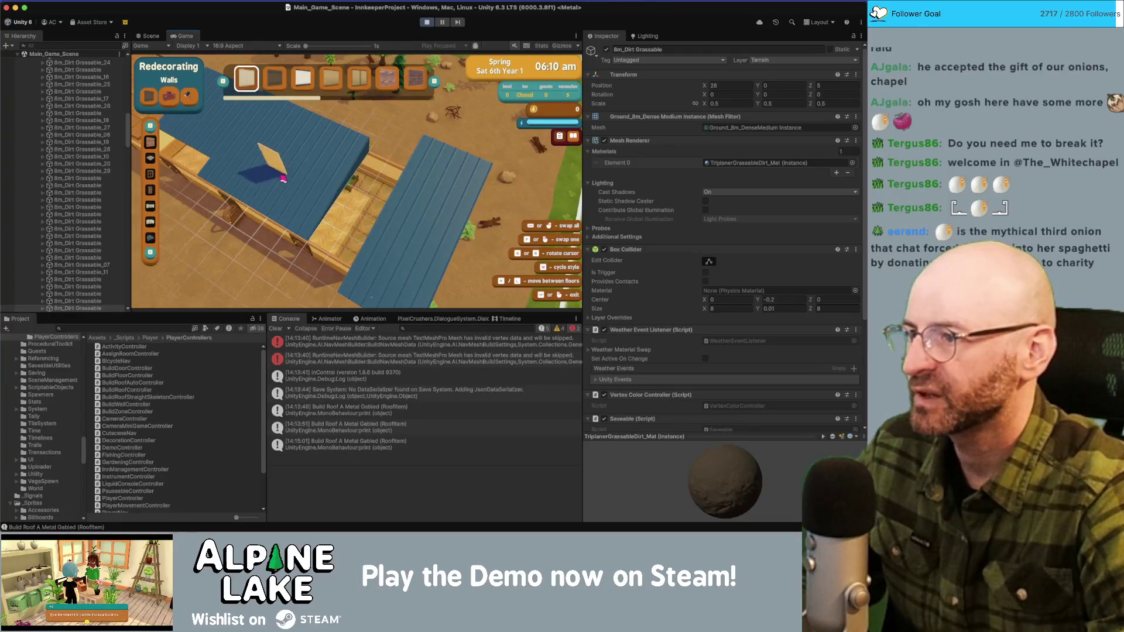
key(q)
key(q)
key(q)
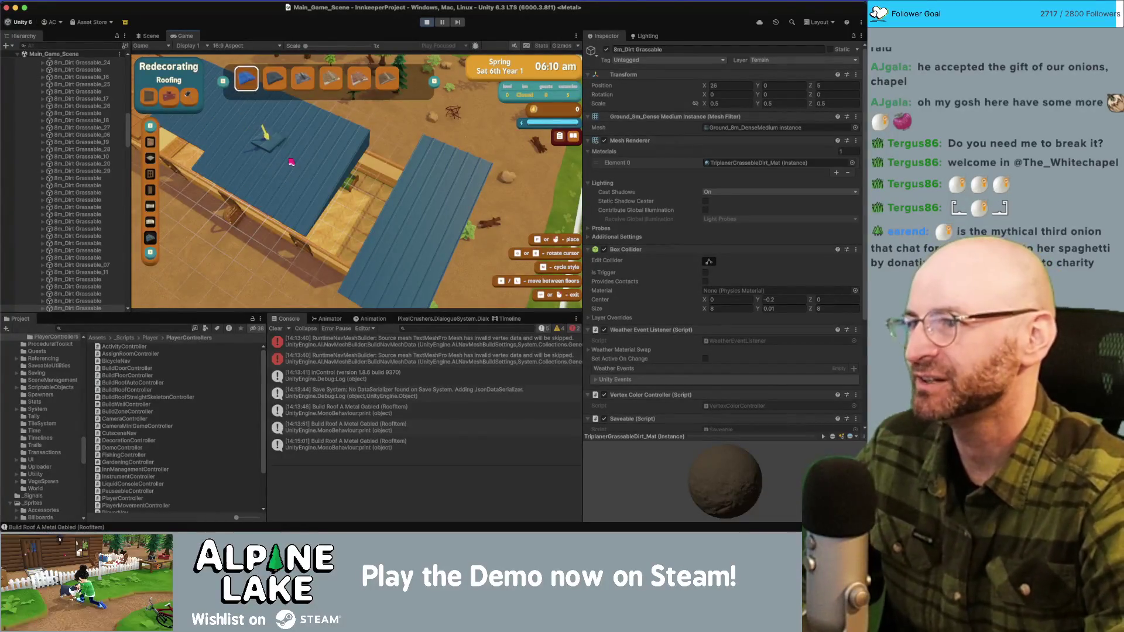
Step: Zoom in, pick the orange tile roof's sixth piece, enable Building mode and try placing it on the blue roof
scroll(327, 168, up, 3)
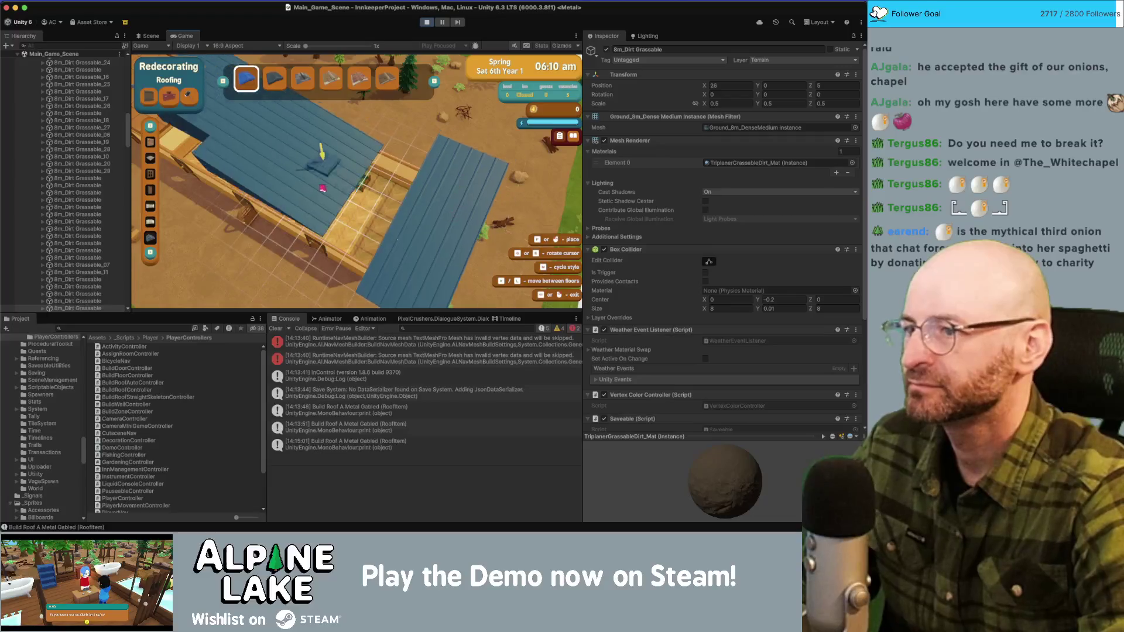
key(Tab)
key(Tab)
key(Tab)
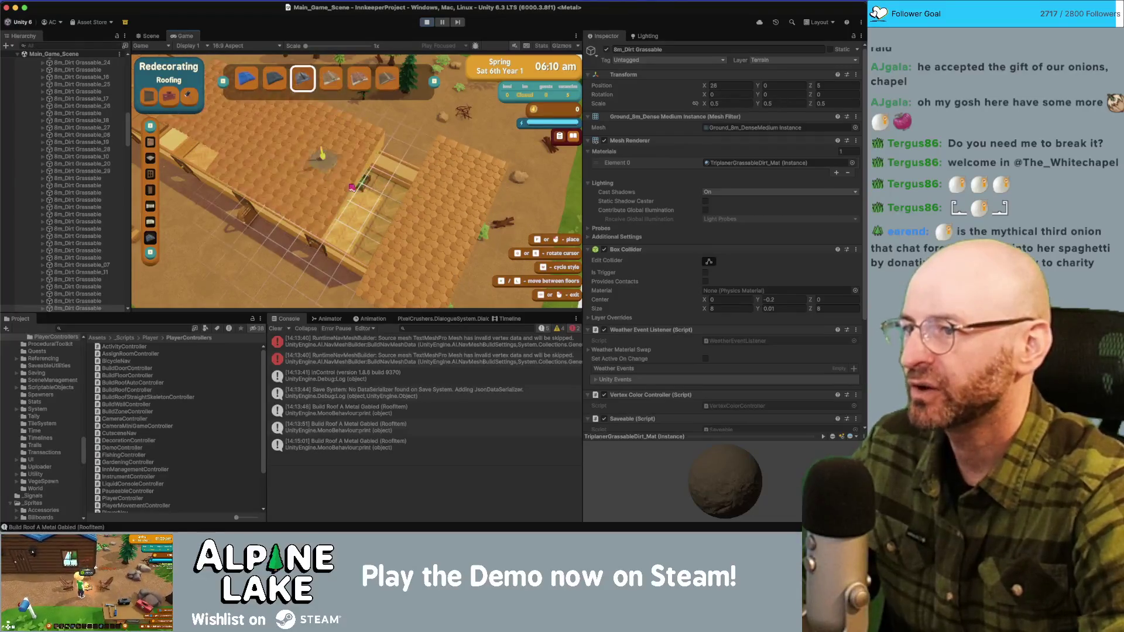
key(Tab)
key(Tab)
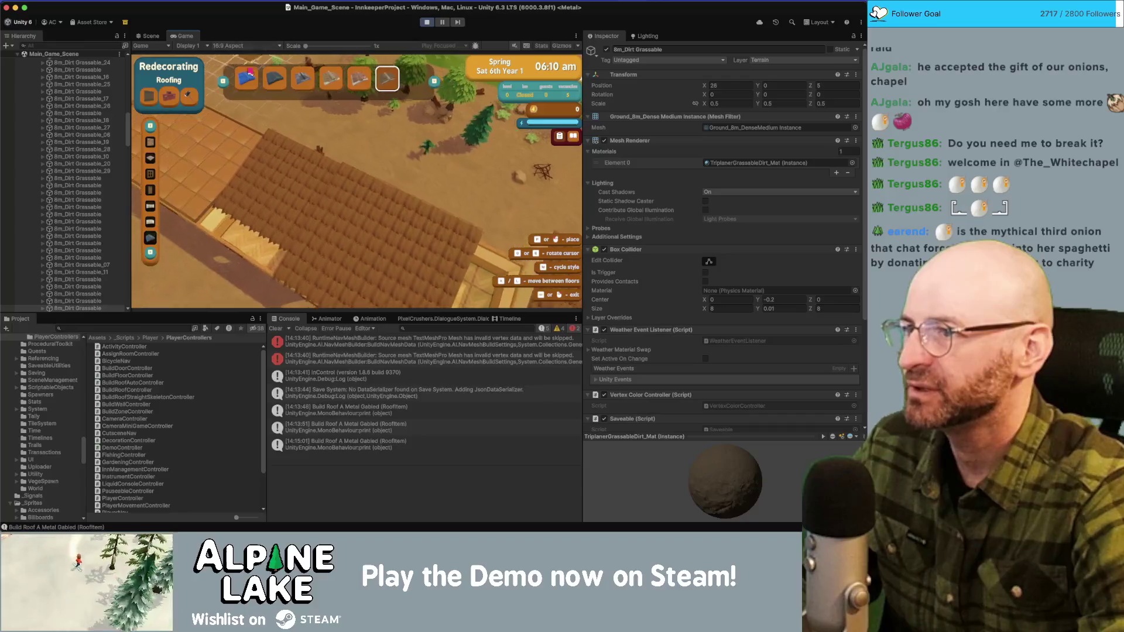
click(151, 238)
click(332, 130)
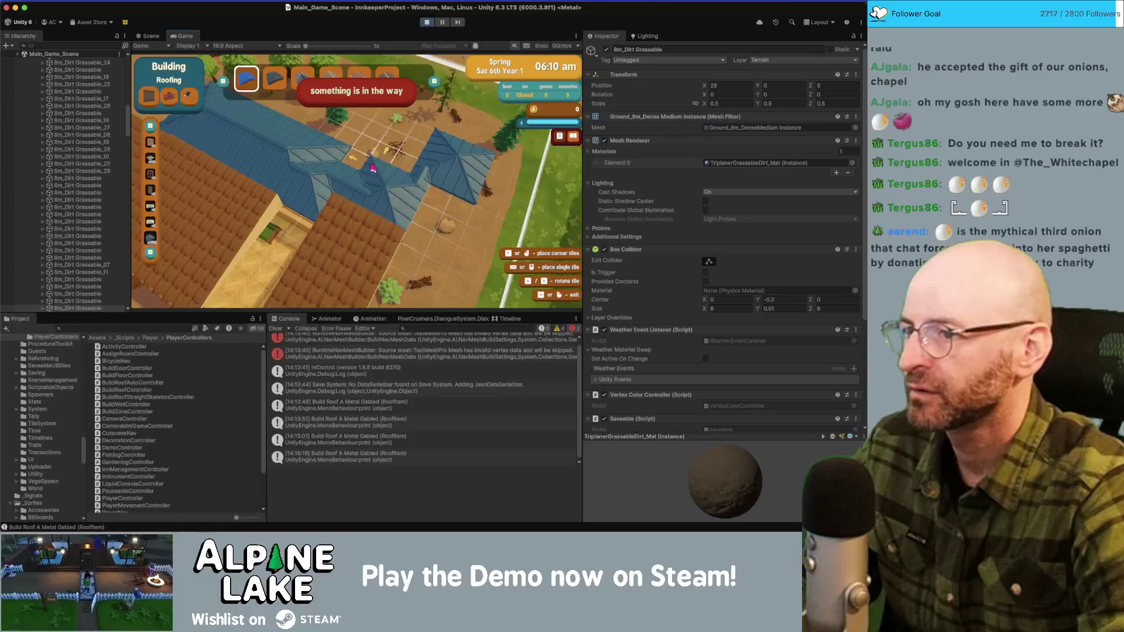
Step: Place a roof piece, then select the second roof piece and try placing it, which an obstacle blocks
click(339, 193)
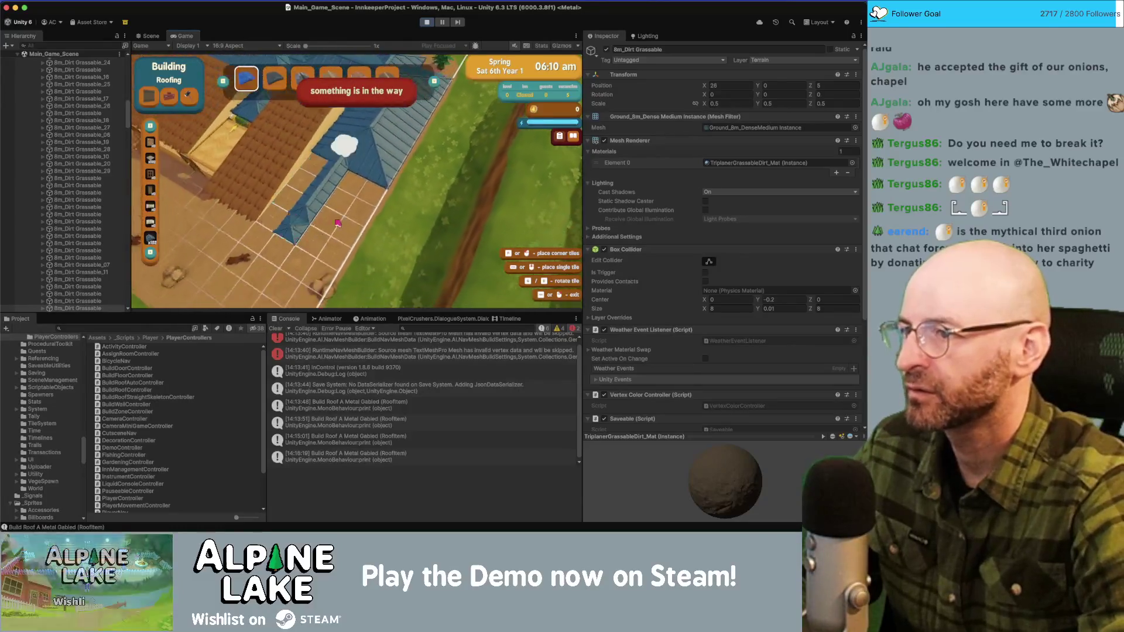
scroll(337, 223, down, 1)
key(w)
key(a)
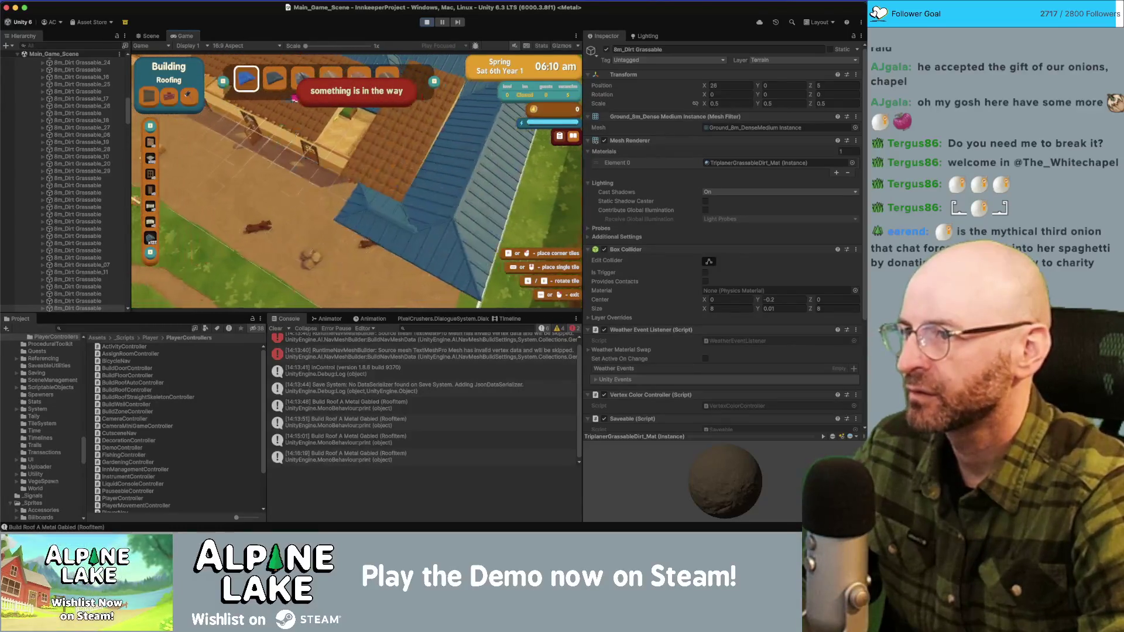
click(306, 163)
Step: Pan across the rooftops toward the blue-roofed building and try placing roof pieces and an auto roof
key(a)
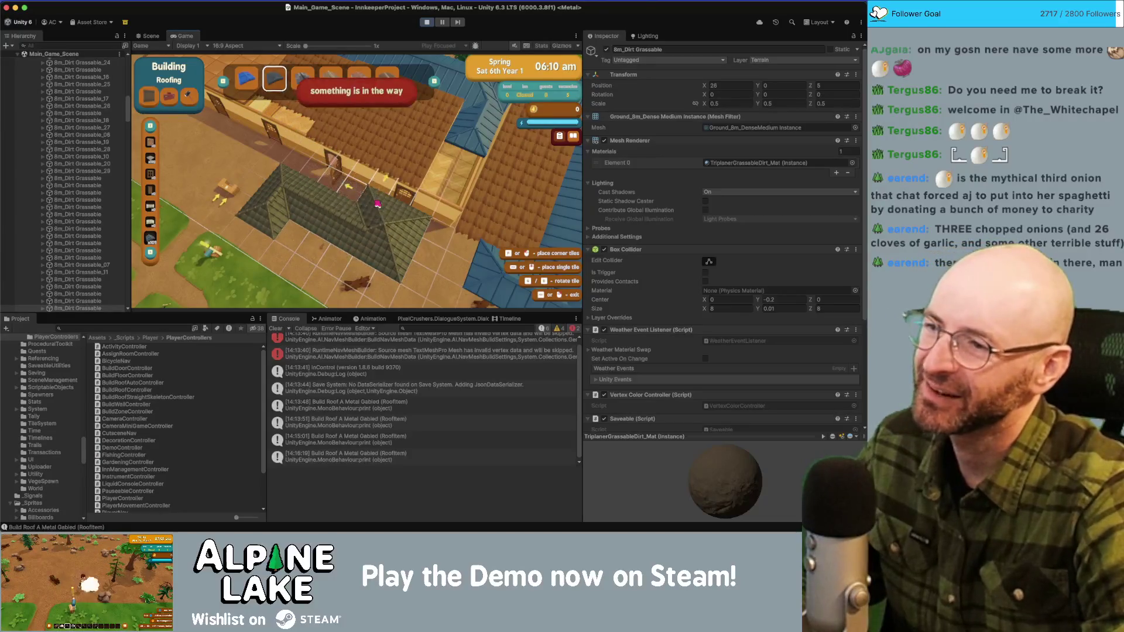
key(s)
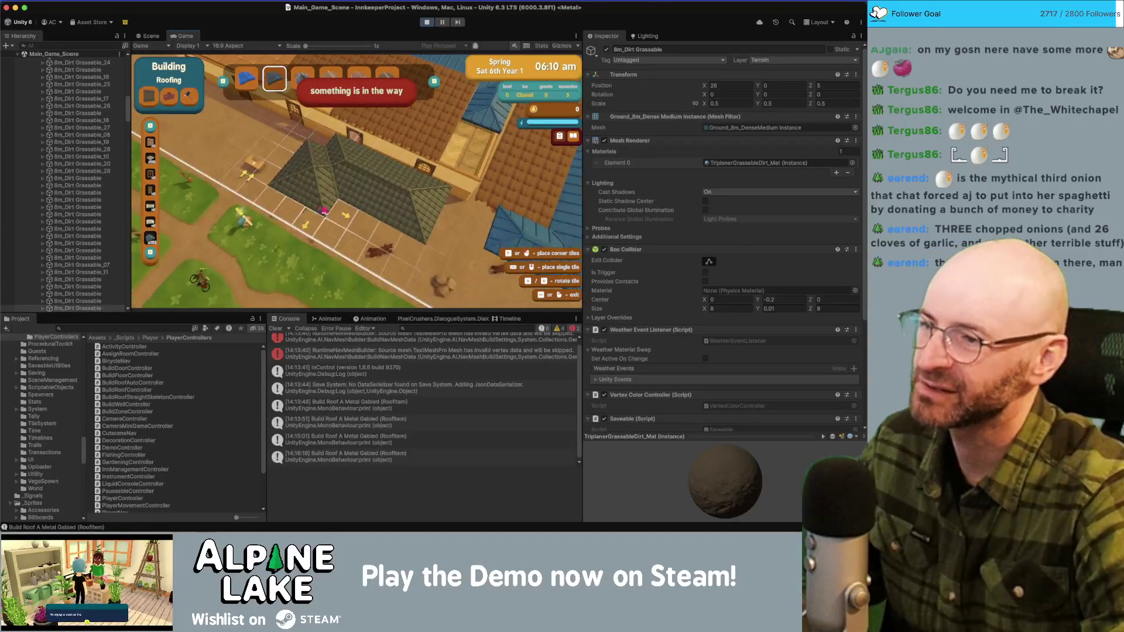
key(d)
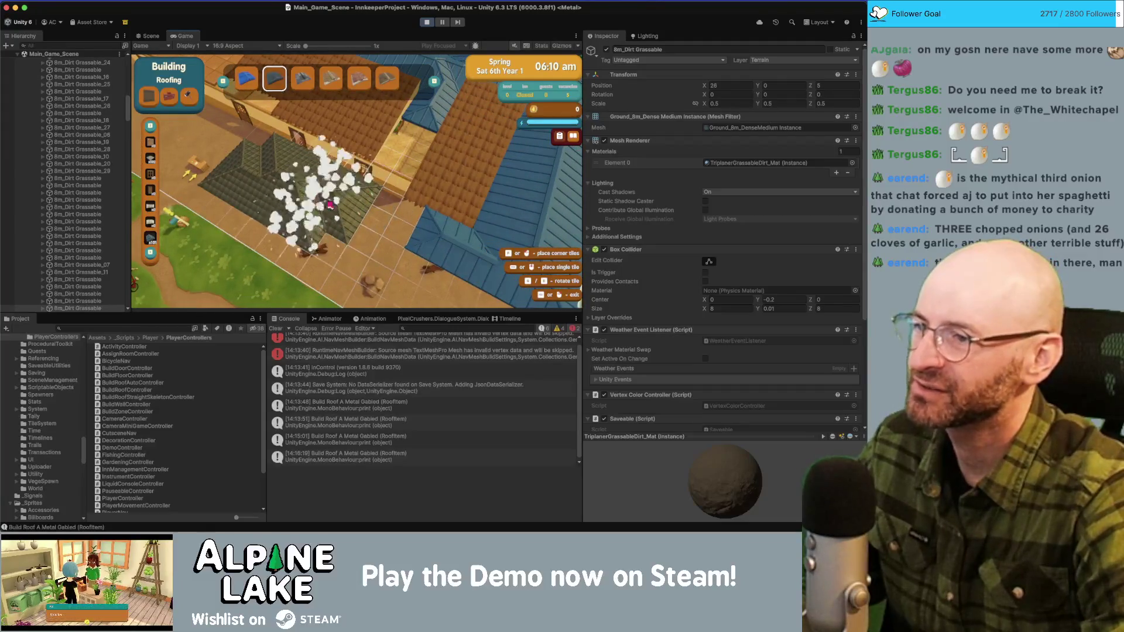
key(a)
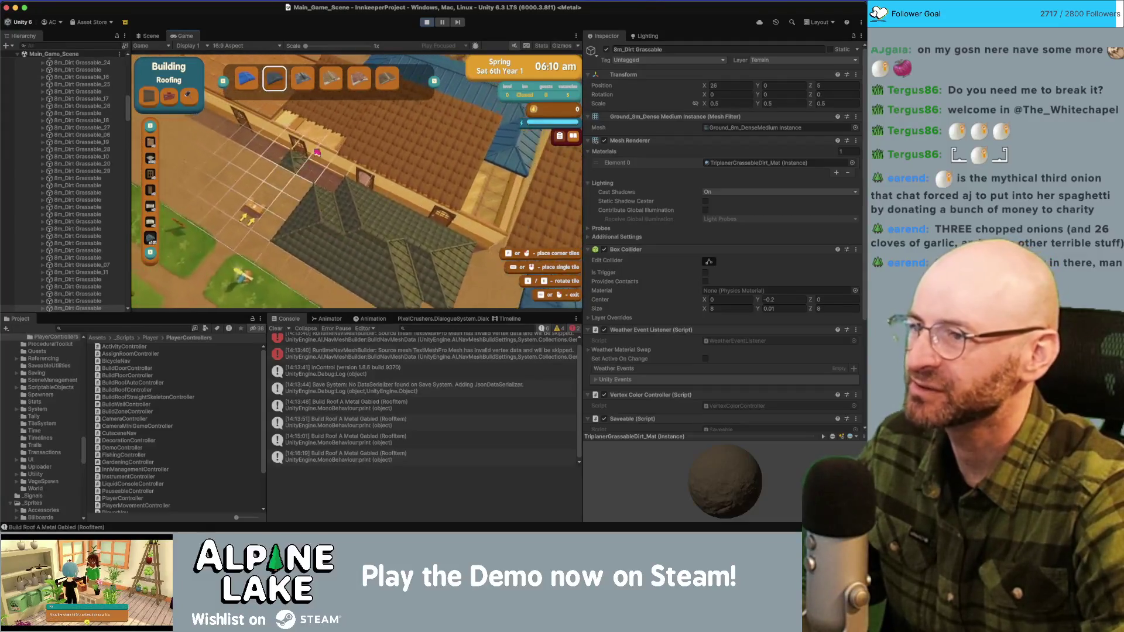
key(w)
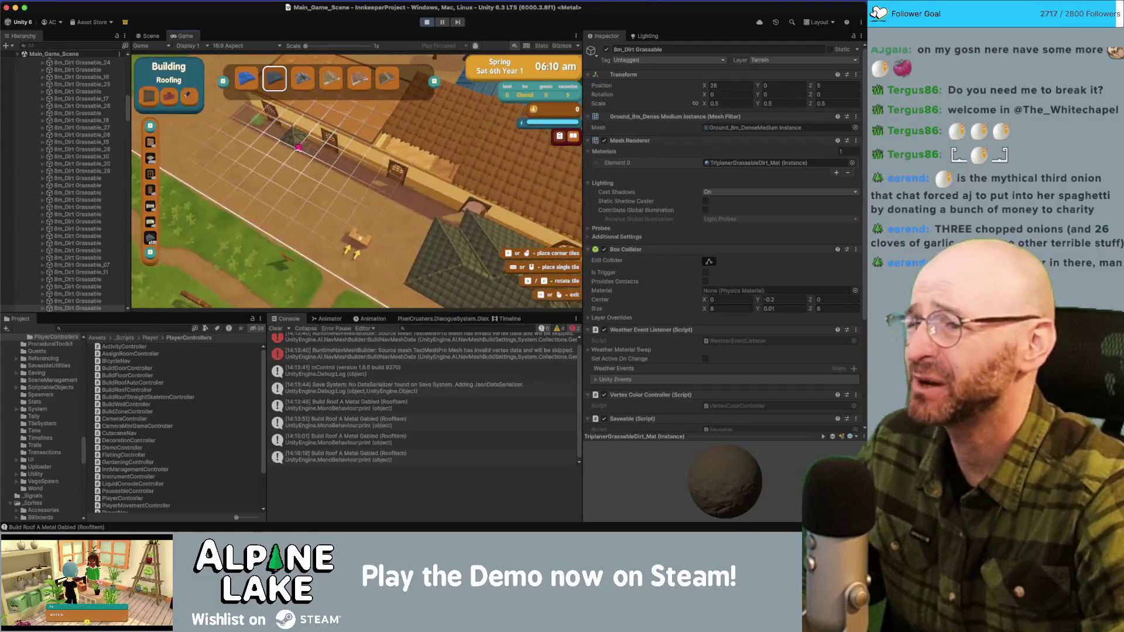
key(w)
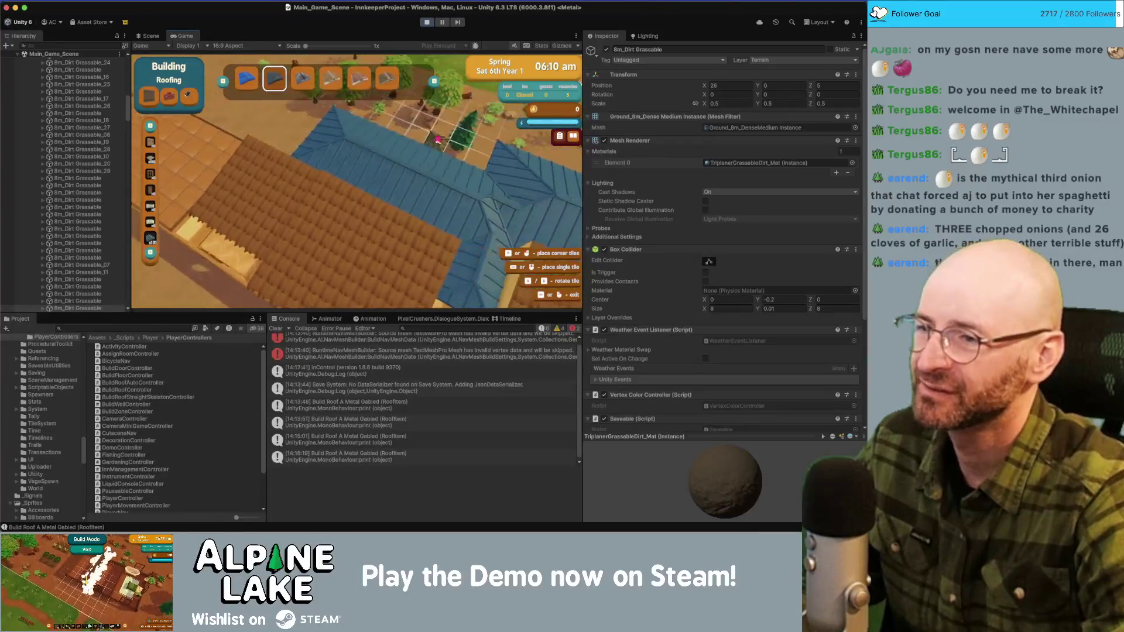
click(433, 219)
key(d)
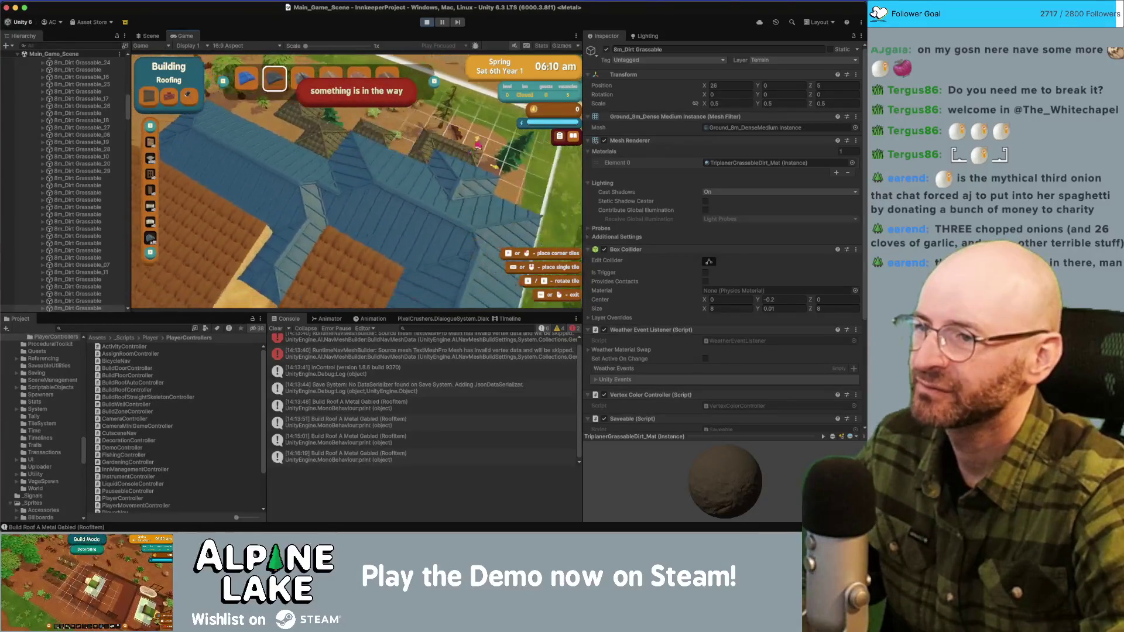
key(w)
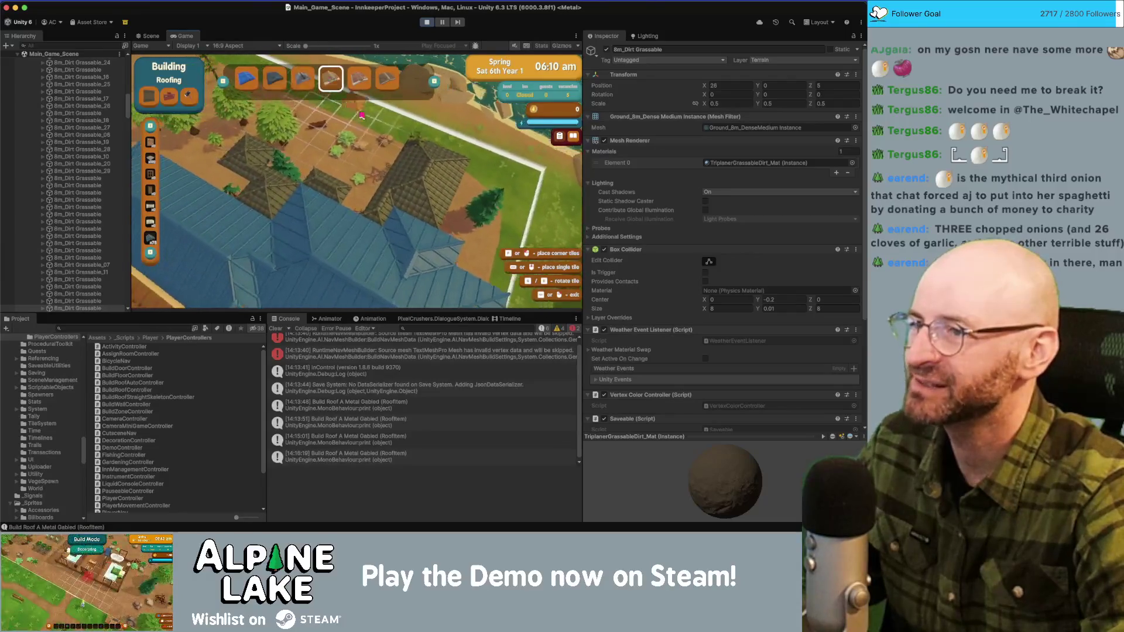
click(359, 106)
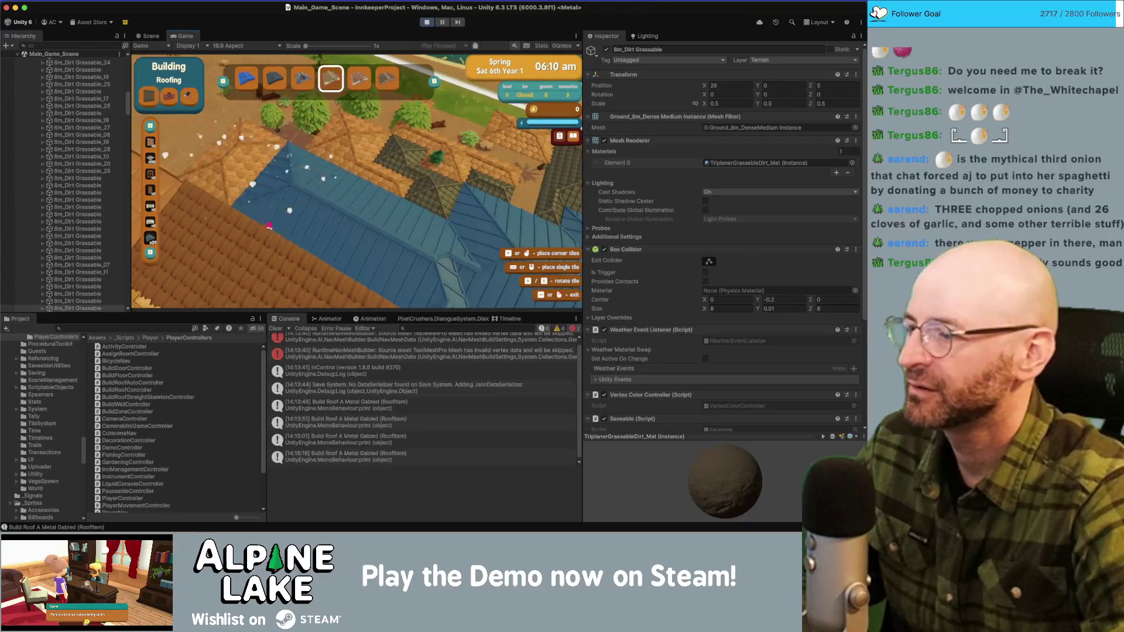
key(d)
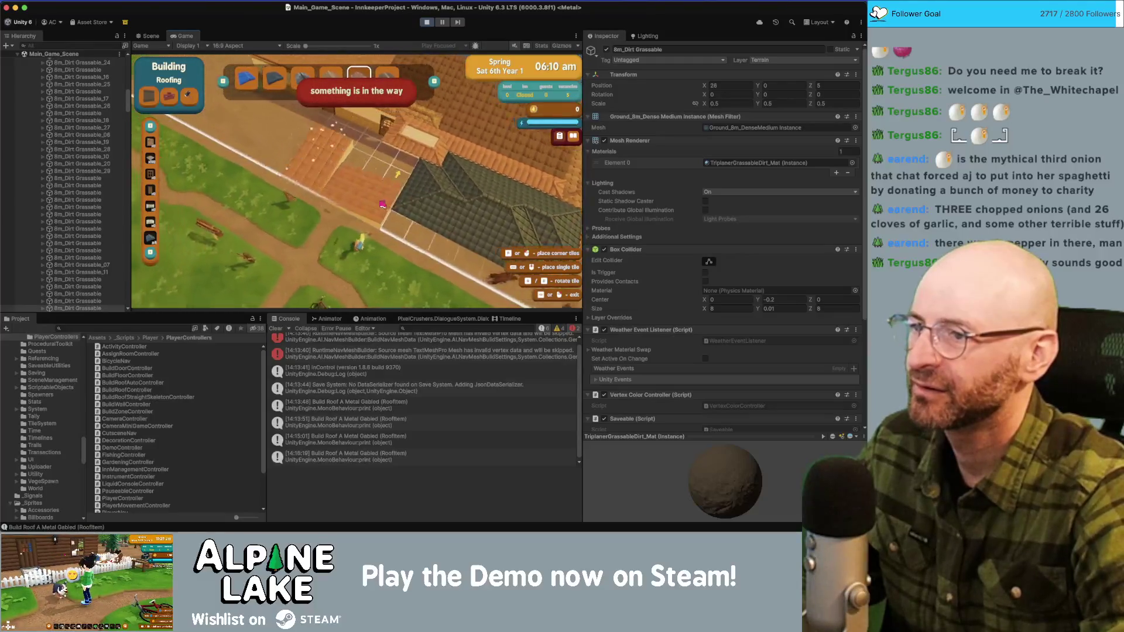
click(368, 144)
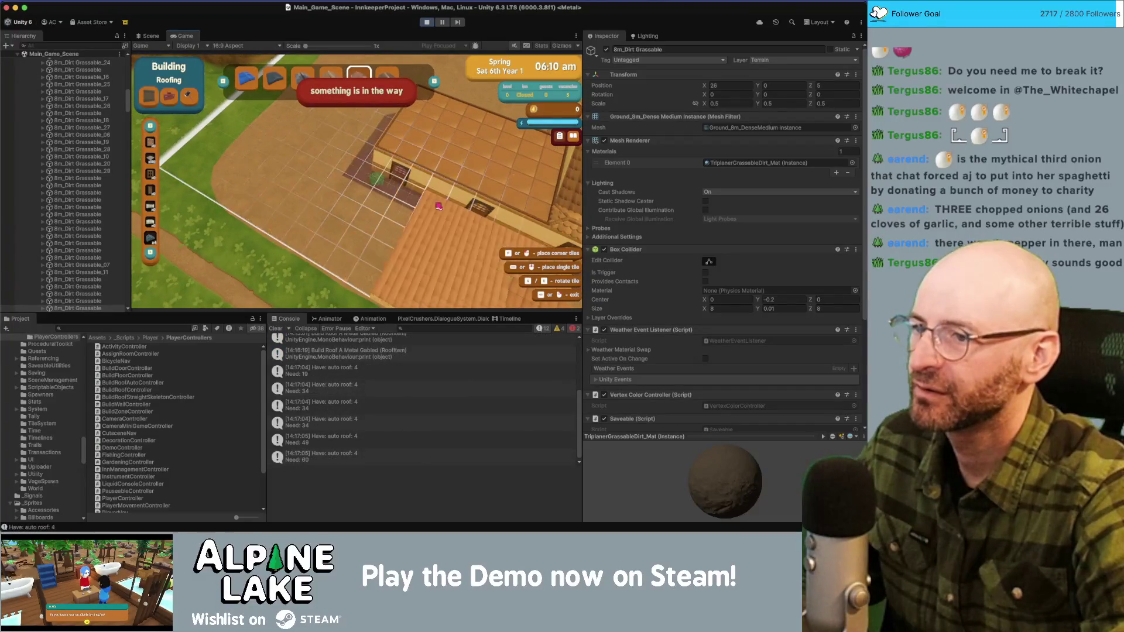
Step: Try placing another auto roof section, then exit roofing build mode back to normal play
click(454, 220)
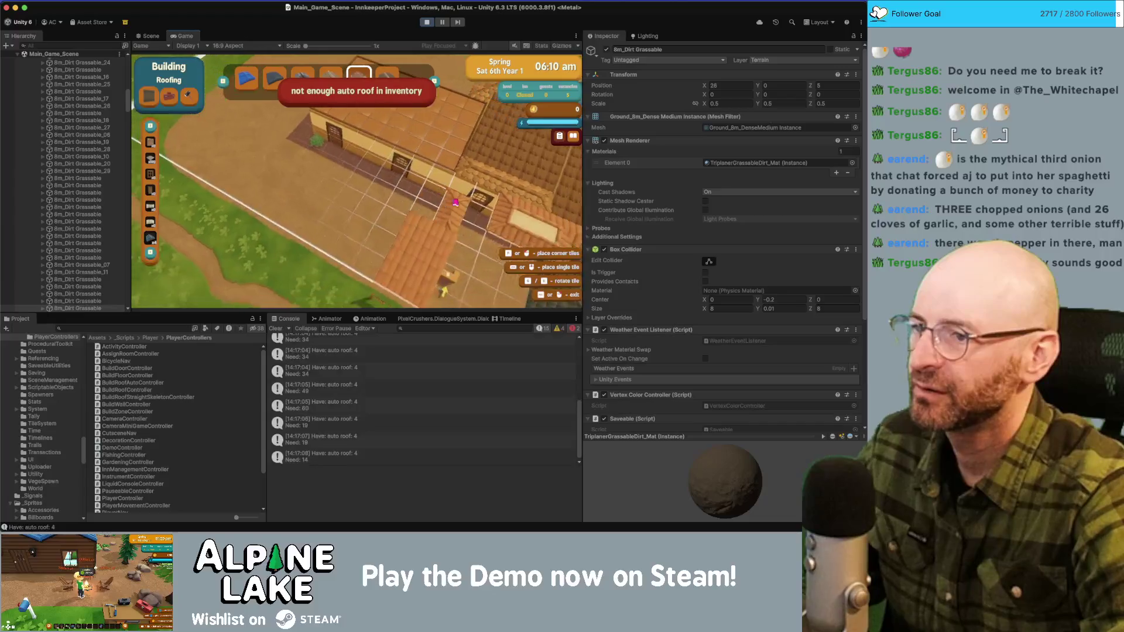
right_click(439, 231)
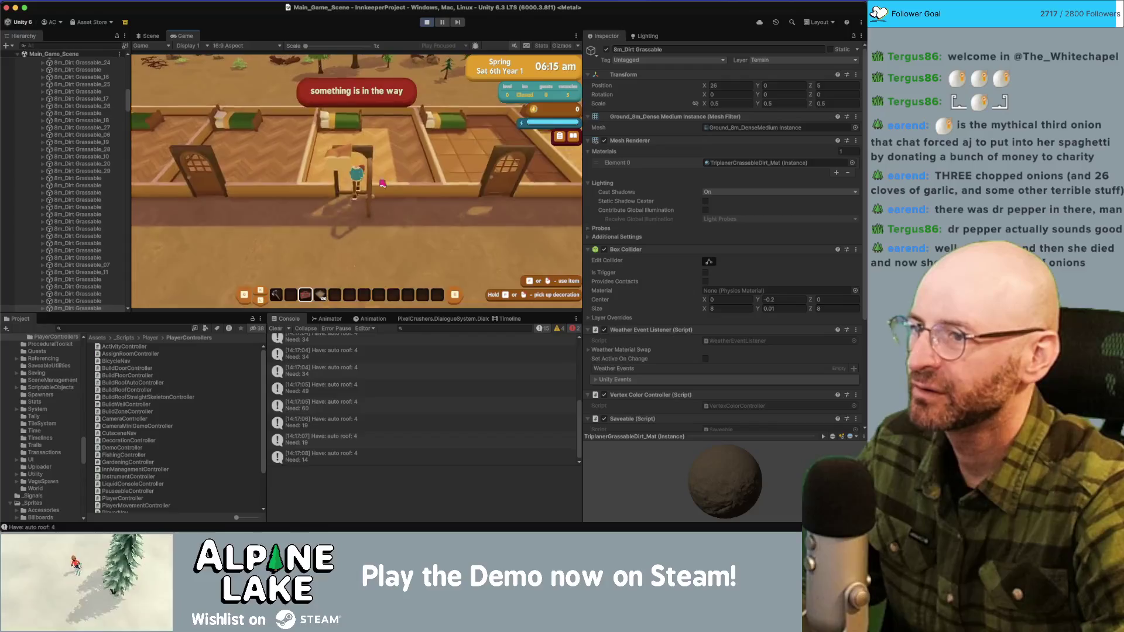
Step: Walk the character south past the roofs, then view the inn's blue and dark gabled roofs from the Scene view
key(s)
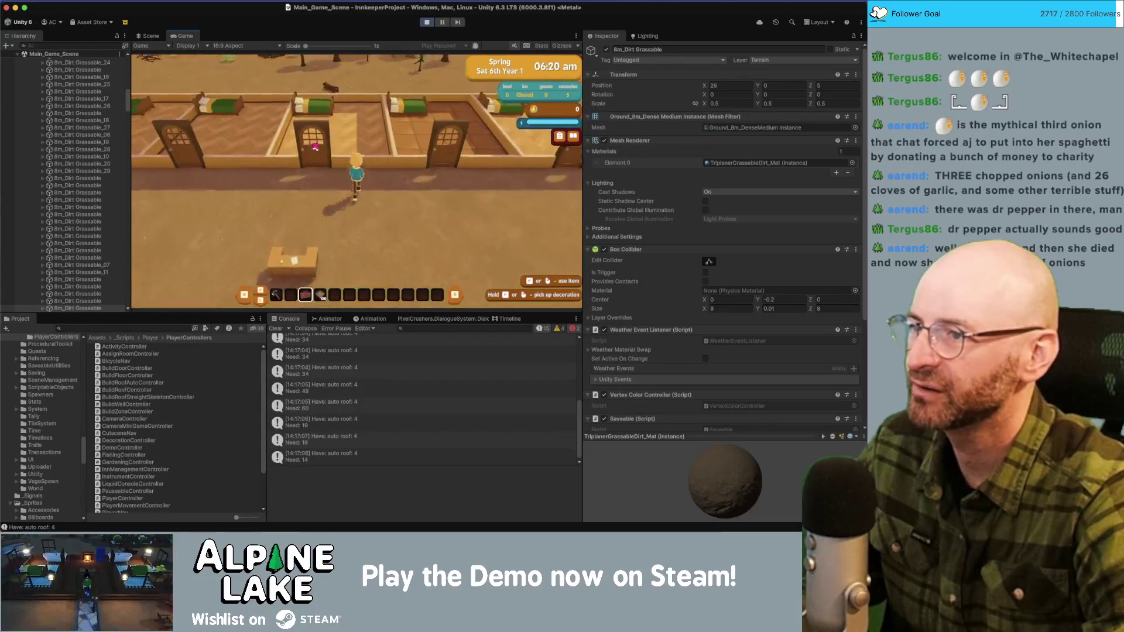
key(s)
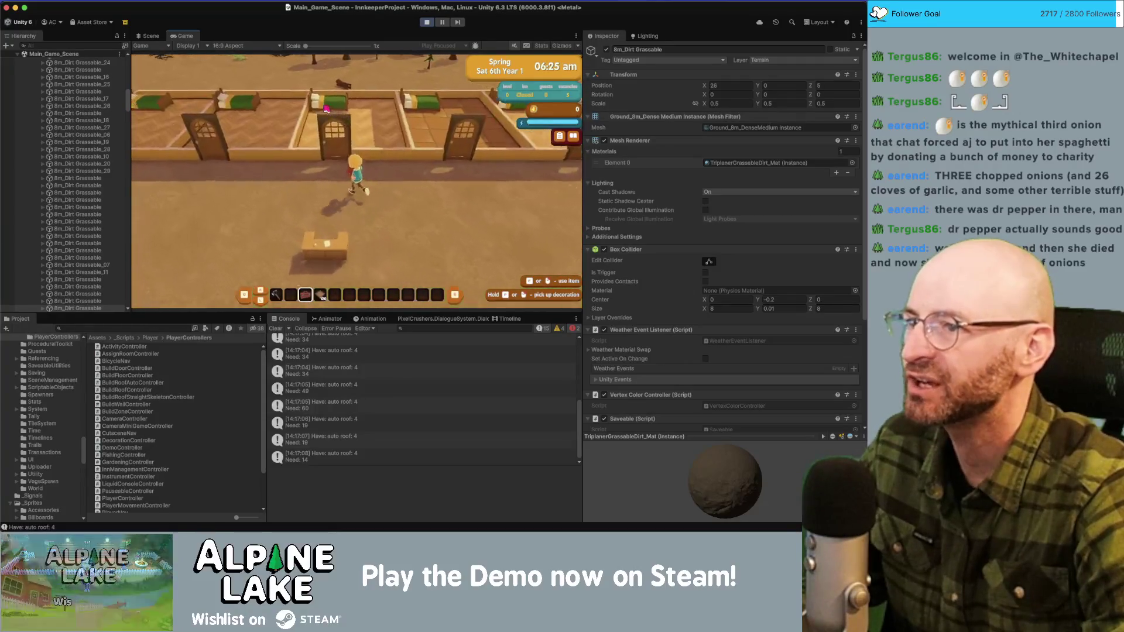
key(s)
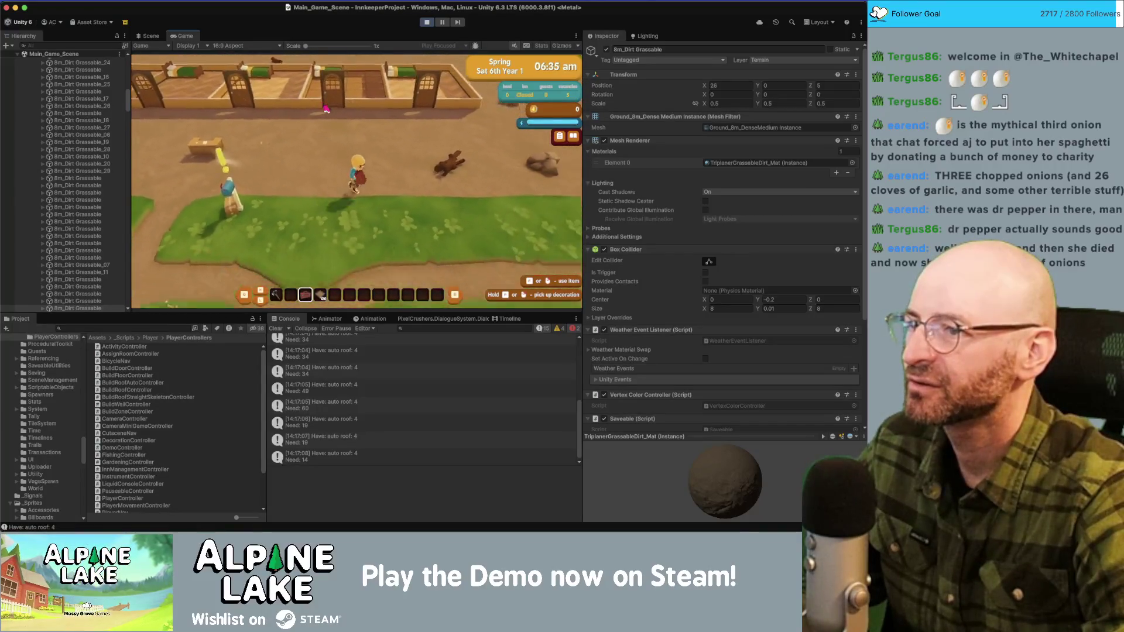
key(s)
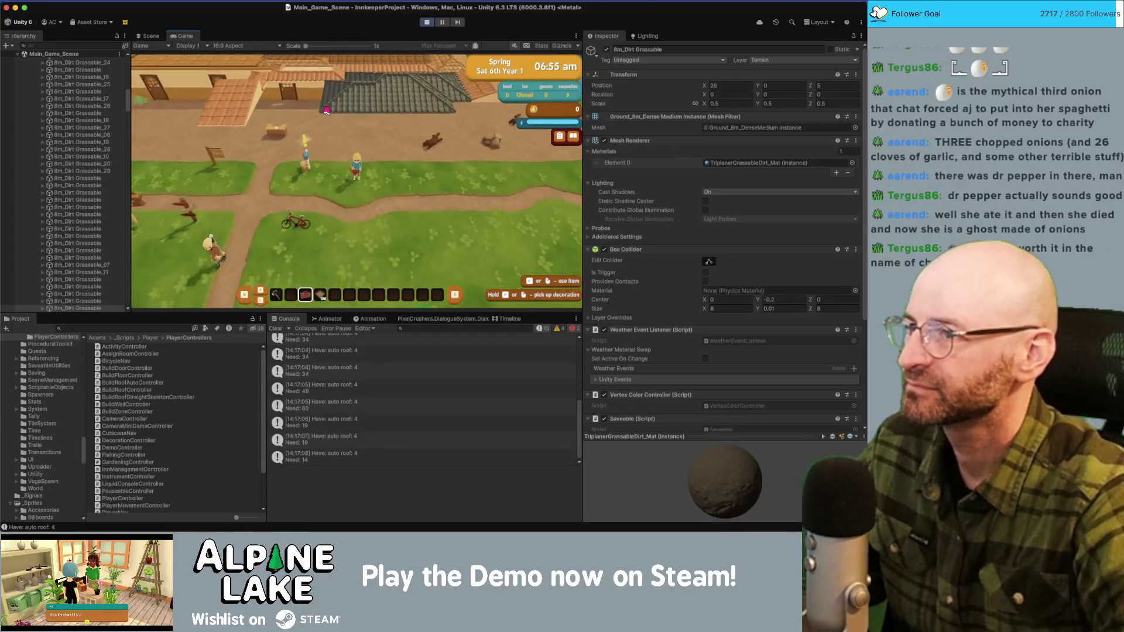
click(151, 36)
mouse_move(351, 175)
mouse_down()
mouse_move(429, 133)
mouse_move(370, 174)
mouse_up()
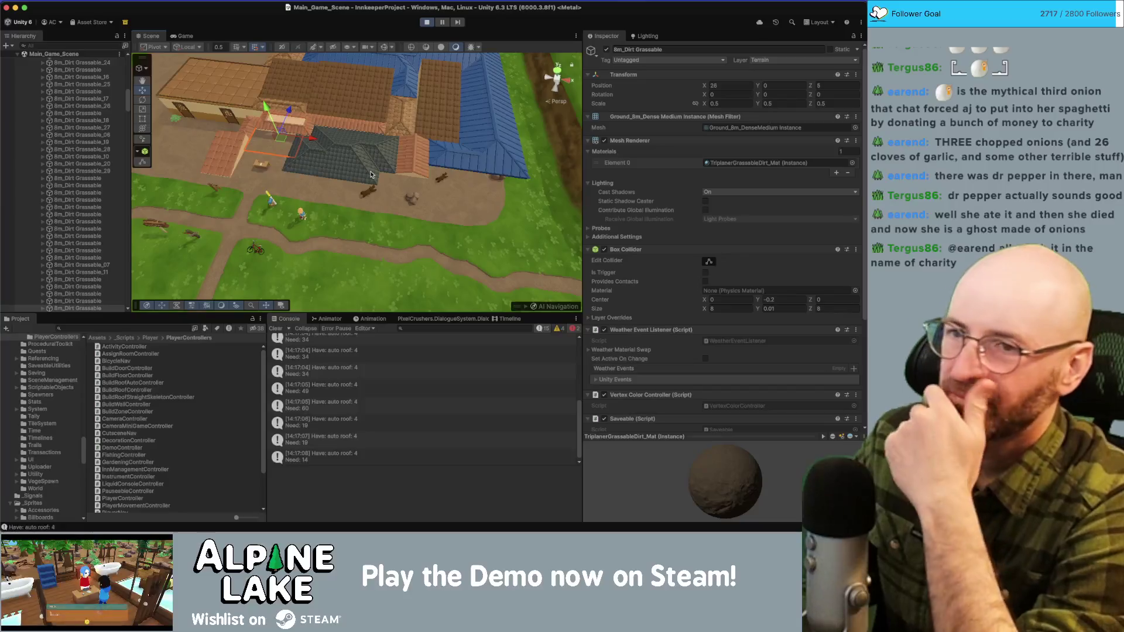
Step: Select the Roof Kawara Corner Outer_22 tile in the scene and return to the Game view
click(355, 147)
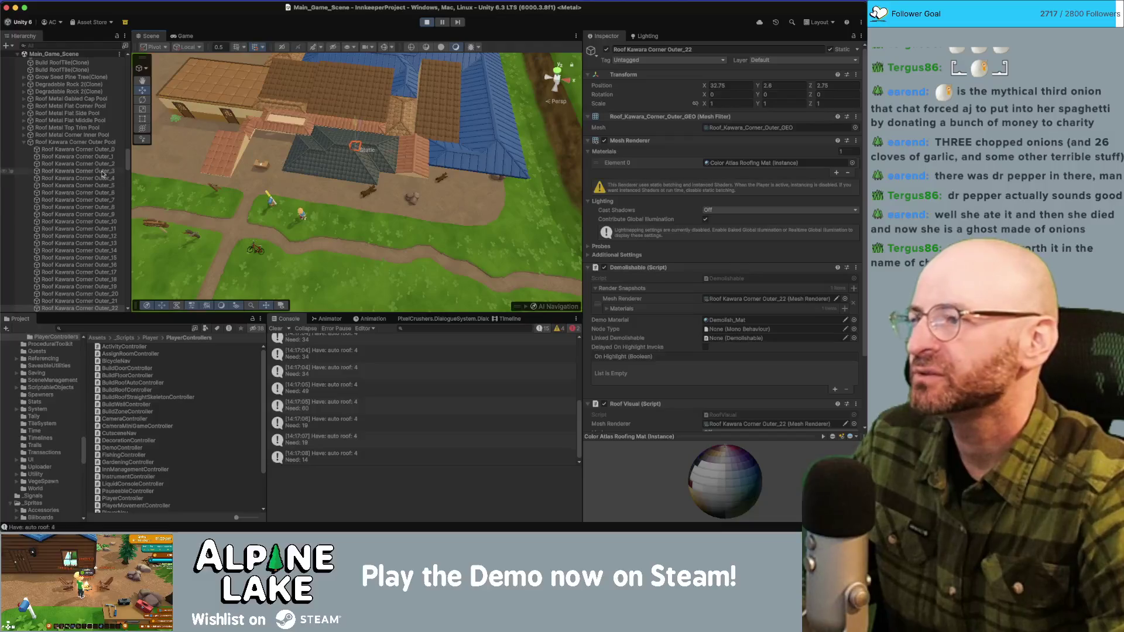
click(24, 143)
drag(127, 171, 124, 245)
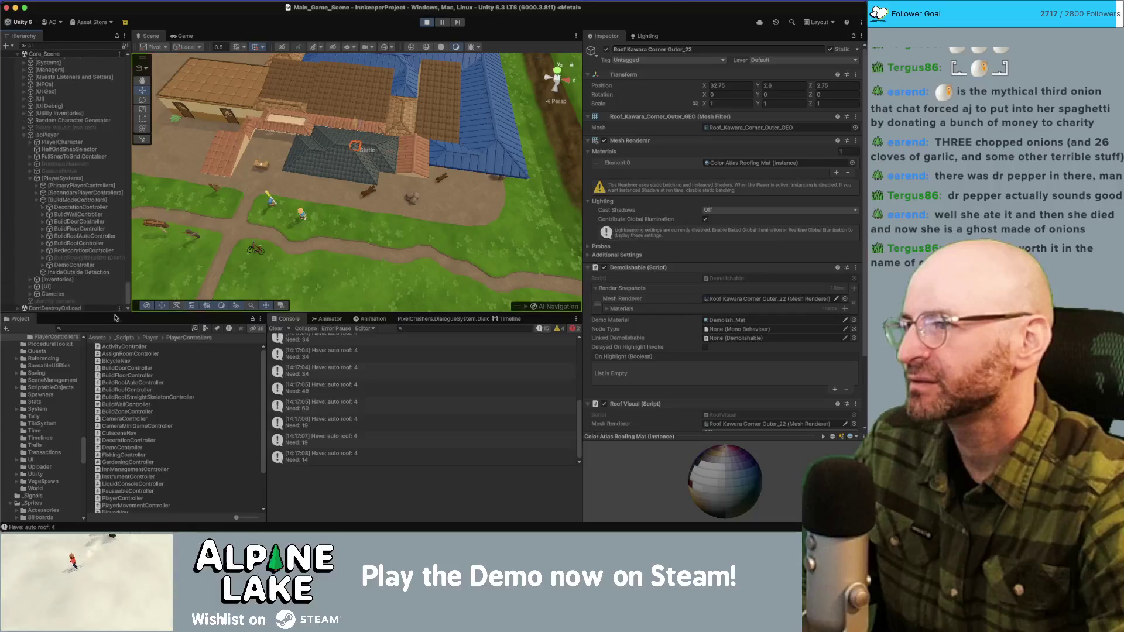
click(183, 36)
Step: Walk the character north and south four times, watching Cast Shadows flip between Off and Shadows Only
key(w)
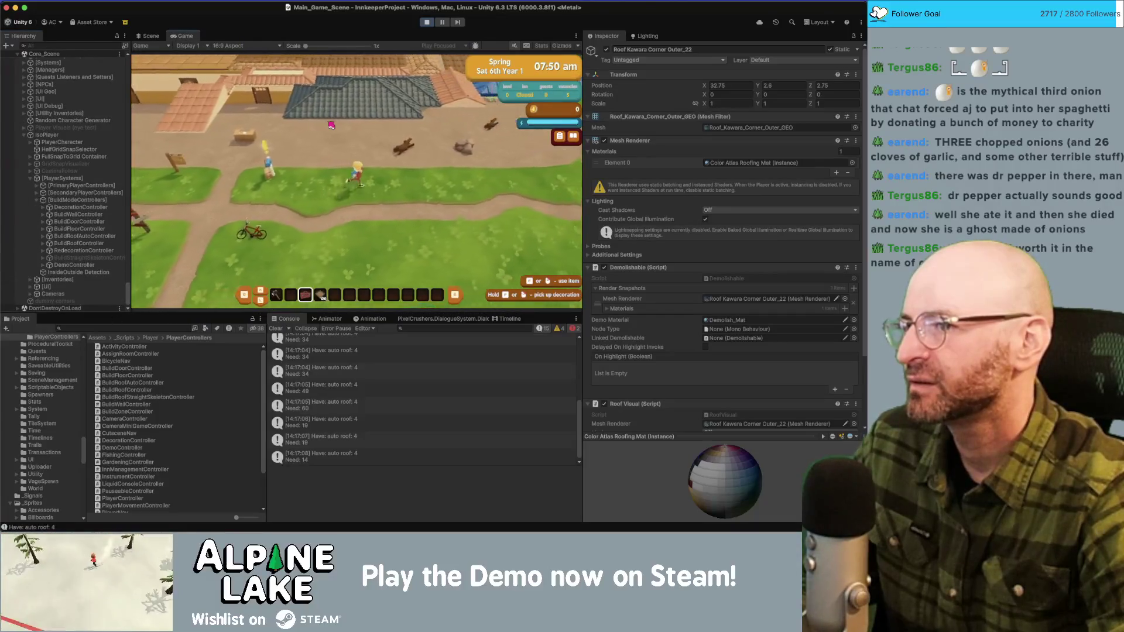
key(s)
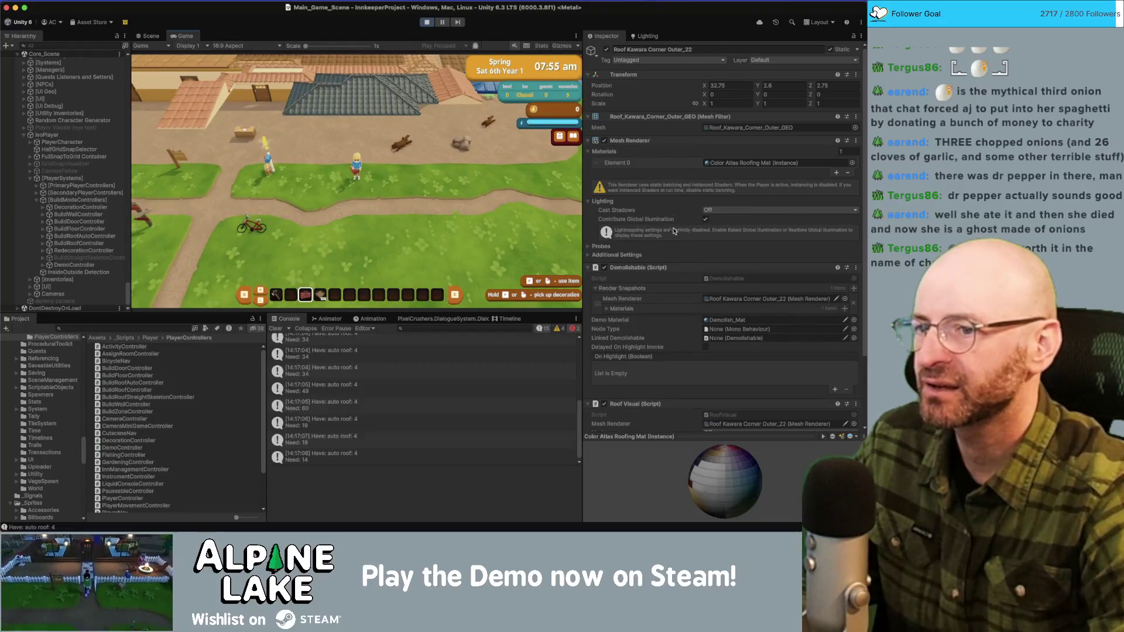
key(w)
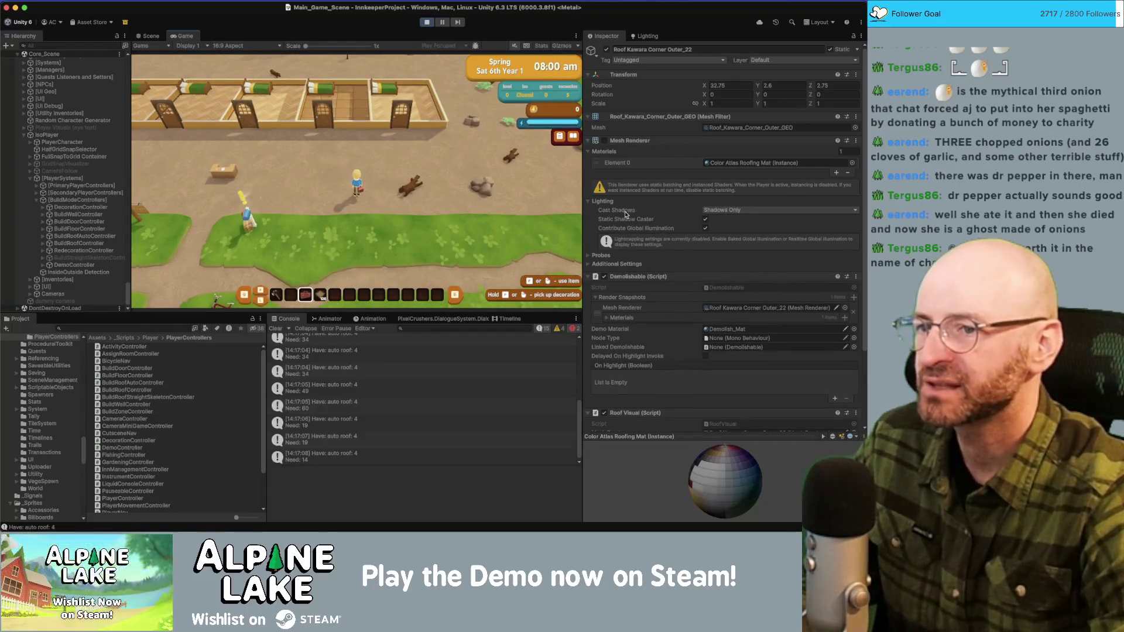
key(s)
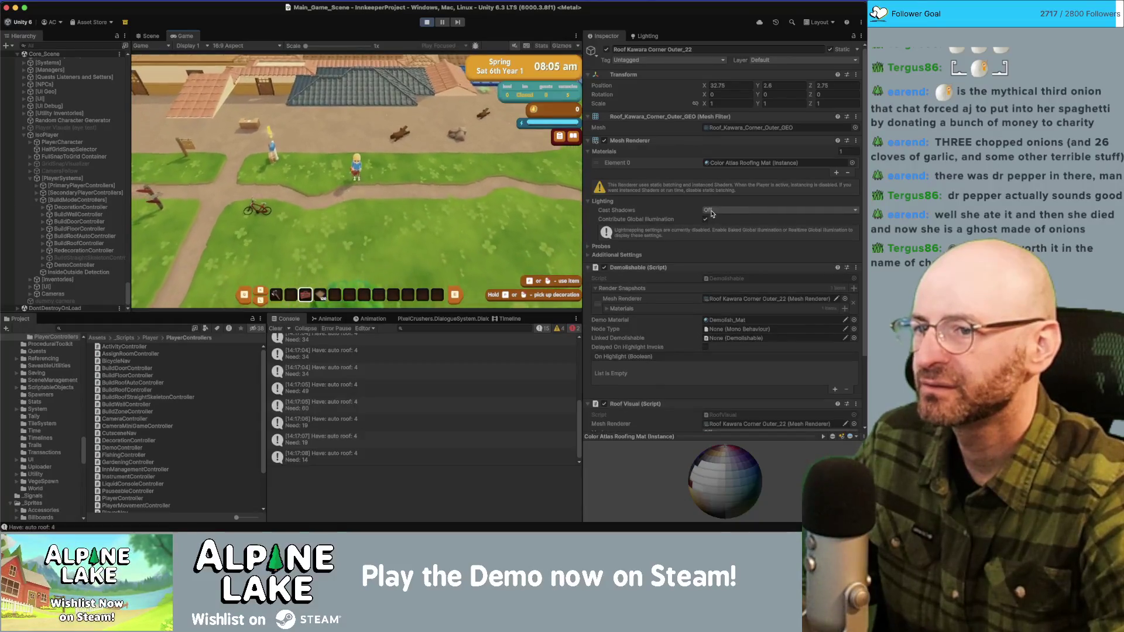
key(w)
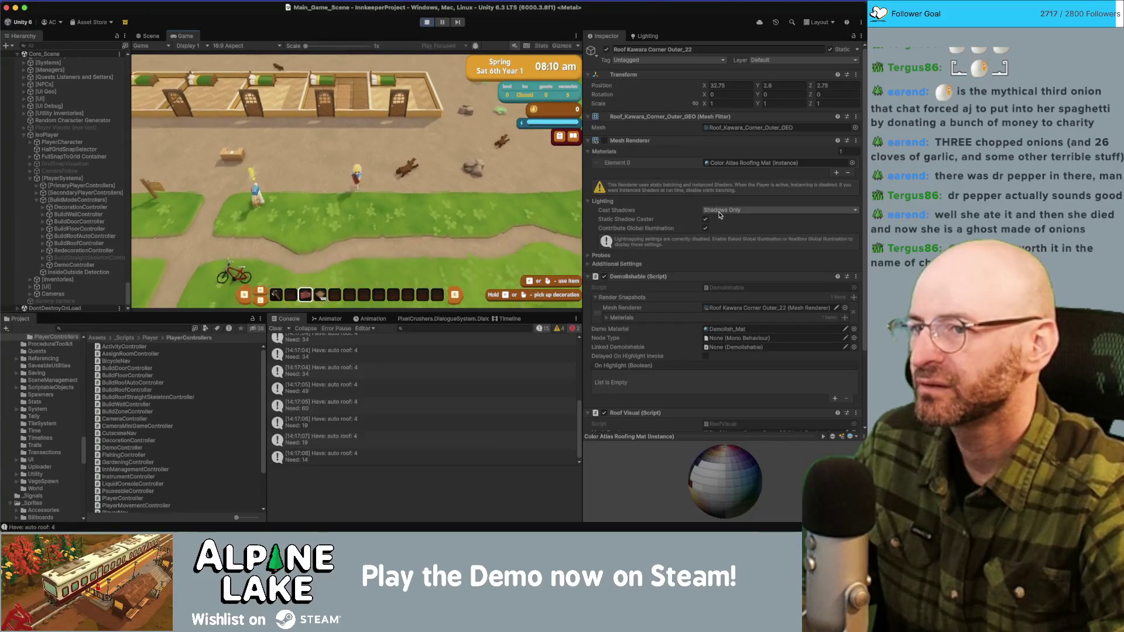
key(s)
key(w)
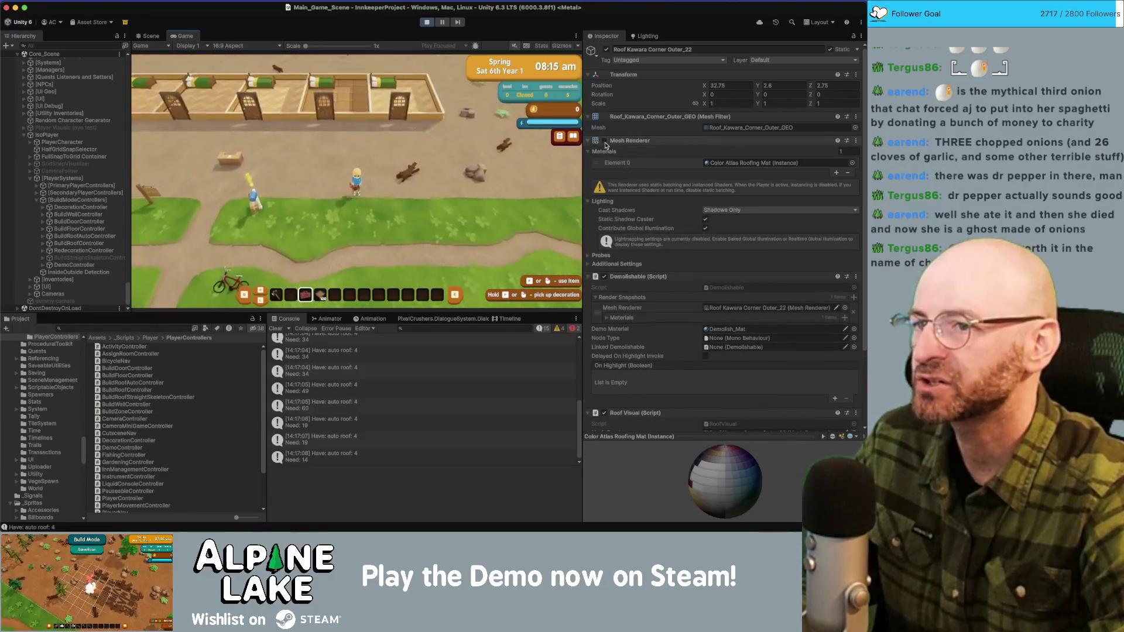
key(s)
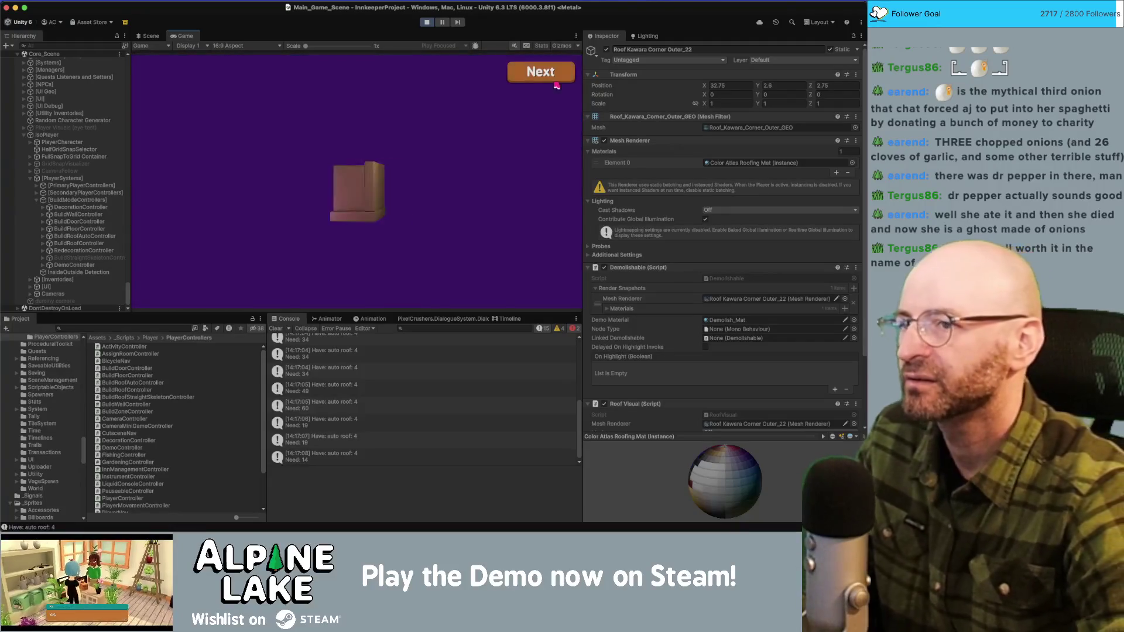
Step: Advance past the day summary and totals screens, search 'objecthid', and open the ObjectHider script
click(550, 73)
click(542, 71)
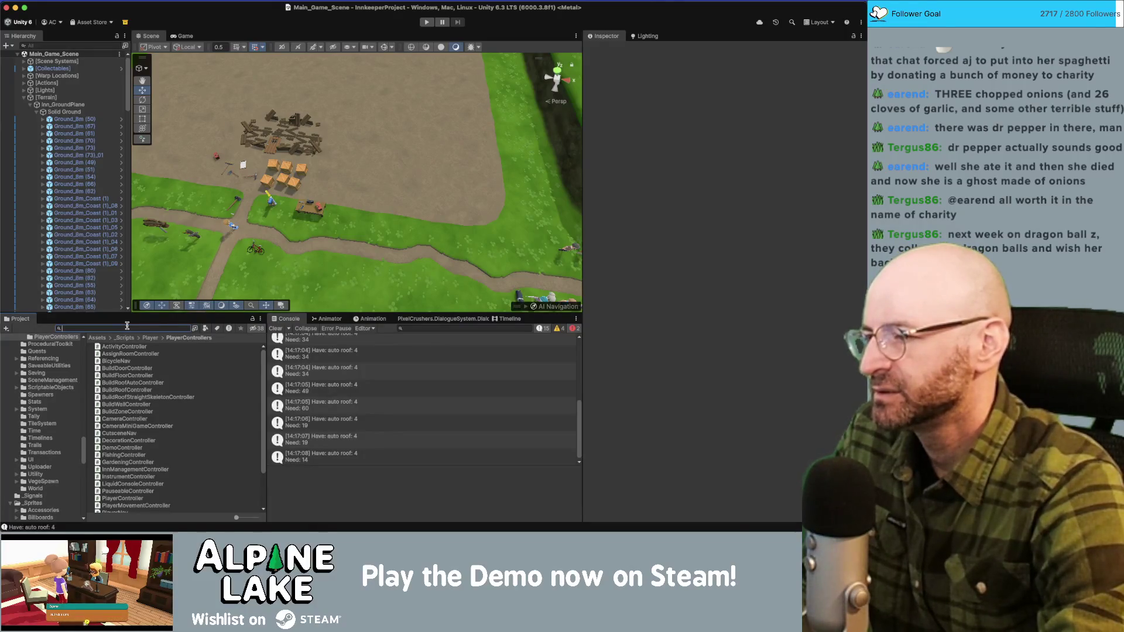
text(objecthid)
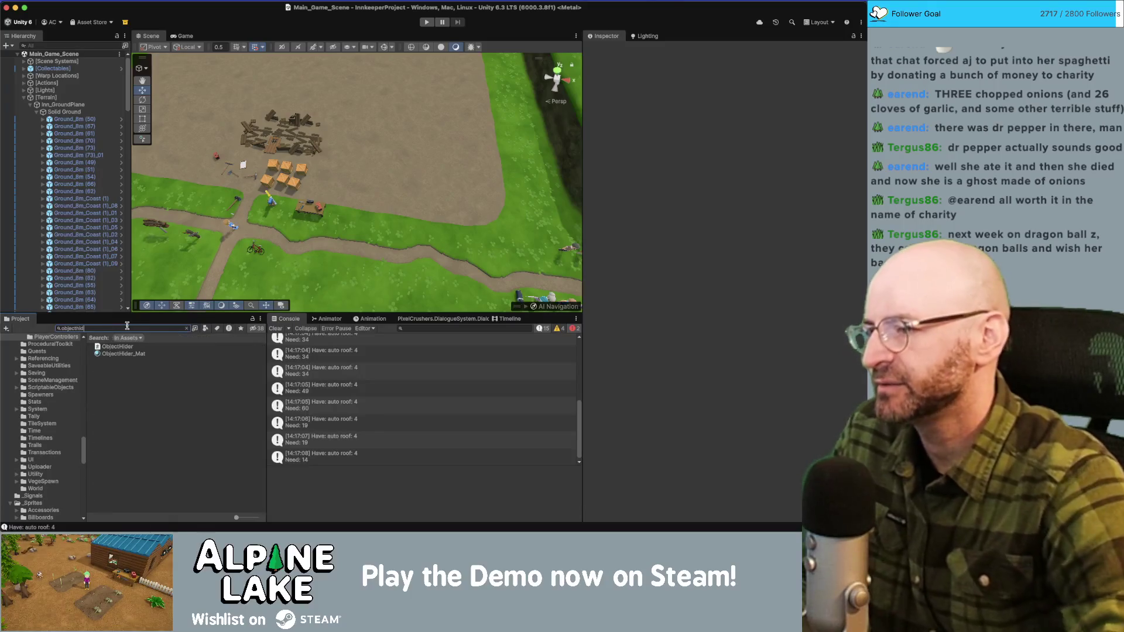
click(119, 346)
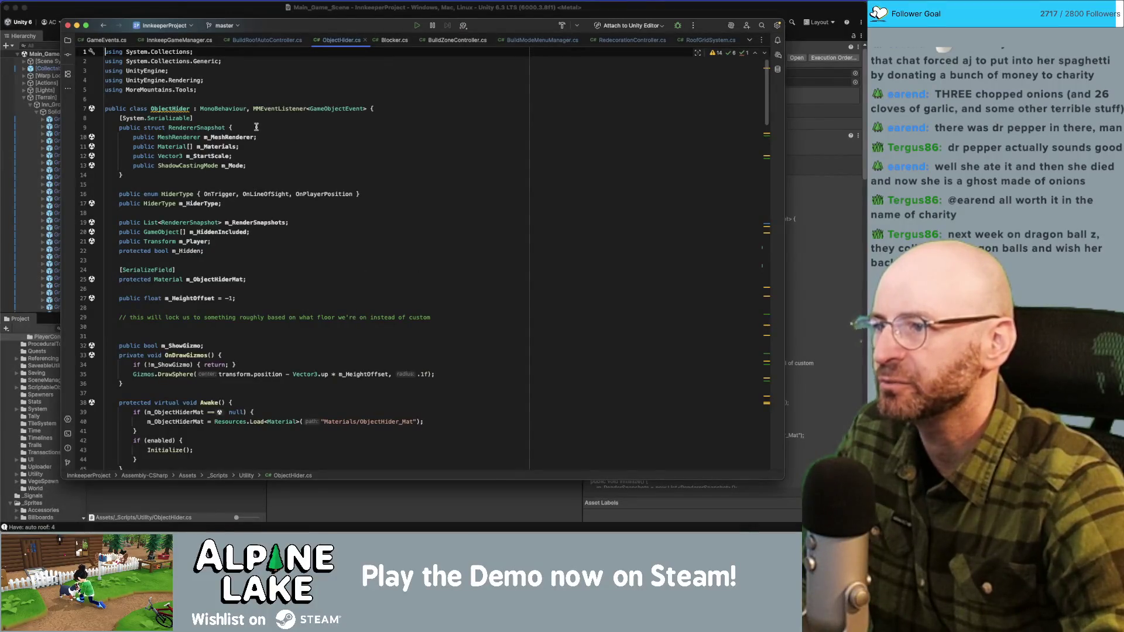
Step: Comment out the mesh renderer disable line (126) in ObjectHider's Hide method
scroll(271, 220, down, 15)
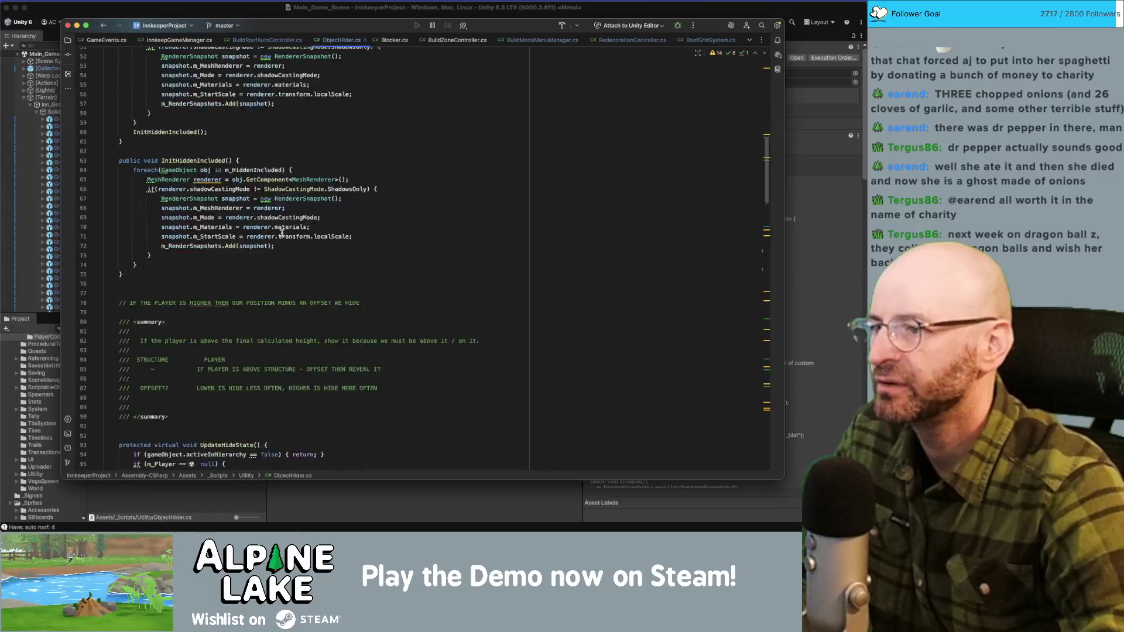
scroll(283, 230, down, 8)
scroll(267, 198, down, 7)
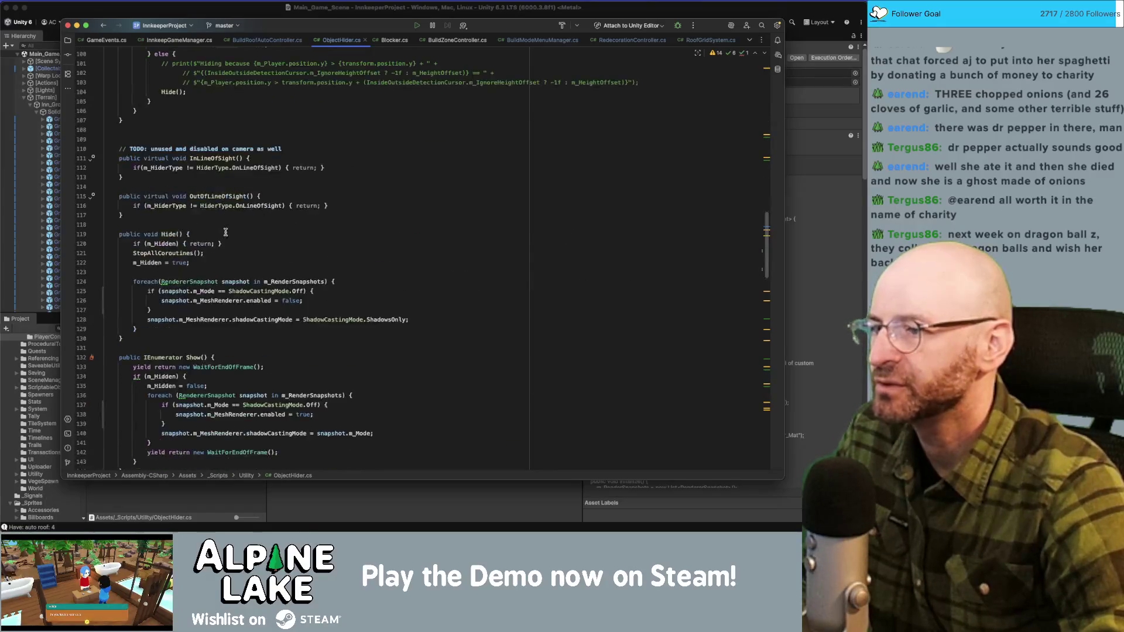
click(163, 235)
click(205, 301)
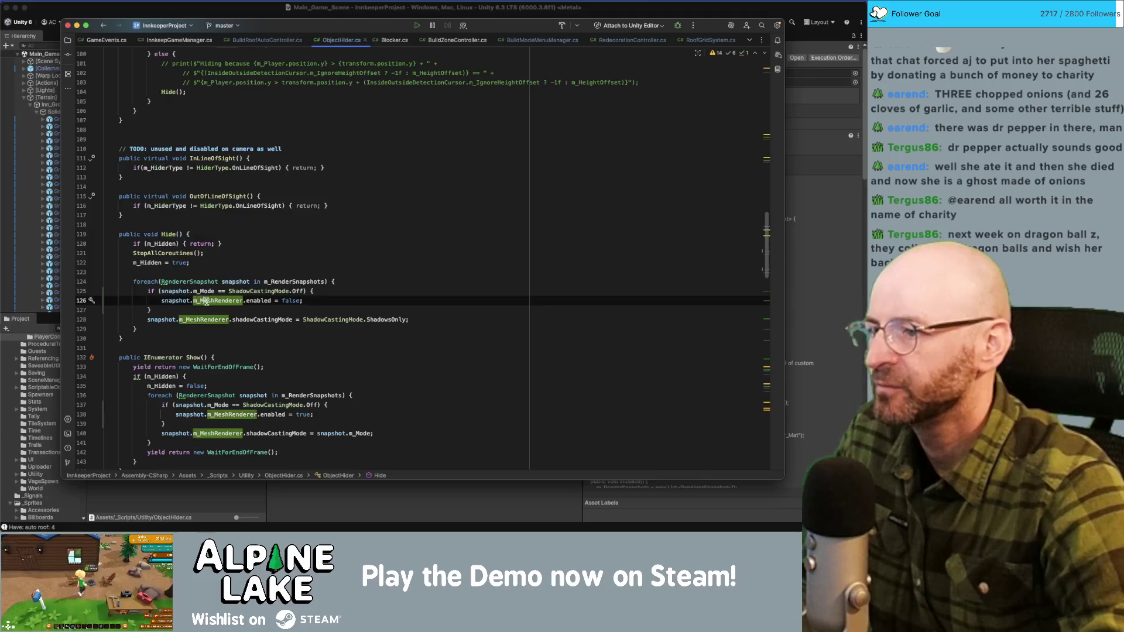
click(258, 300)
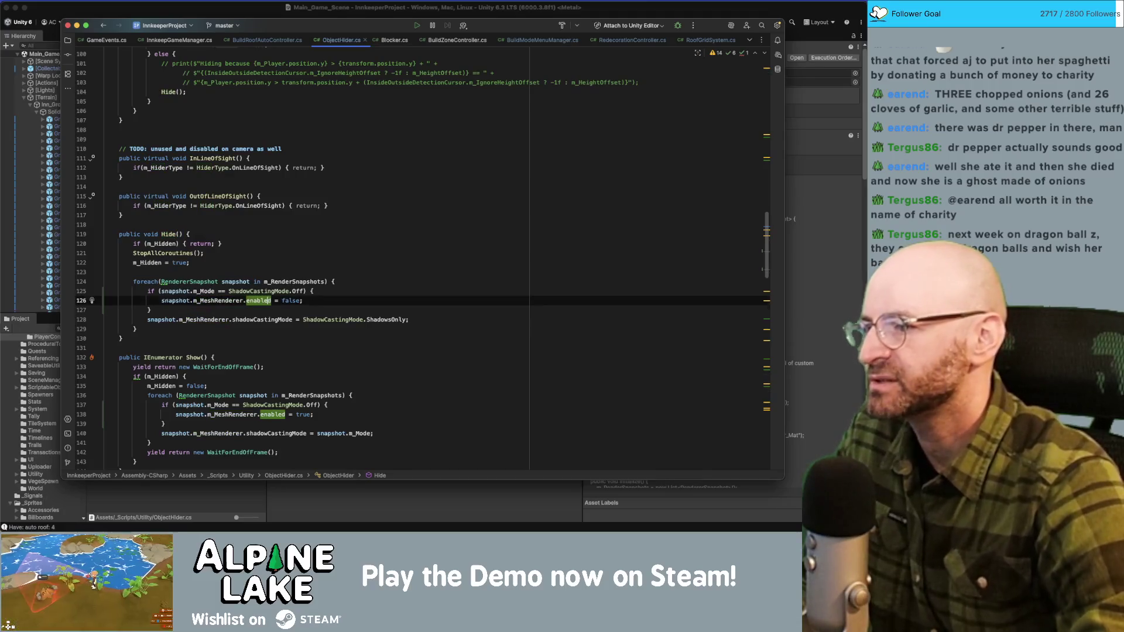
key(super+slash)
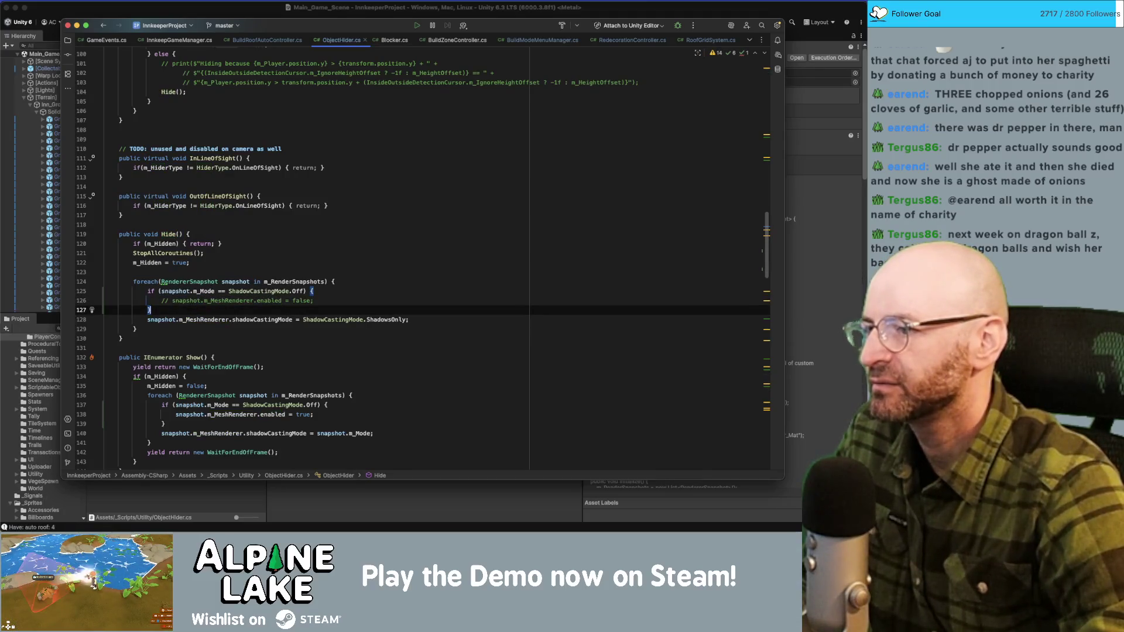
Step: Comment out the mesh renderer re-enable line (138) in Show, then return to Unity to recompile
scroll(288, 411, down, 1)
click(287, 411)
key(super+slash)
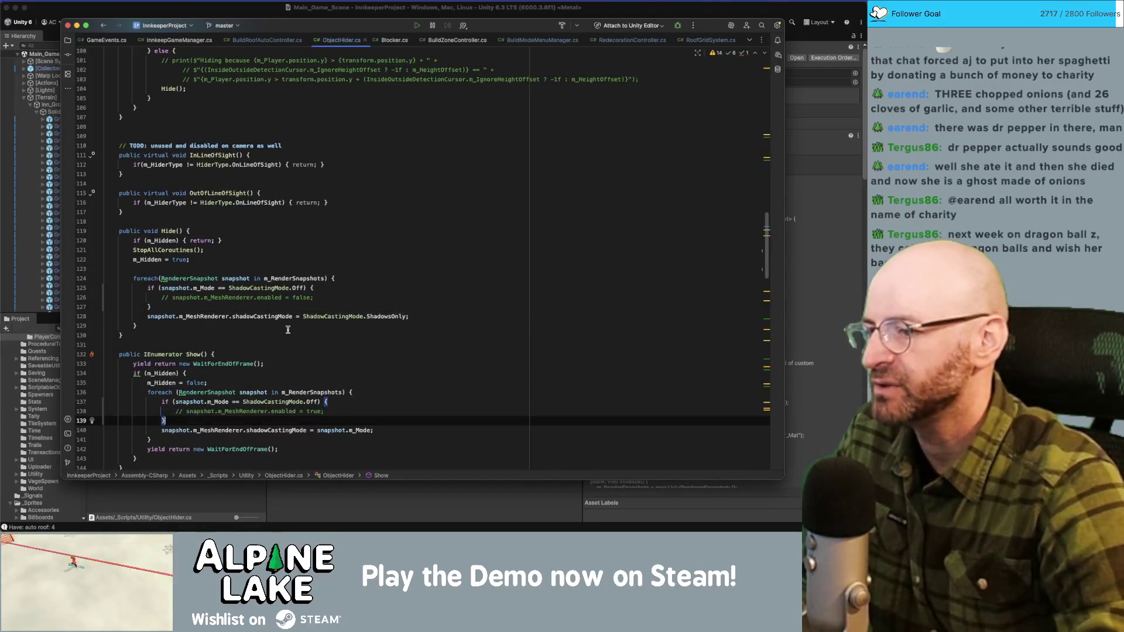
click(234, 10)
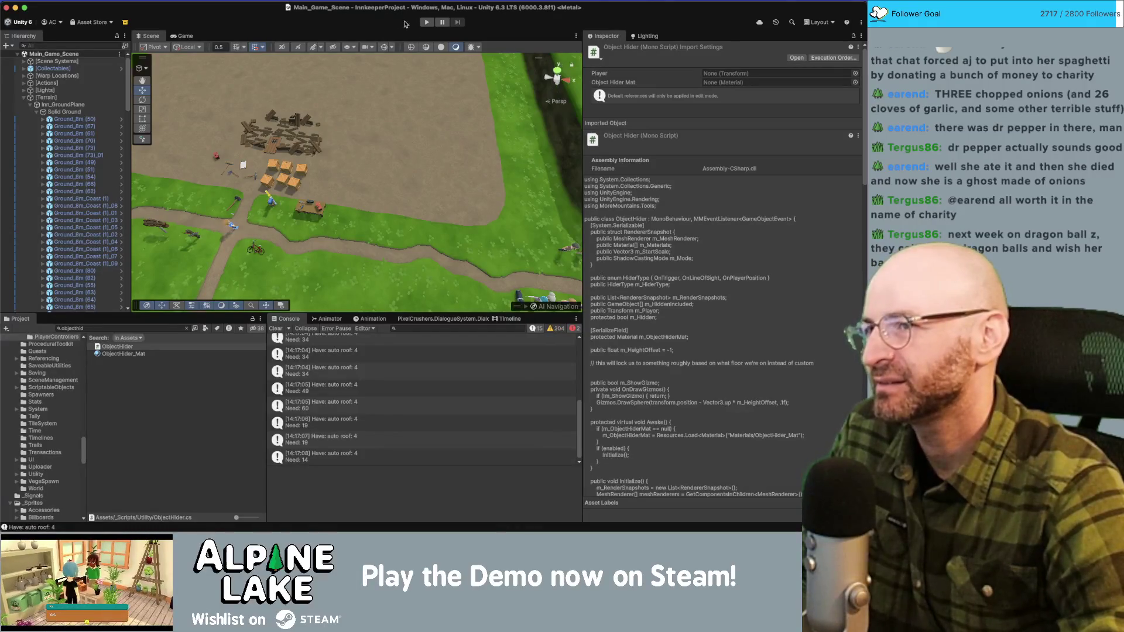
Step: Enter Play mode and walk the character north past the mailbox toward the inn doors
click(426, 25)
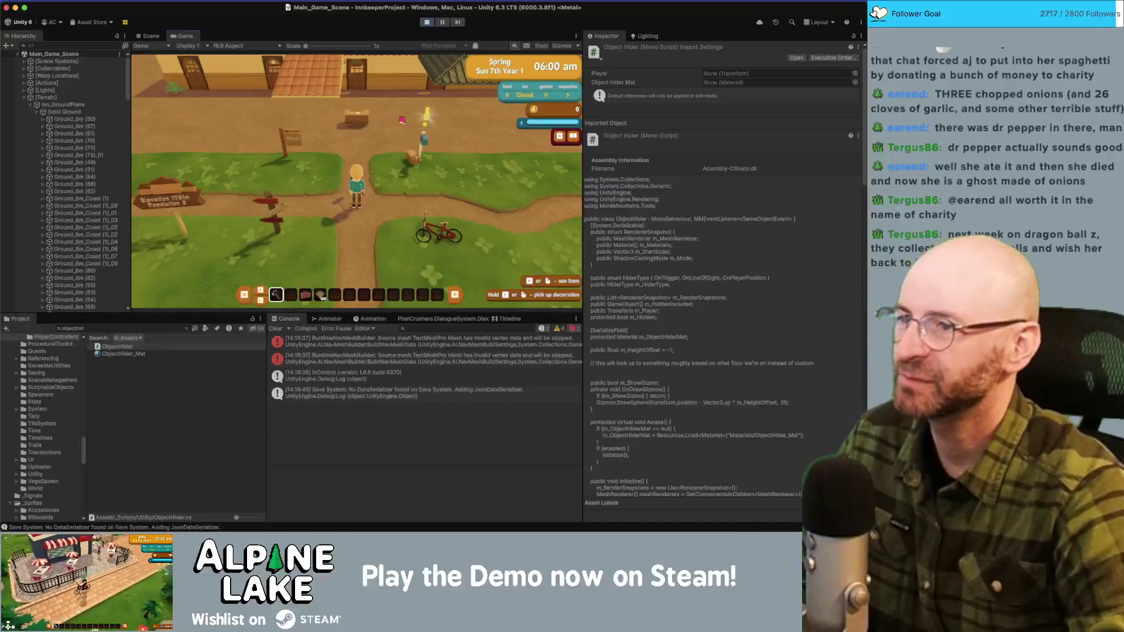
key(w)
key(d)
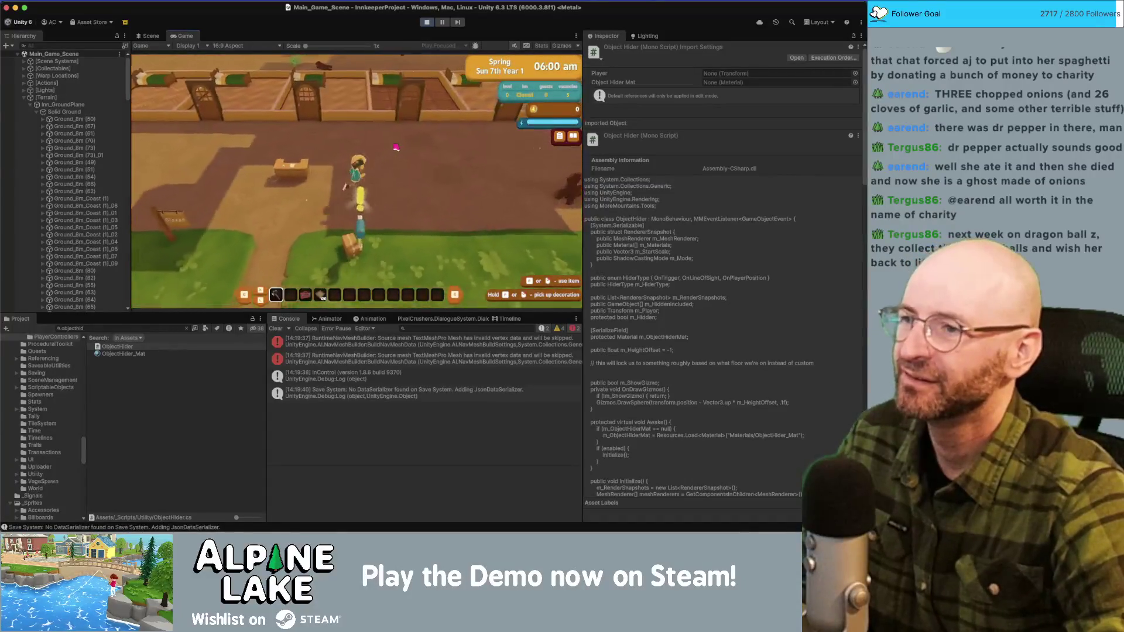
key(w)
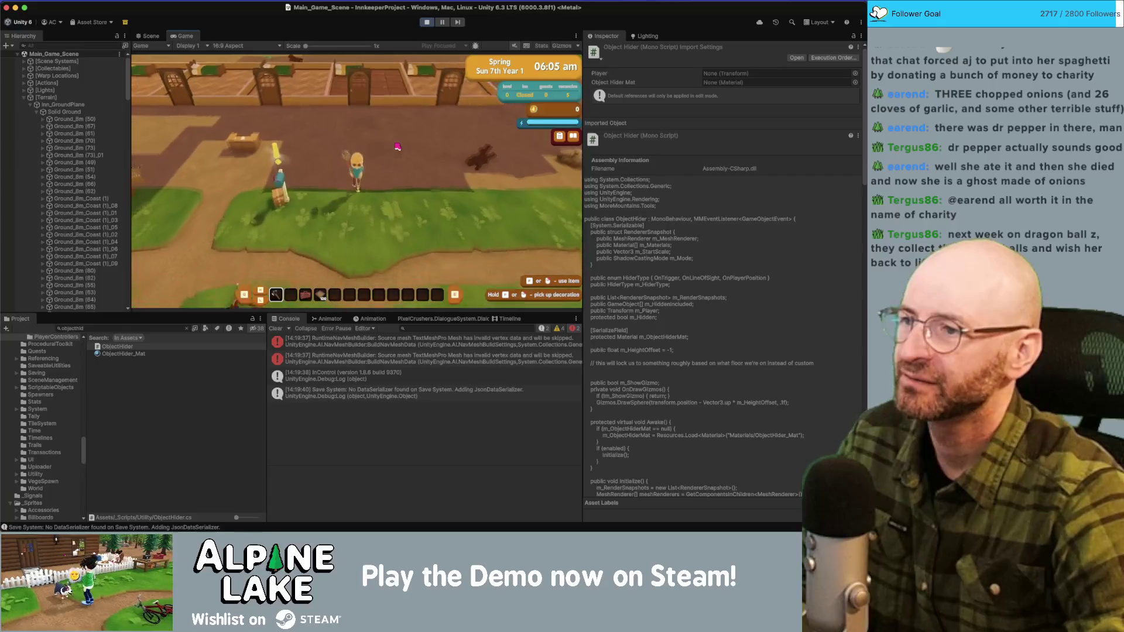
scroll(410, 141, up, 1)
Step: Walk west and east under the inn to check its roof hides and reappears, then stop Play mode
key(a)
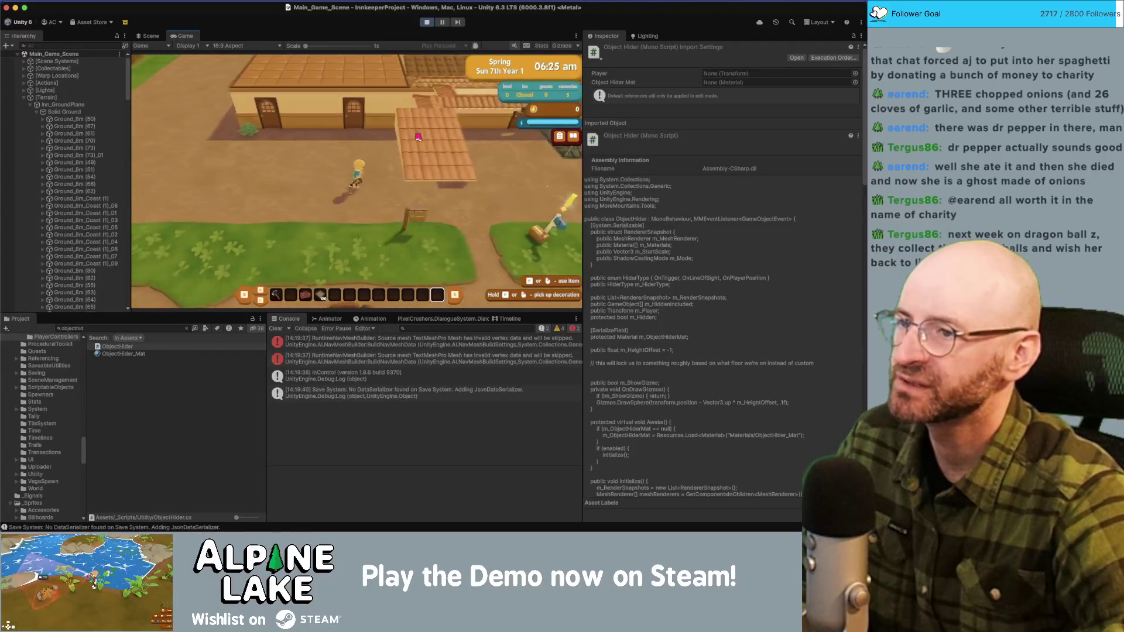
key(a)
key(a)
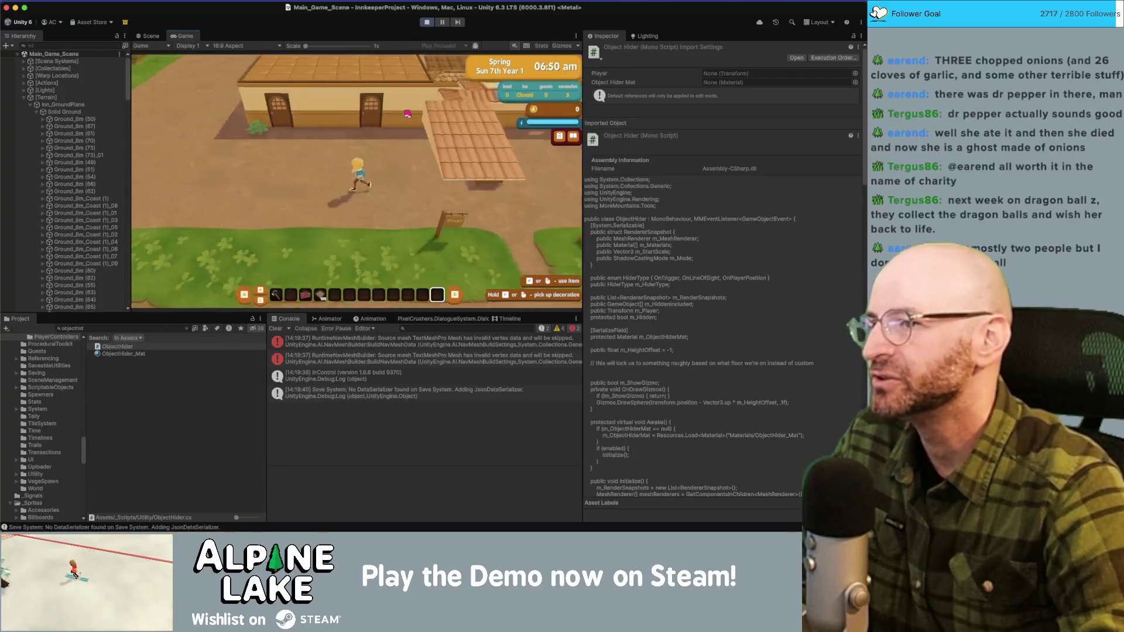
key(d)
key(a)
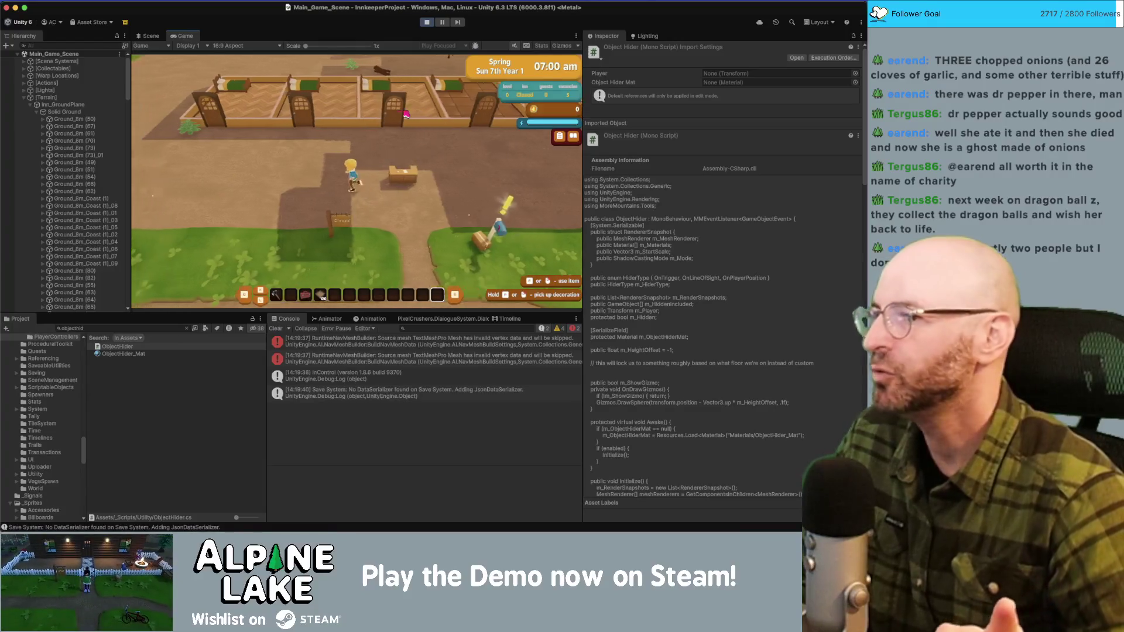
key(a)
key(d)
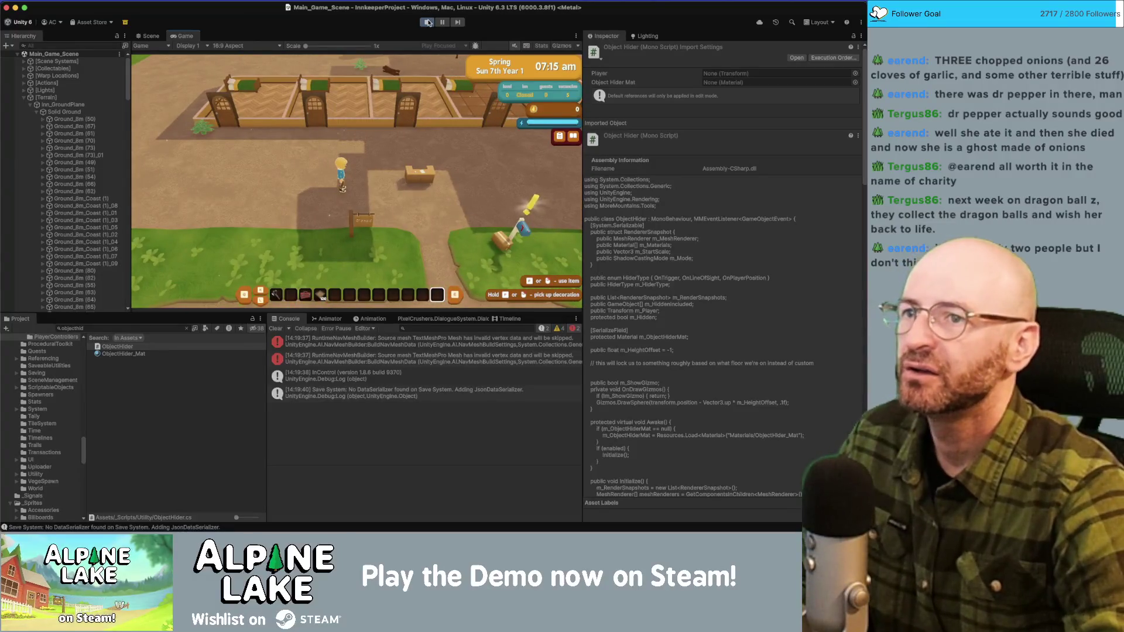
key(a)
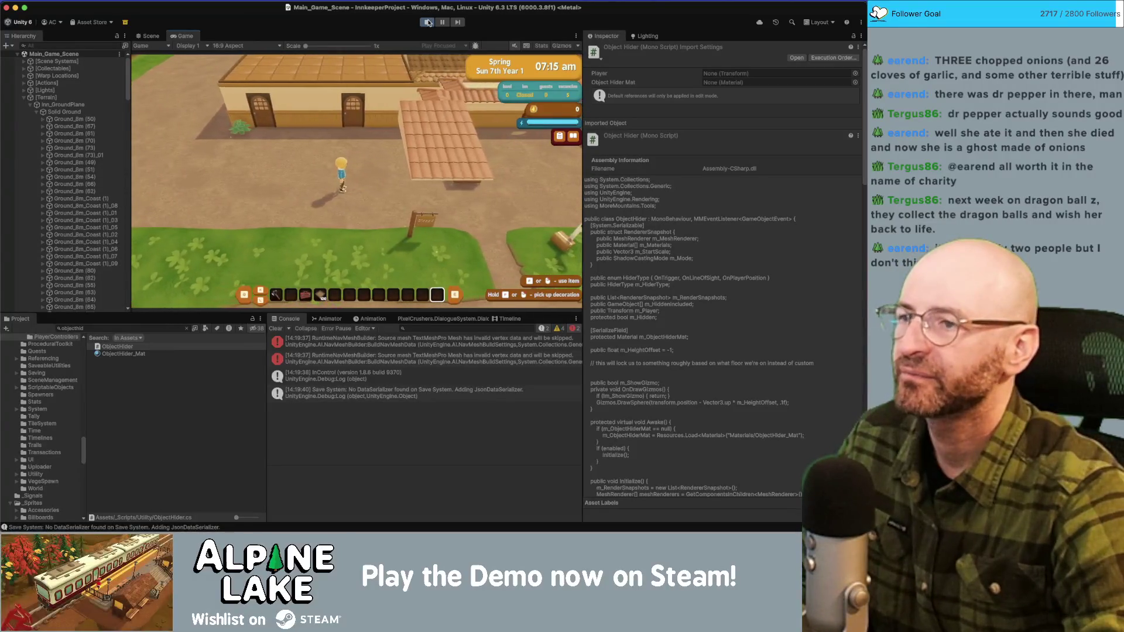
key(d)
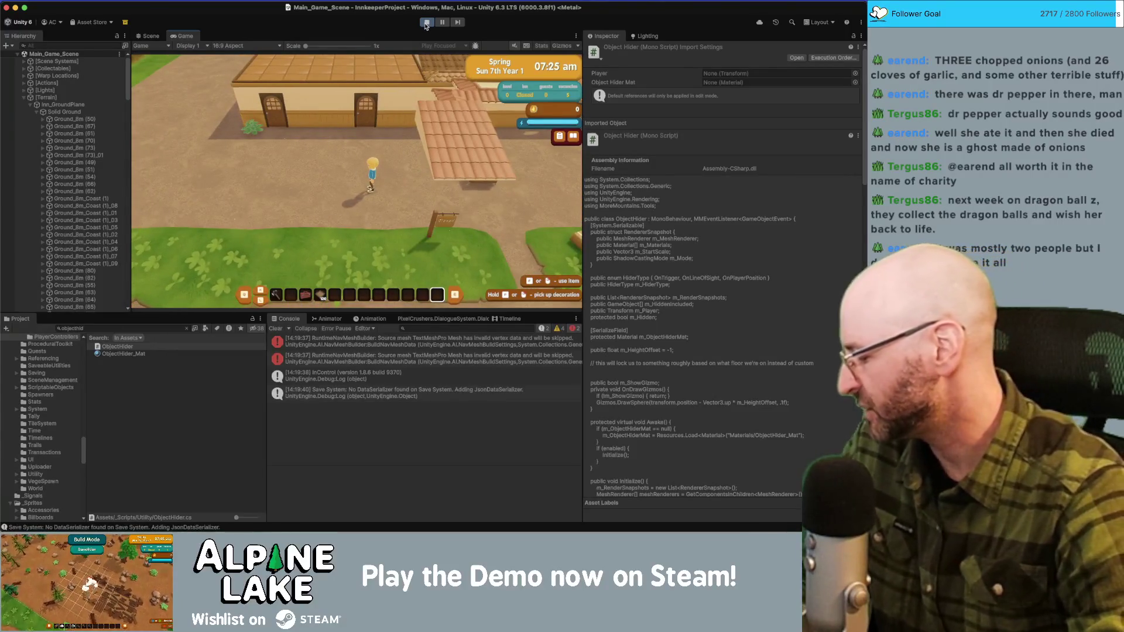
click(426, 23)
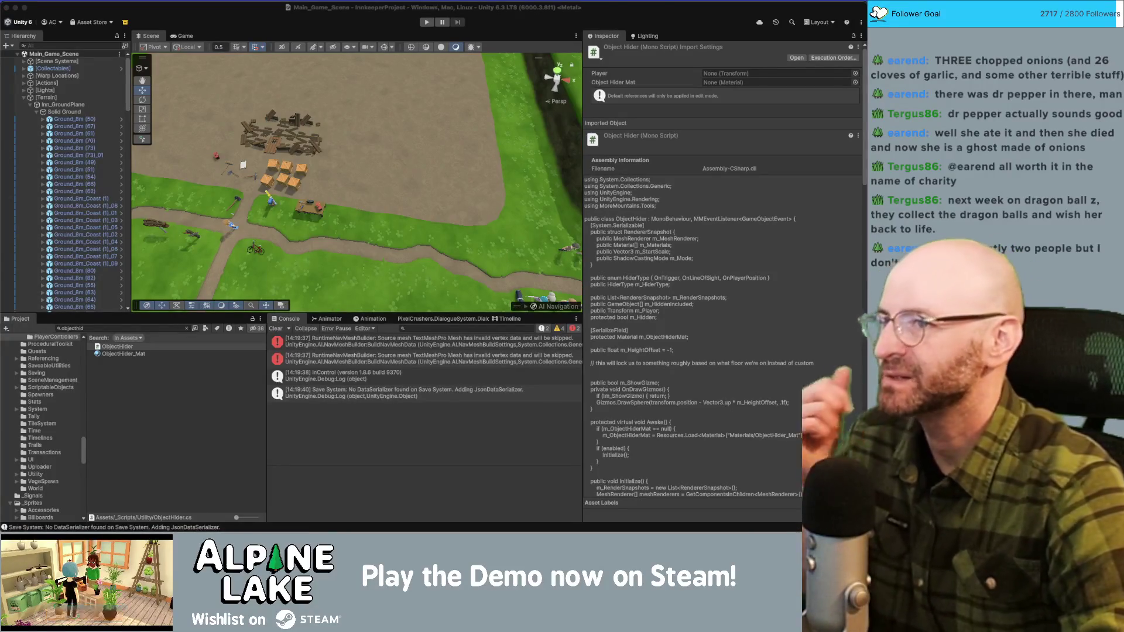
Step: Focus the Unity window, then Cmd+Tab over to ObjectHider.cs in Rider
click(467, 86)
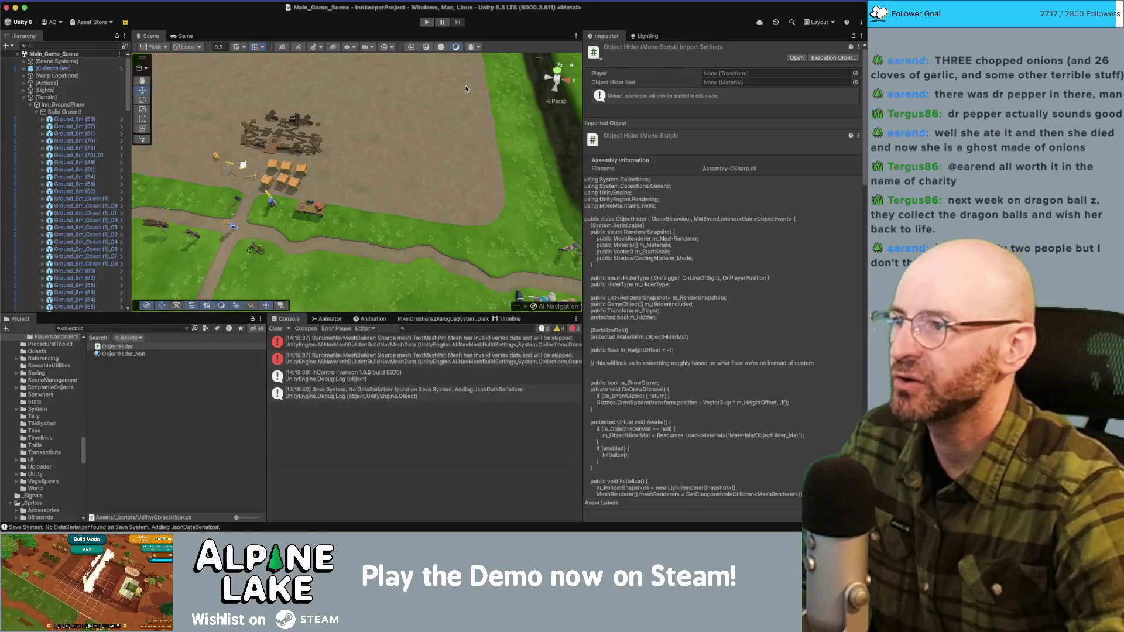
key(super+Tab)
key(super+Tab)
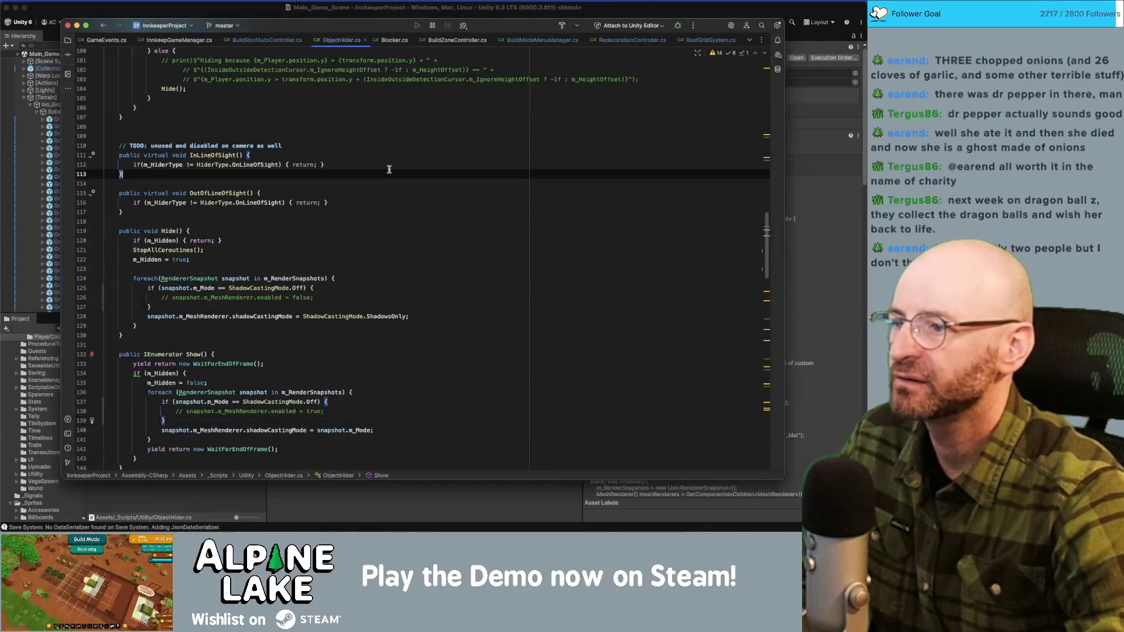
Step: Find where the snapshot is declared and jump to the RendererSnapshot struct definition
scroll(230, 222, up, 20)
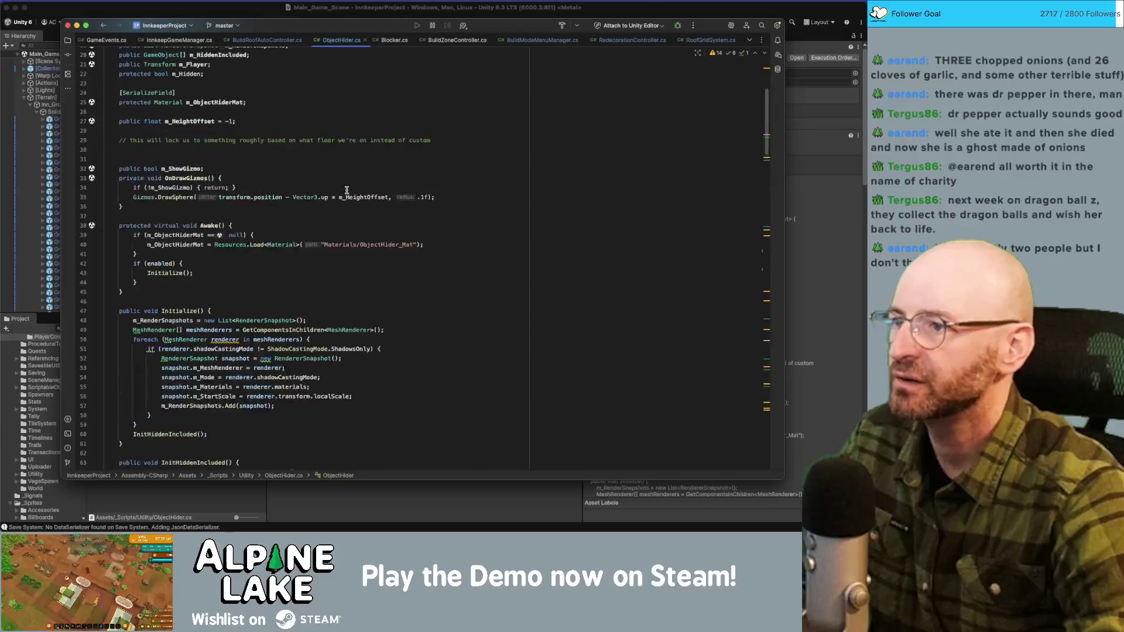
scroll(347, 190, down, 4)
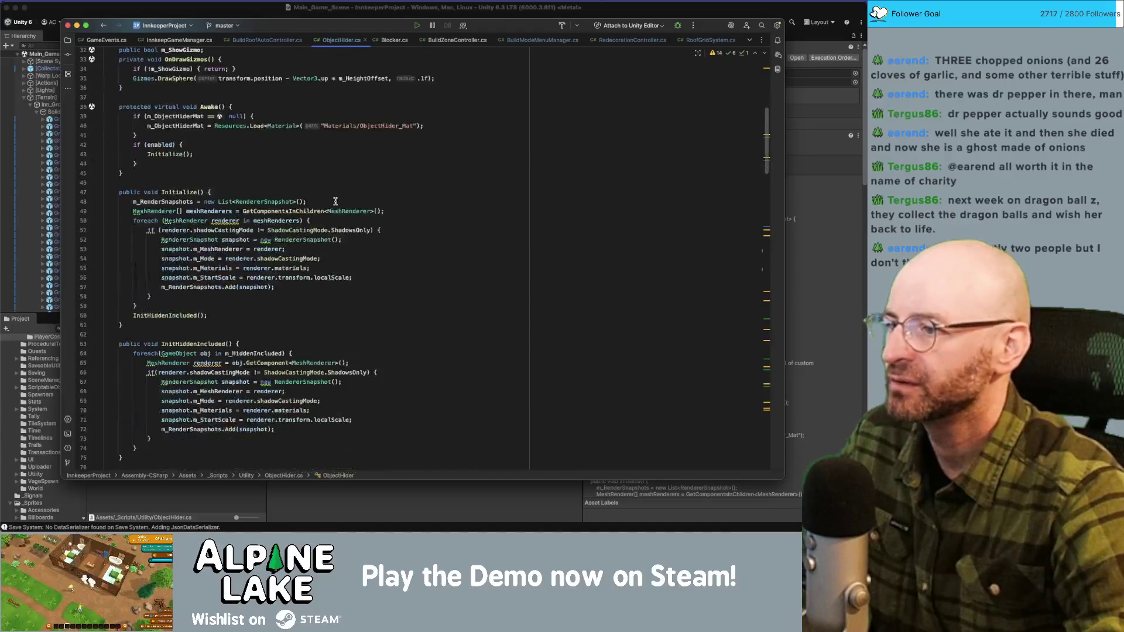
super+click(178, 258)
super+click(188, 241)
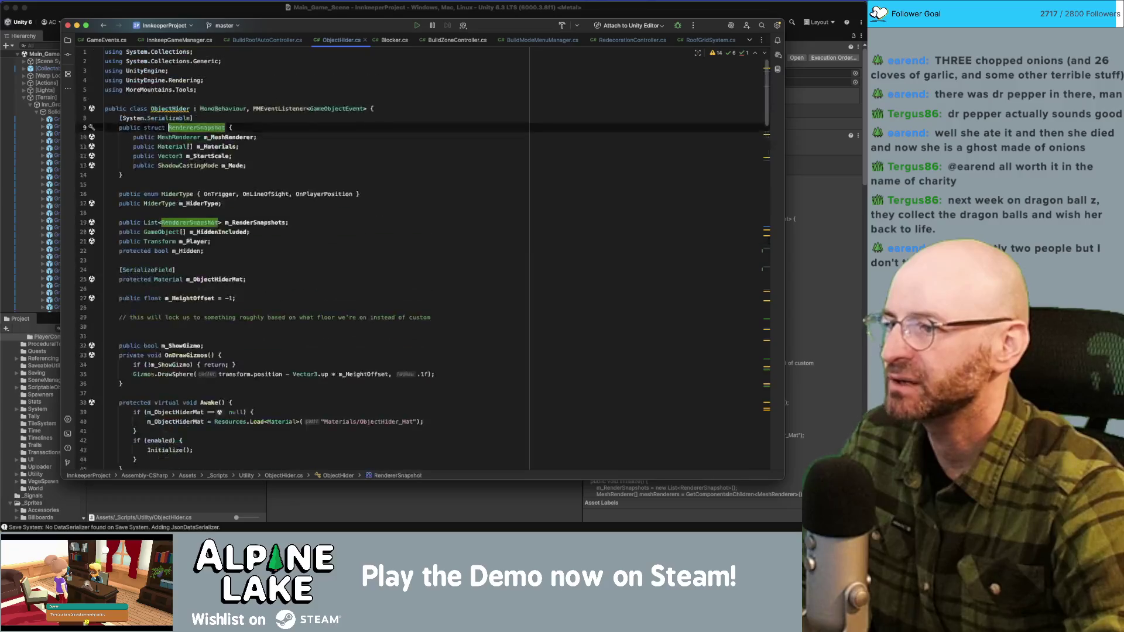
Step: Add the field 'public int m_RenderLayer;' on a new line below m_StartScale
click(222, 153)
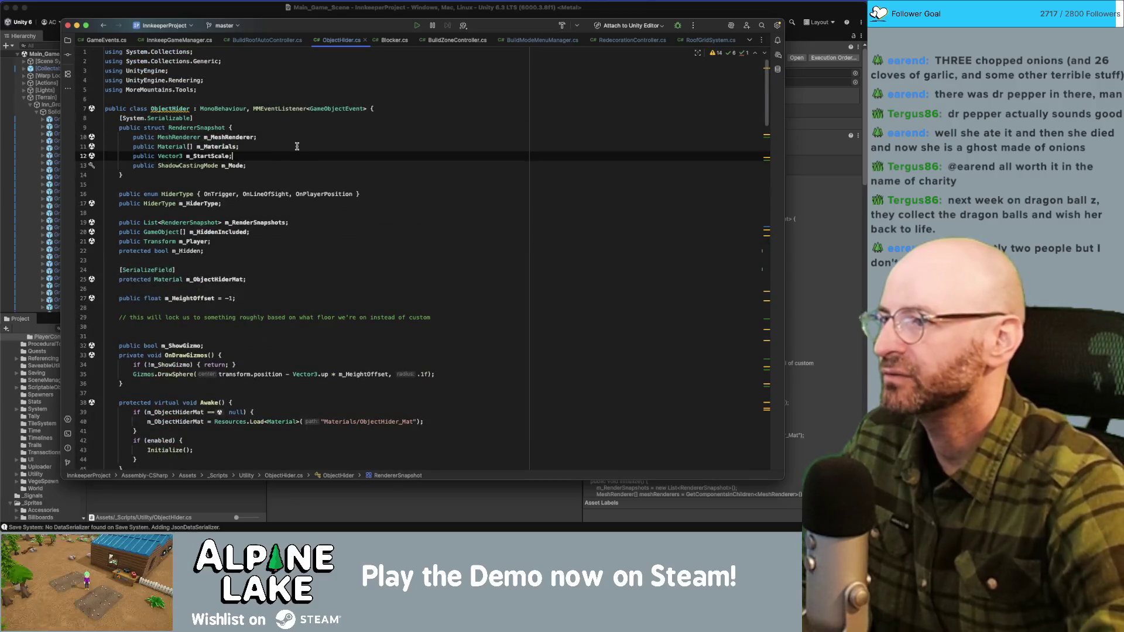
key(Return)
text(publ)
key(Return)
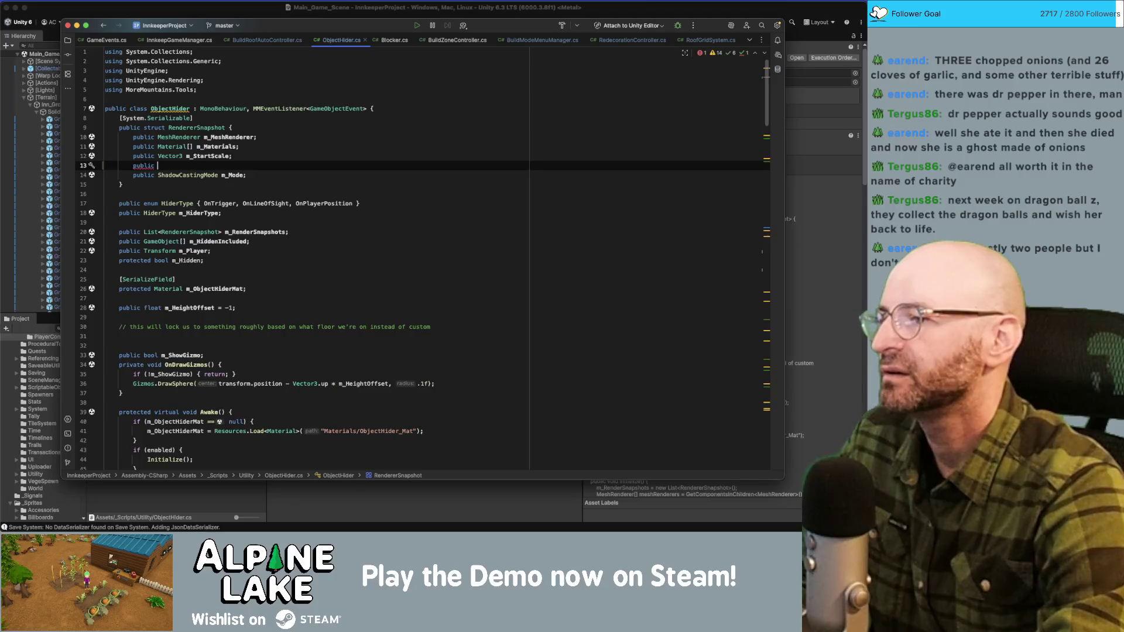
text(R)
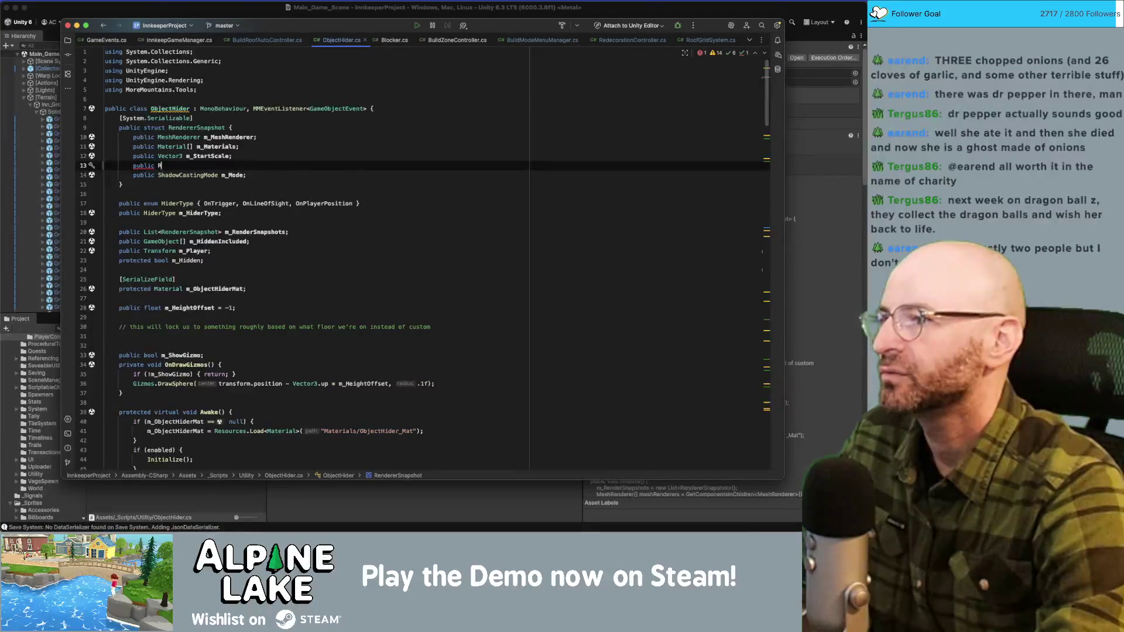
text(enderLayer)
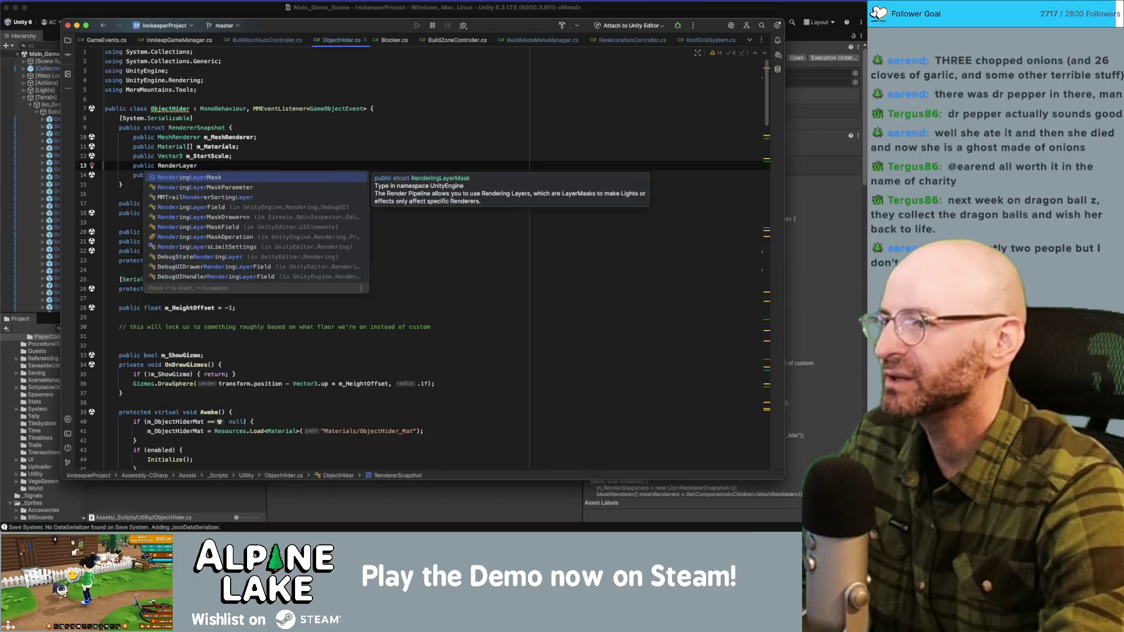
key(Return)
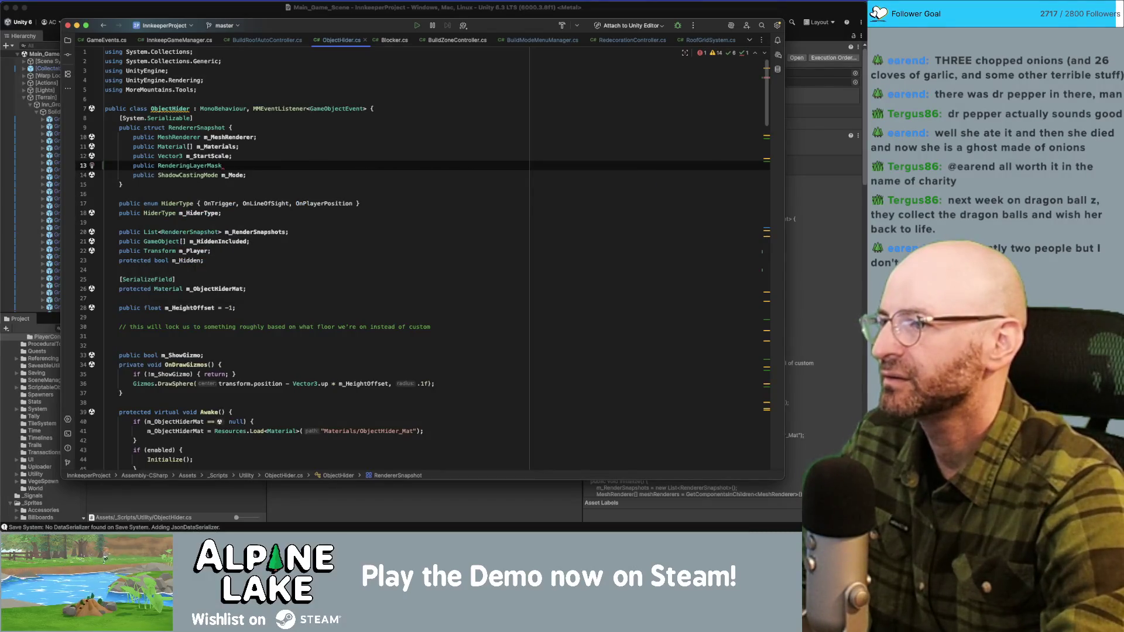
key(alt+BackSpace)
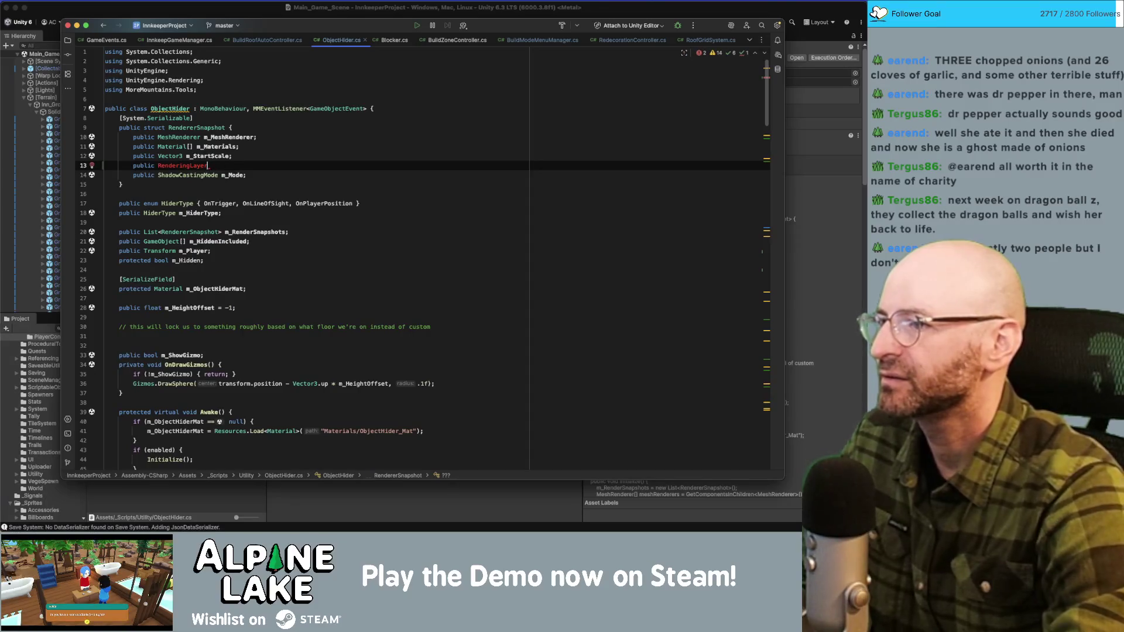
text(Layer)
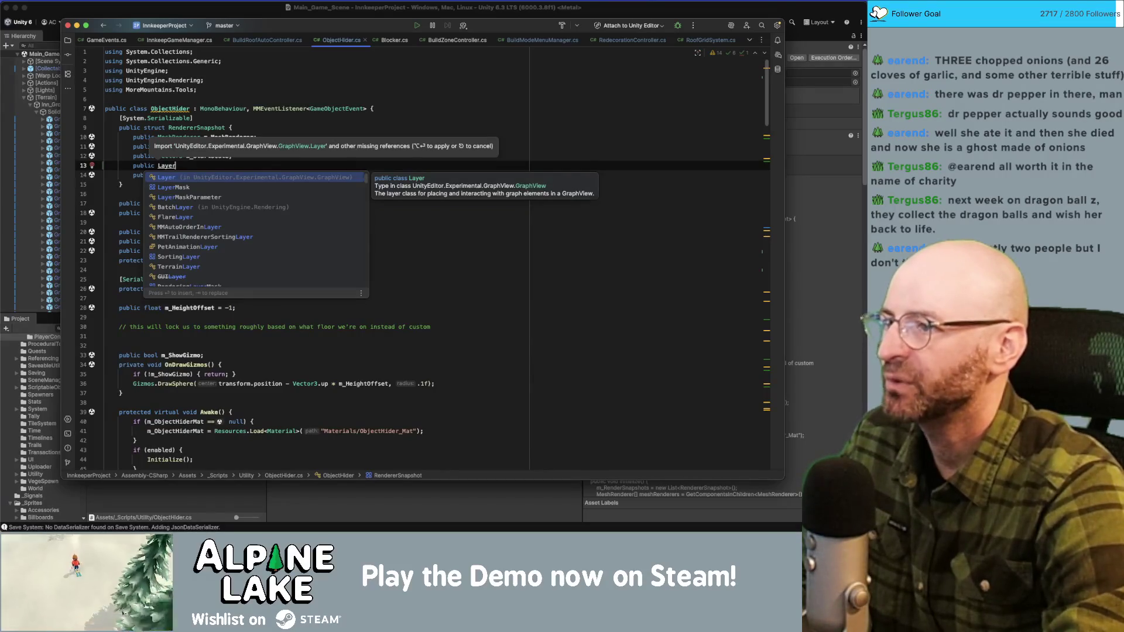
key(alt+BackSpace)
text(int m_RenderLayer;)
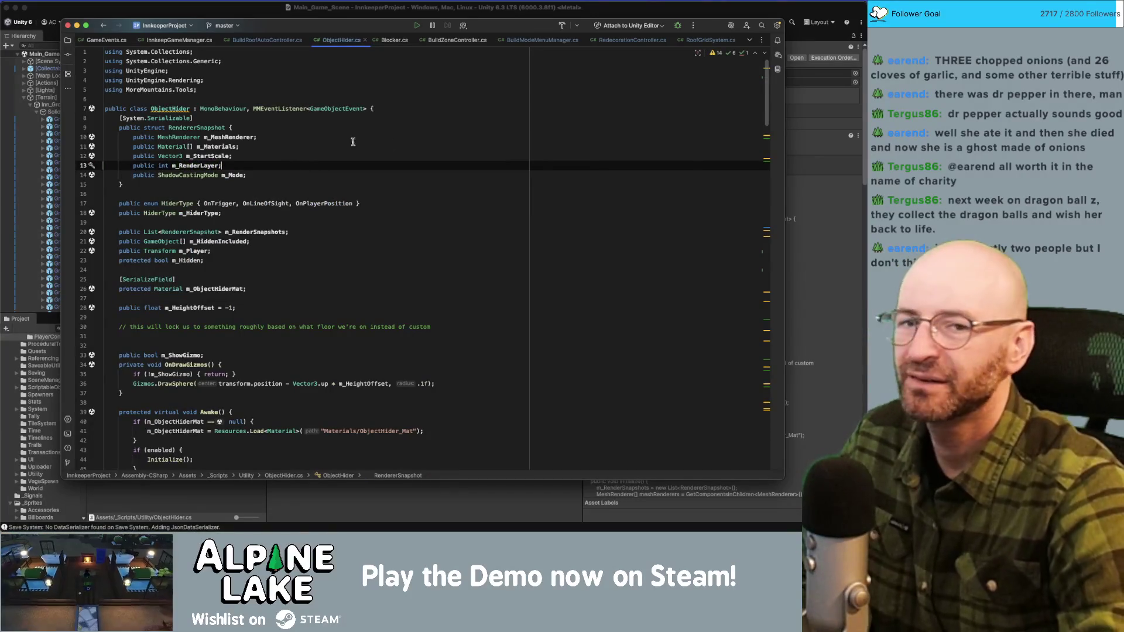
Step: Select the new m_RenderLayer field name, then bring Unity forward so the script recompiles
key(super+Tab)
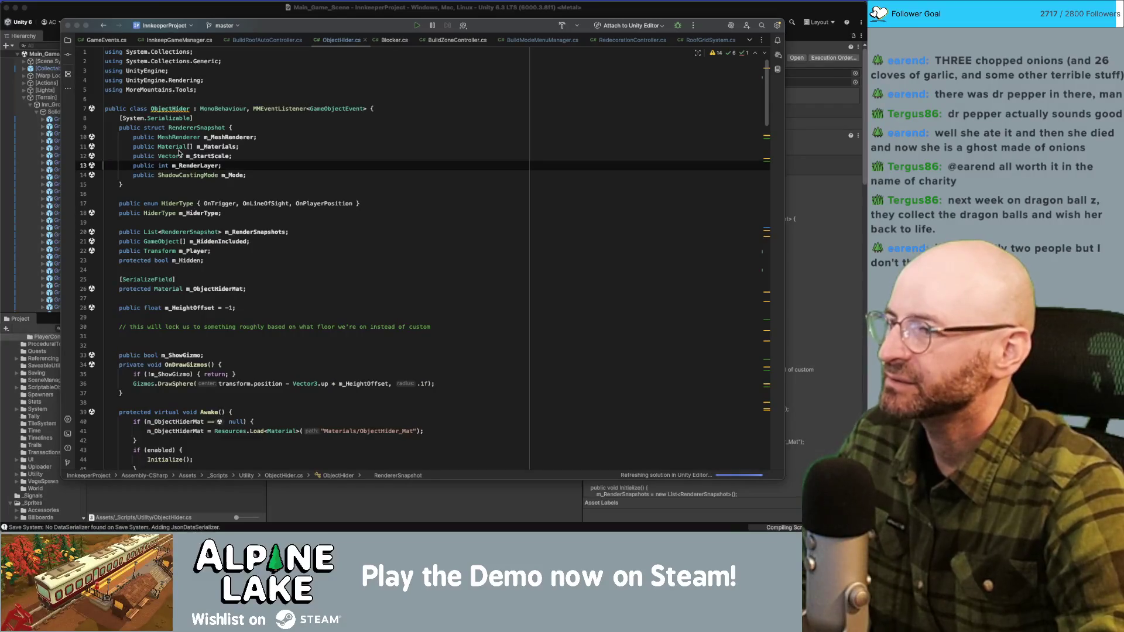
double_click(193, 167)
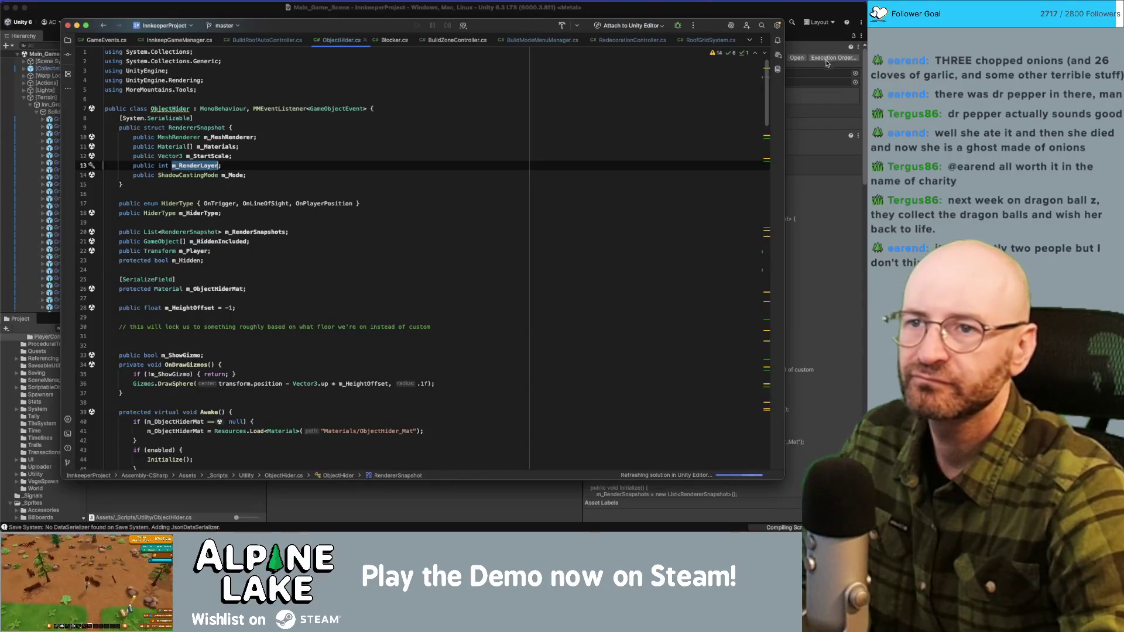
click(735, 11)
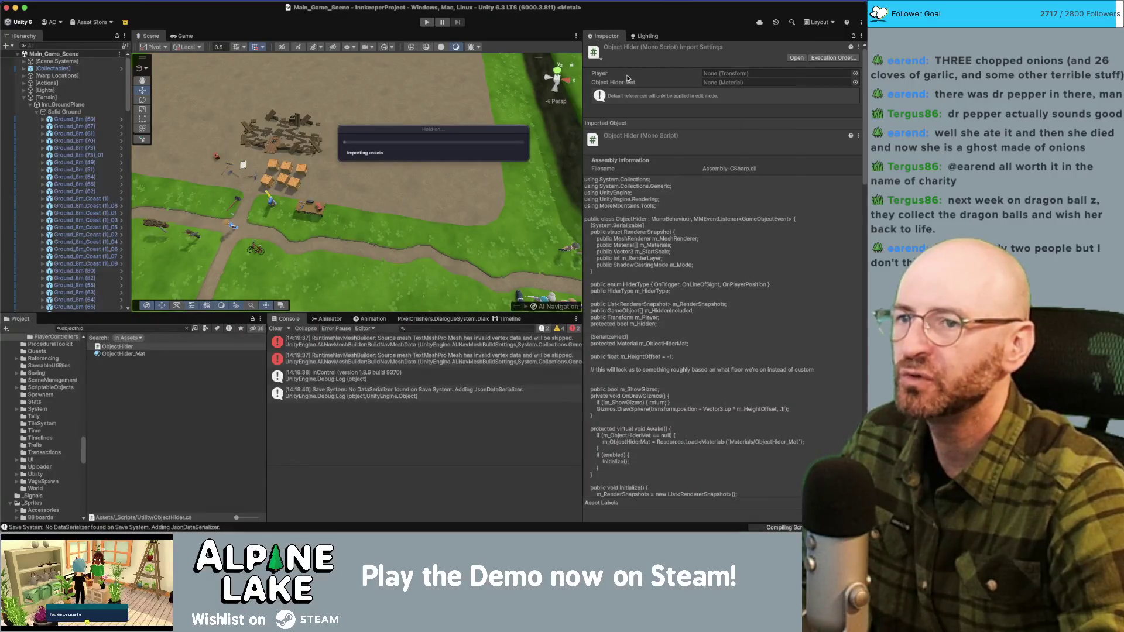
Step: Return to the code editor with ObjectHider.cs once Unity has re-imported the script
key(super+Tab)
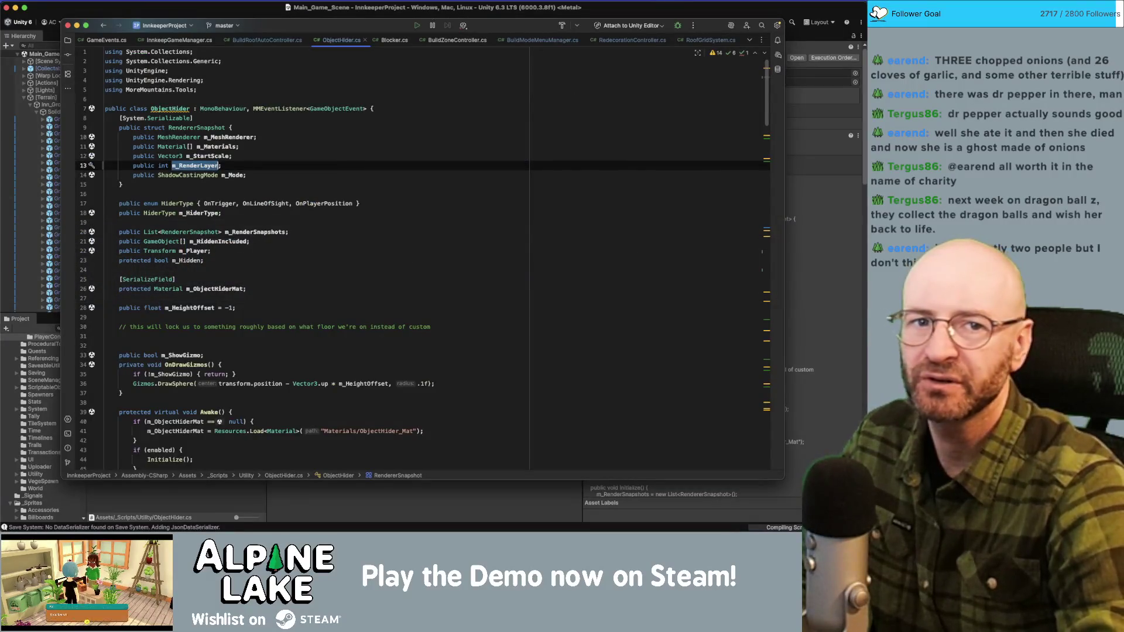
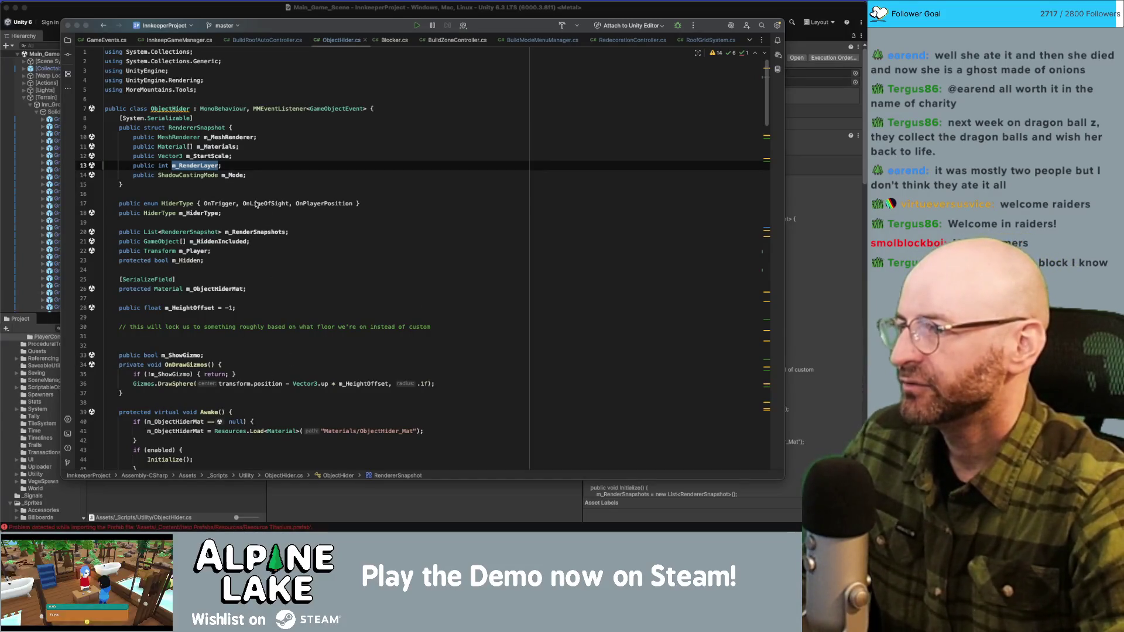
Step: Retype line 13's field from int to LayerMask and rename m_RenderLayer to m_StartLayer
click(199, 166)
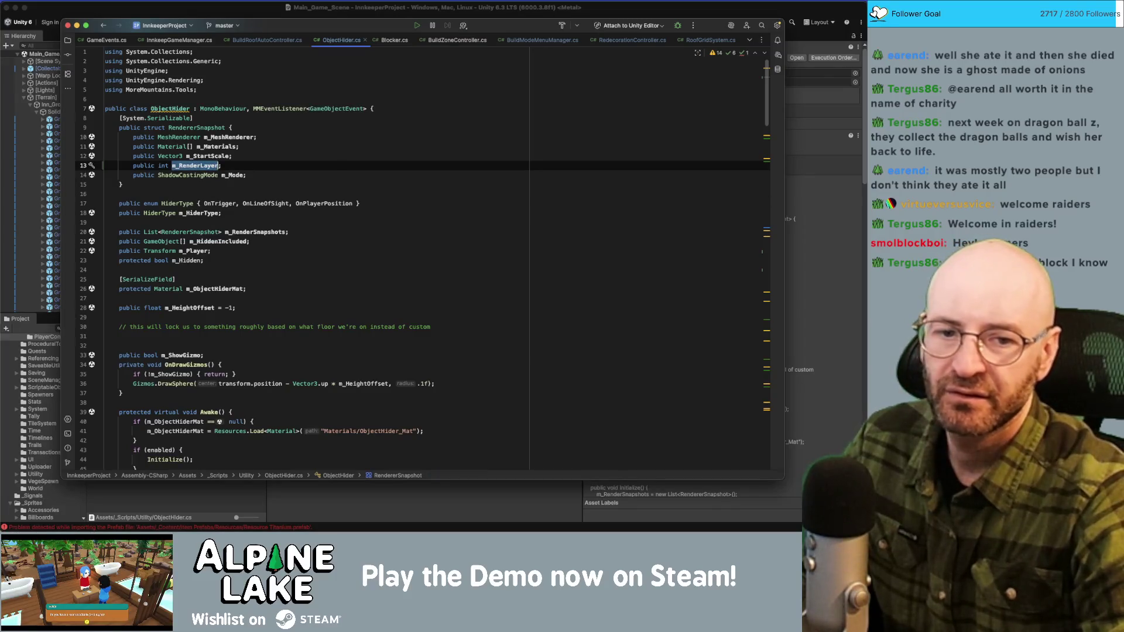
key(super+Tab)
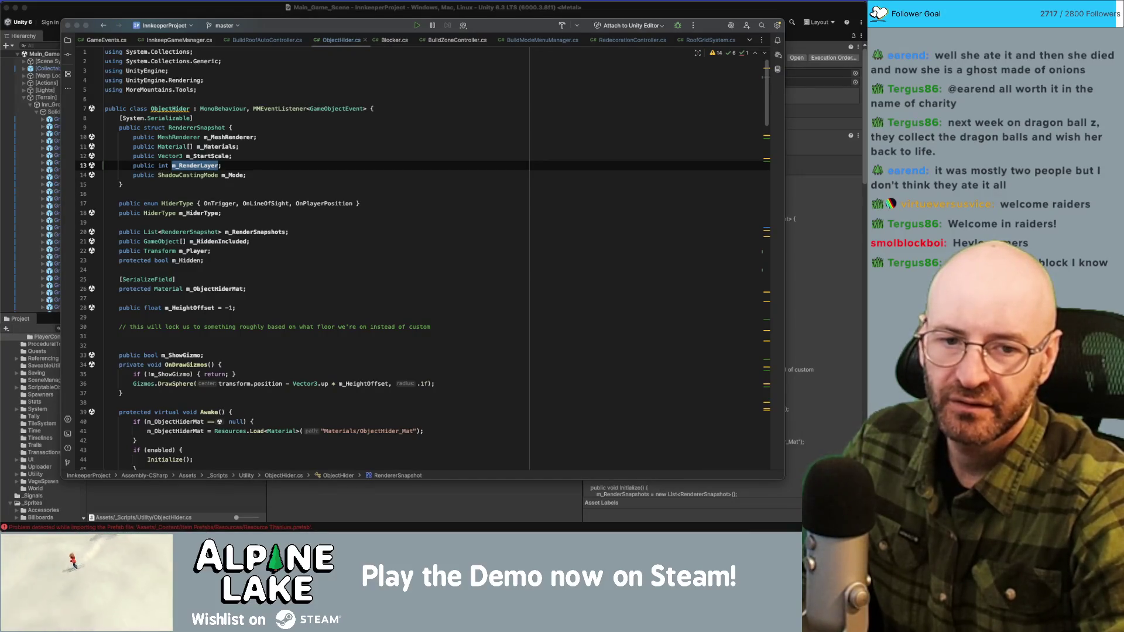
key(super+Tab)
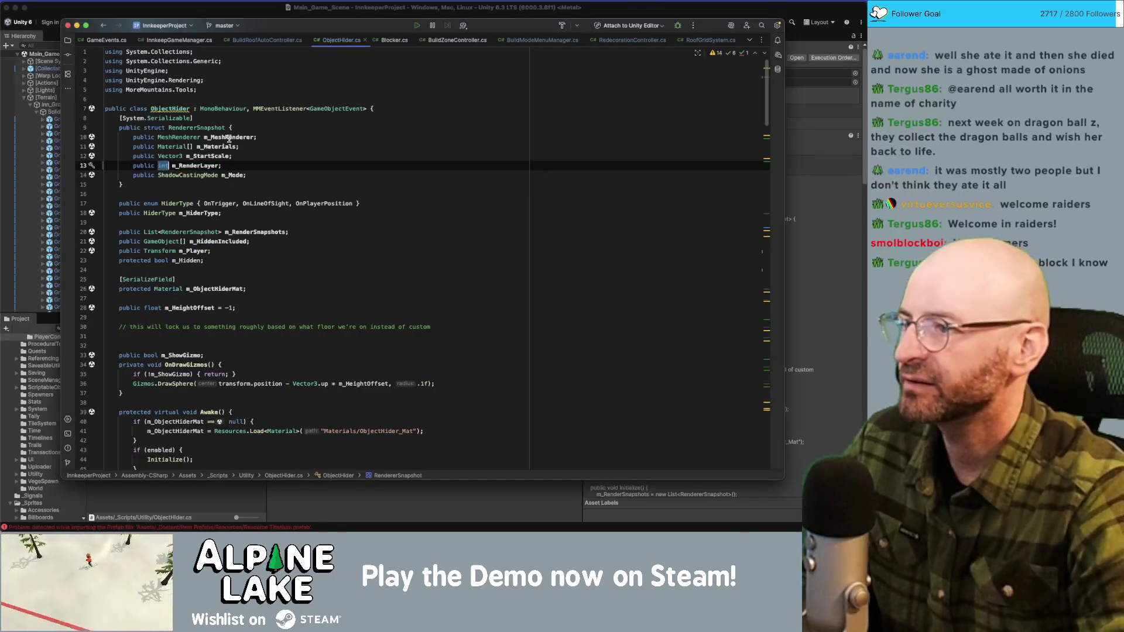
text(LayerMask)
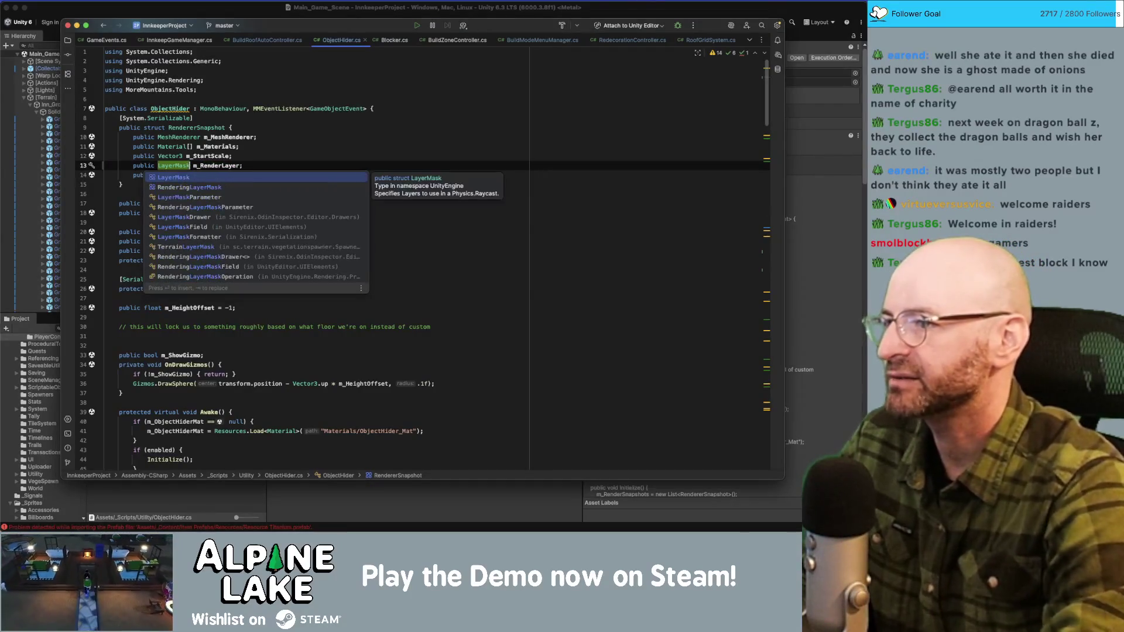
key(Return)
double_click(212, 166)
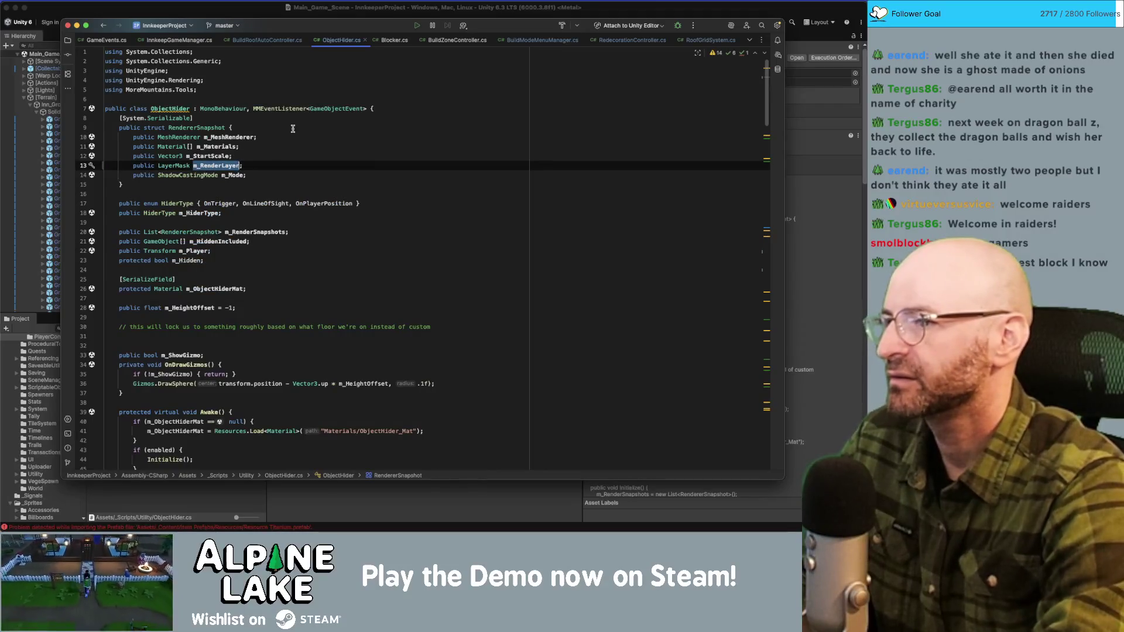
text(m_Or)
key(BackSpace)
key(BackSpace)
text(StartLayer)
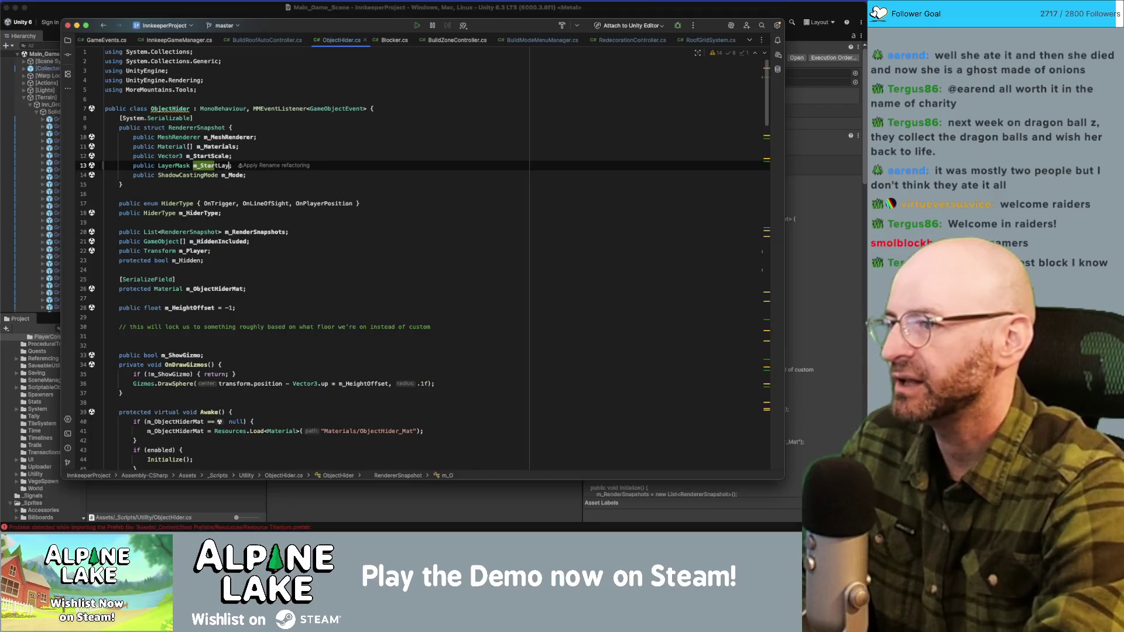
key(Down)
key(End)
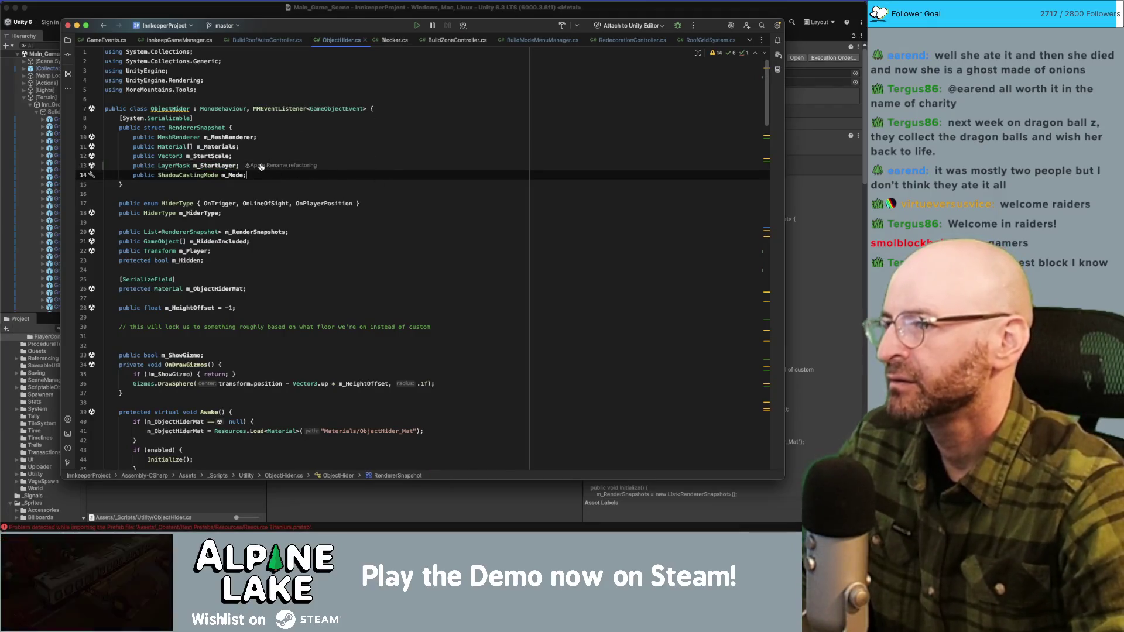
Step: Highlight usages of m_StartLayer, RendererSnapshot and m_RenderSnapshots in ObjectHider.cs
double_click(217, 166)
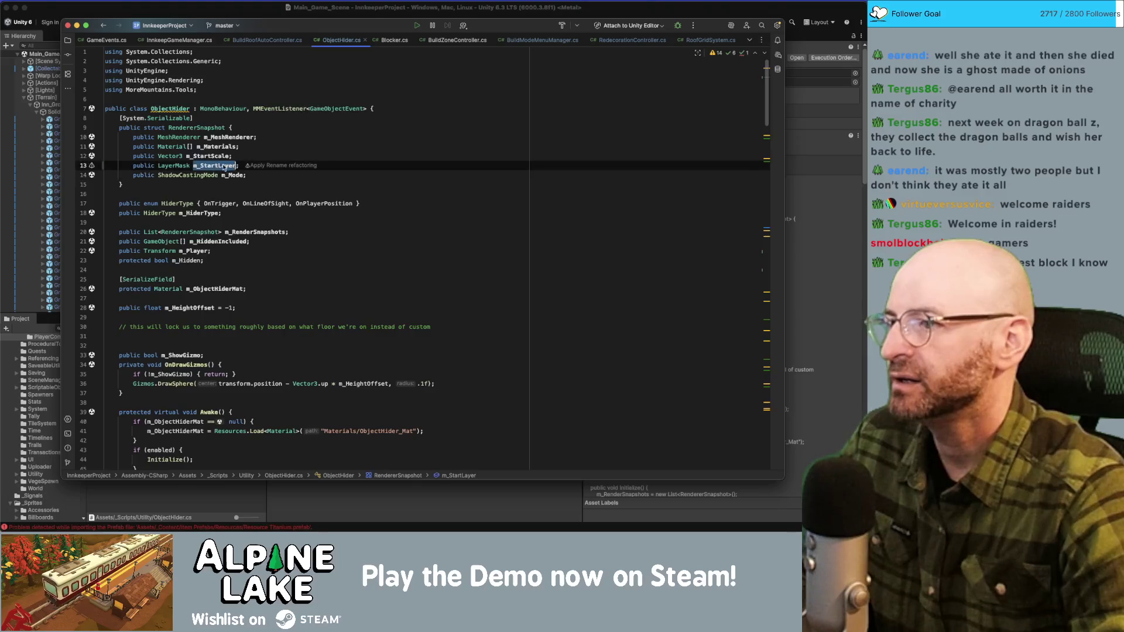
scroll(268, 261, down, 1)
scroll(268, 261, down, 1)
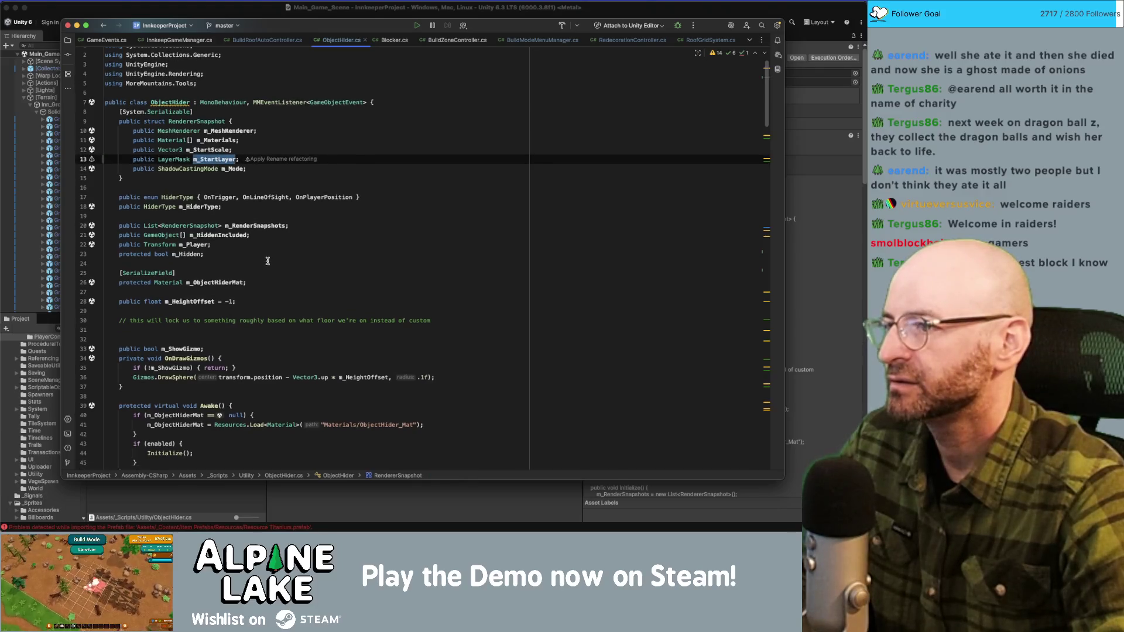
double_click(196, 122)
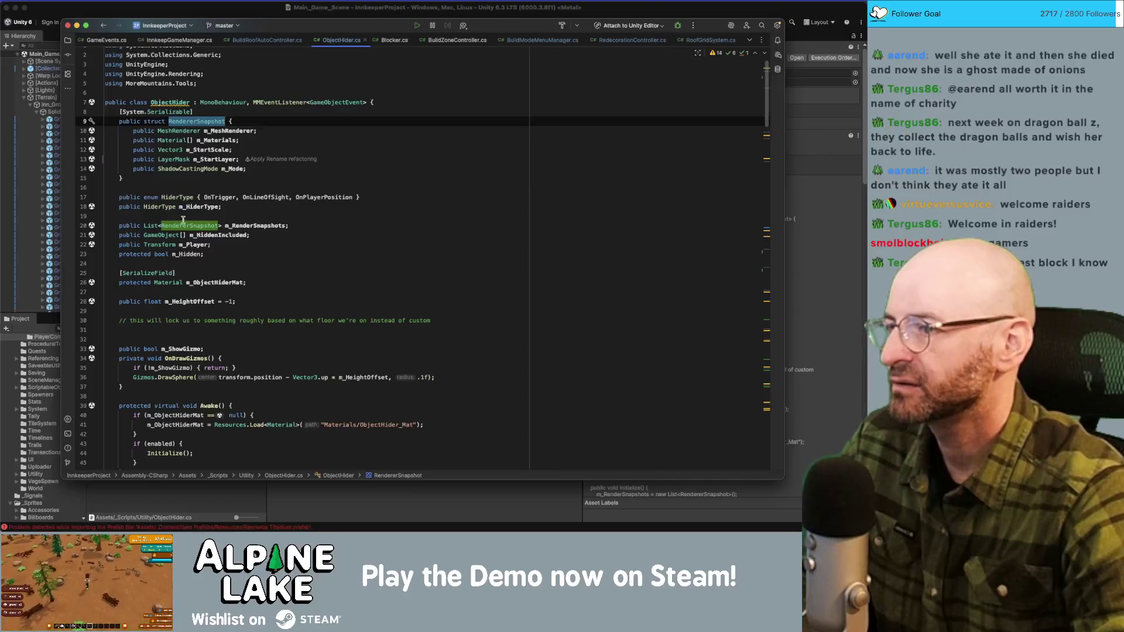
double_click(245, 225)
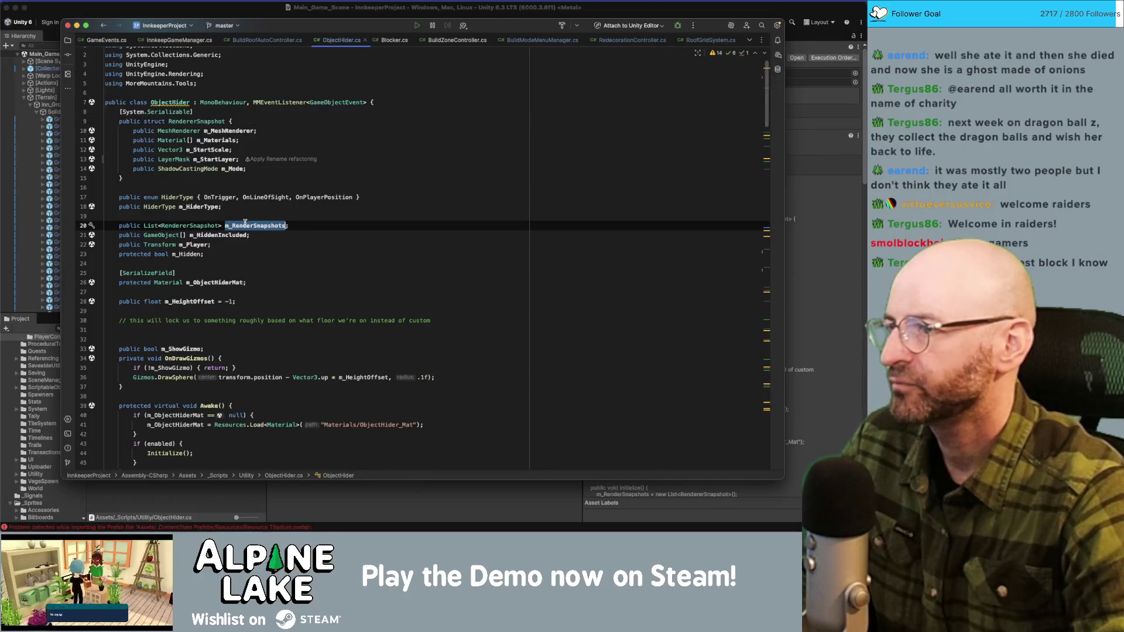
scroll(244, 231, down, 10)
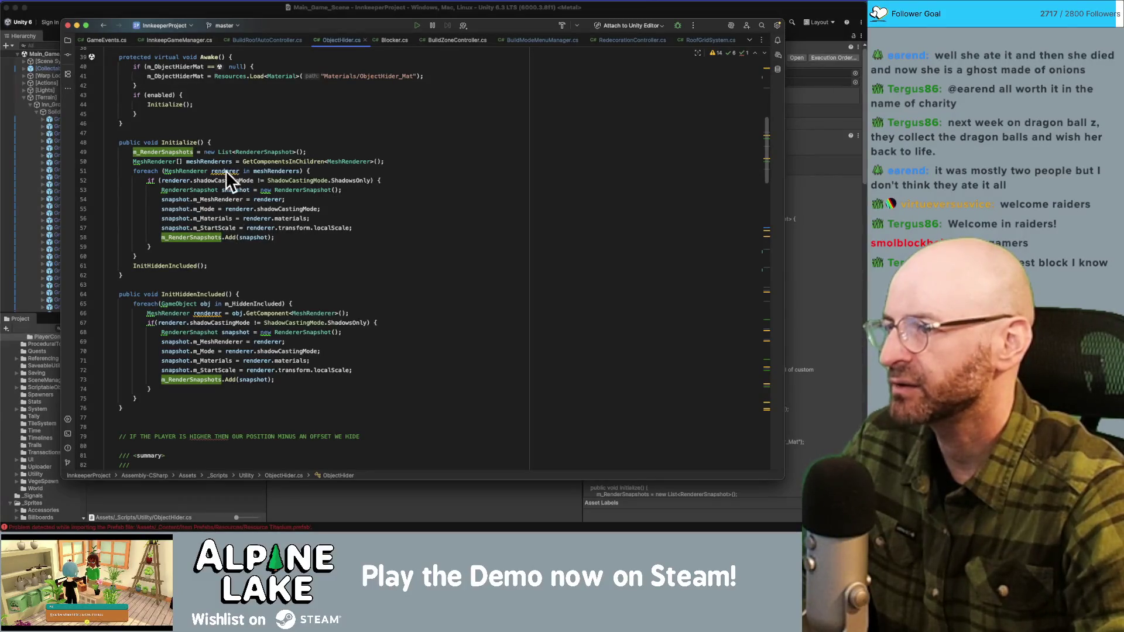
Step: In Initialize(), add 'snapshot.m_StartLayer = renderer.renderingLayerMask;' after the m_StartScale line
click(385, 227)
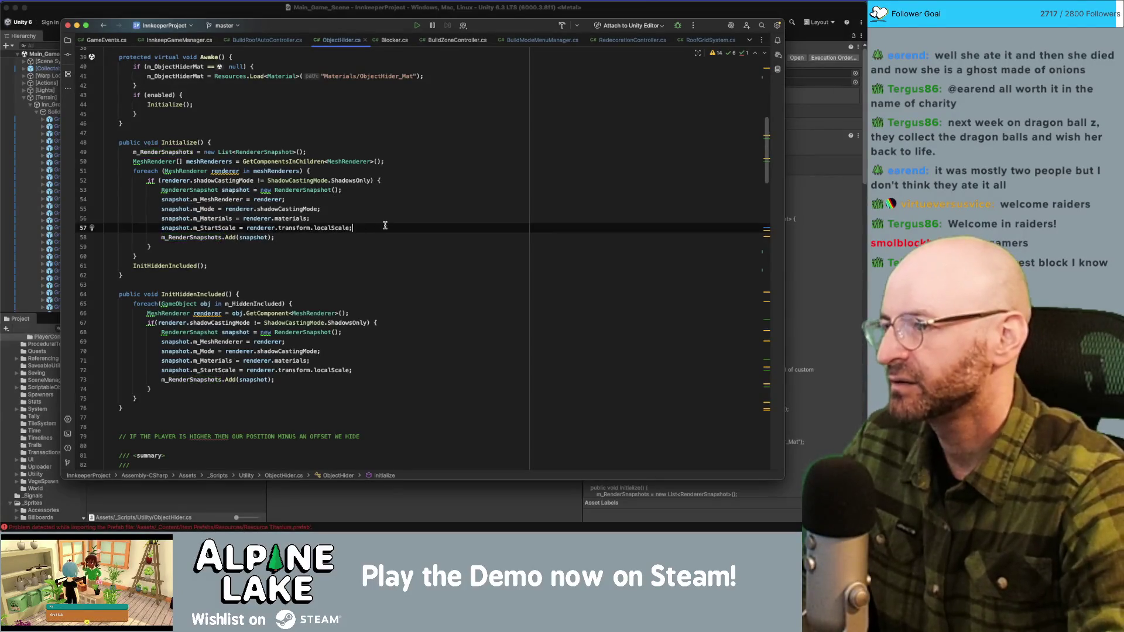
key(Return)
text(snapshot.m_S)
key(Return)
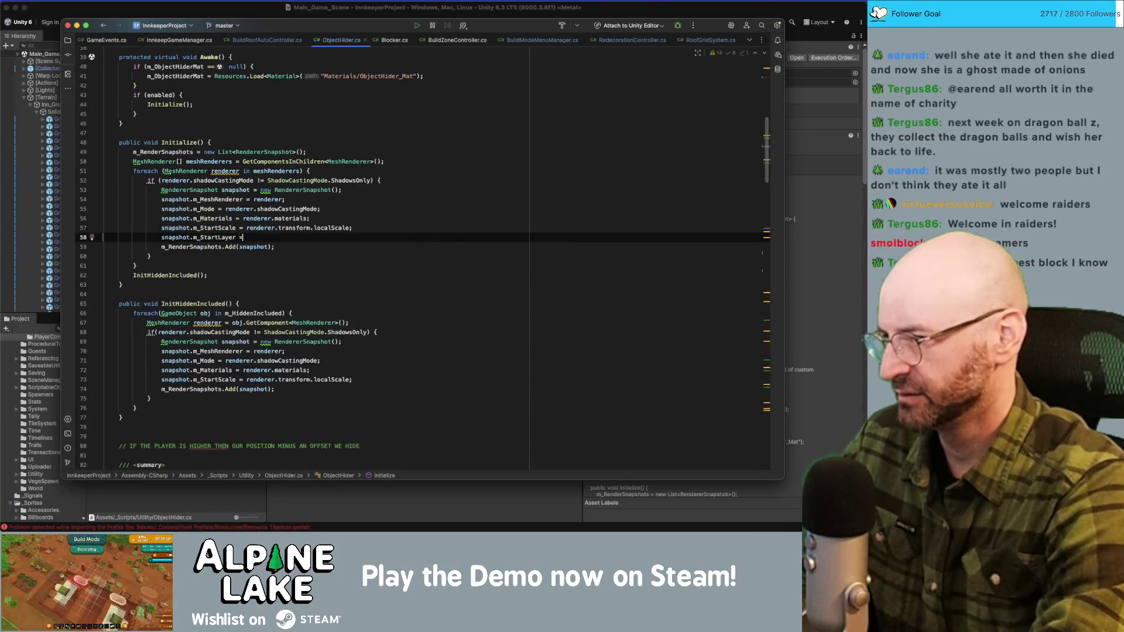
text(= renderer.)
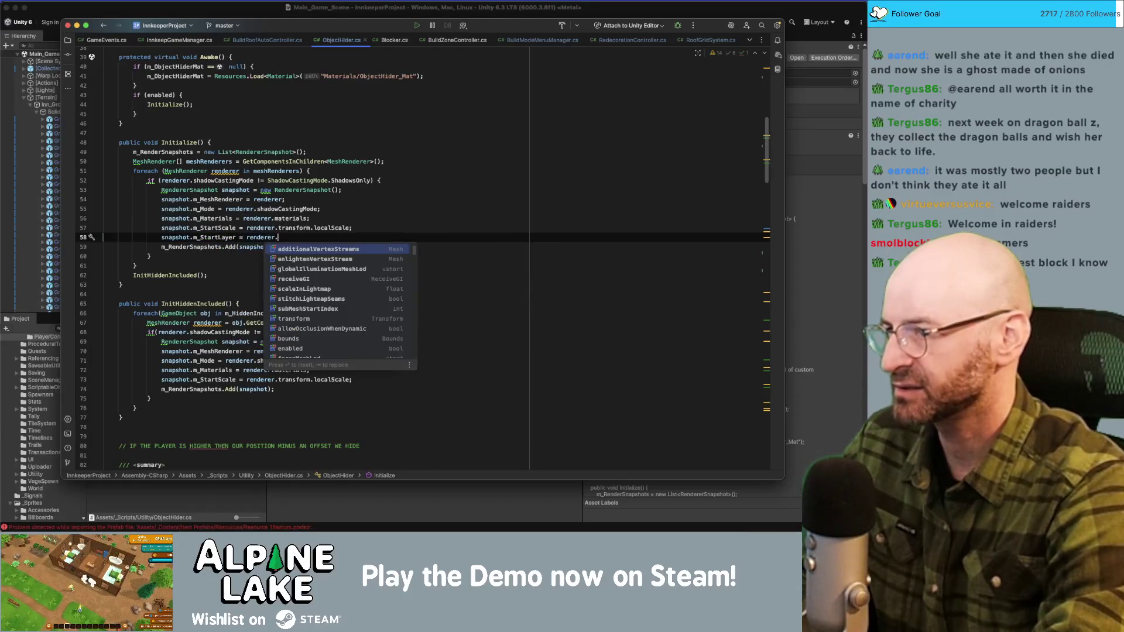
text(layer)
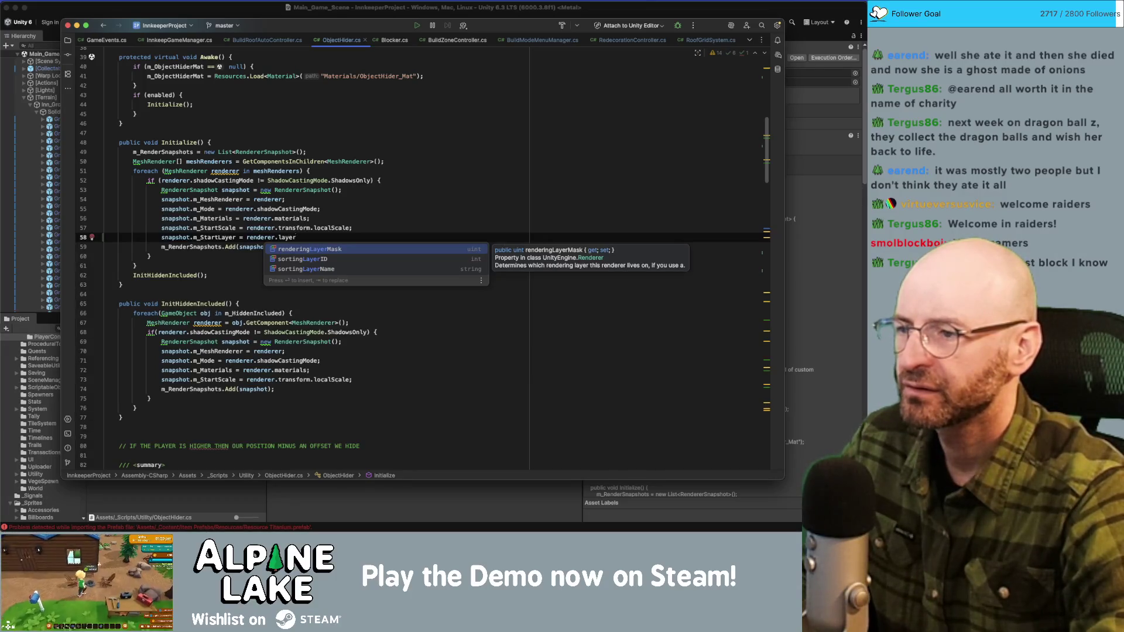
key(Return)
text(;)
click(184, 262)
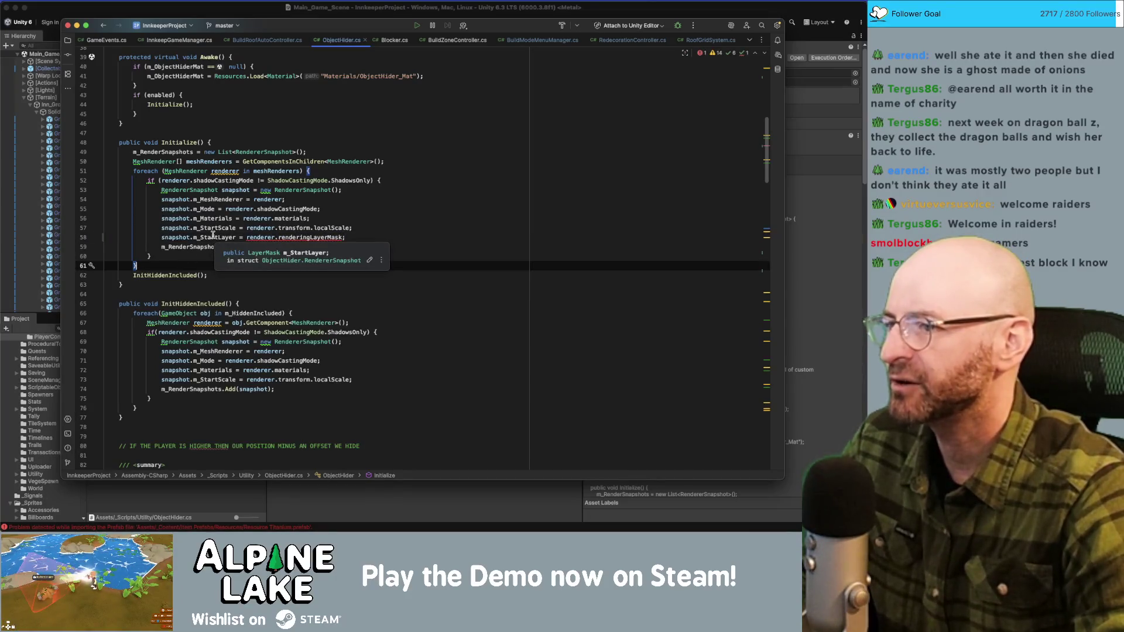
Step: Change the m_StartLayer field declaration's type from LayerMask to uint
mouse_move(300, 235)
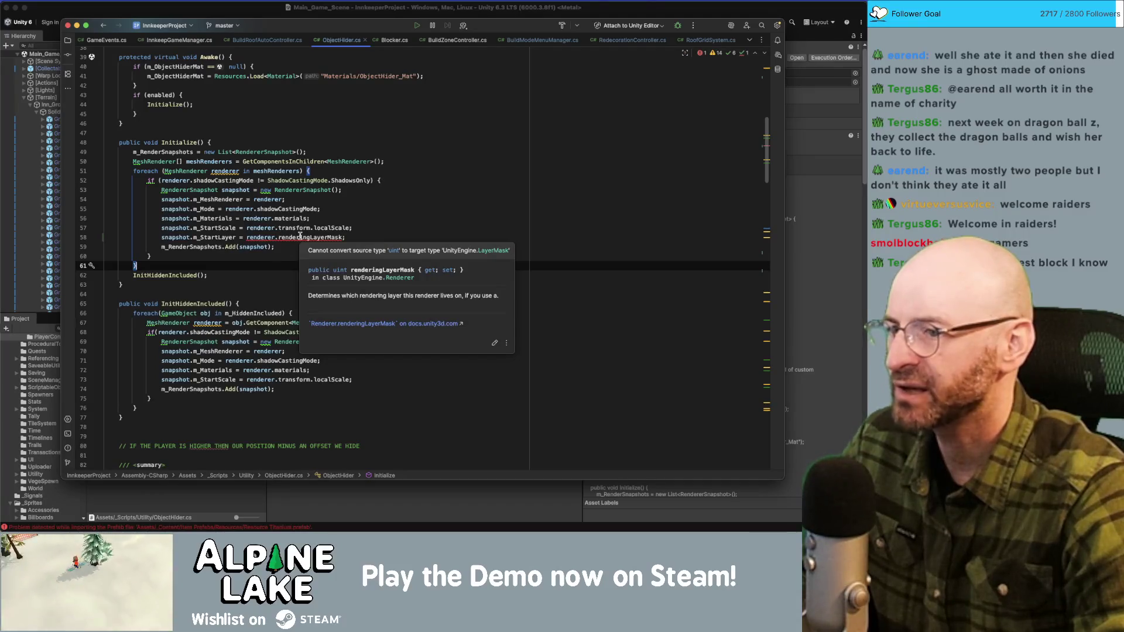
super+click(214, 237)
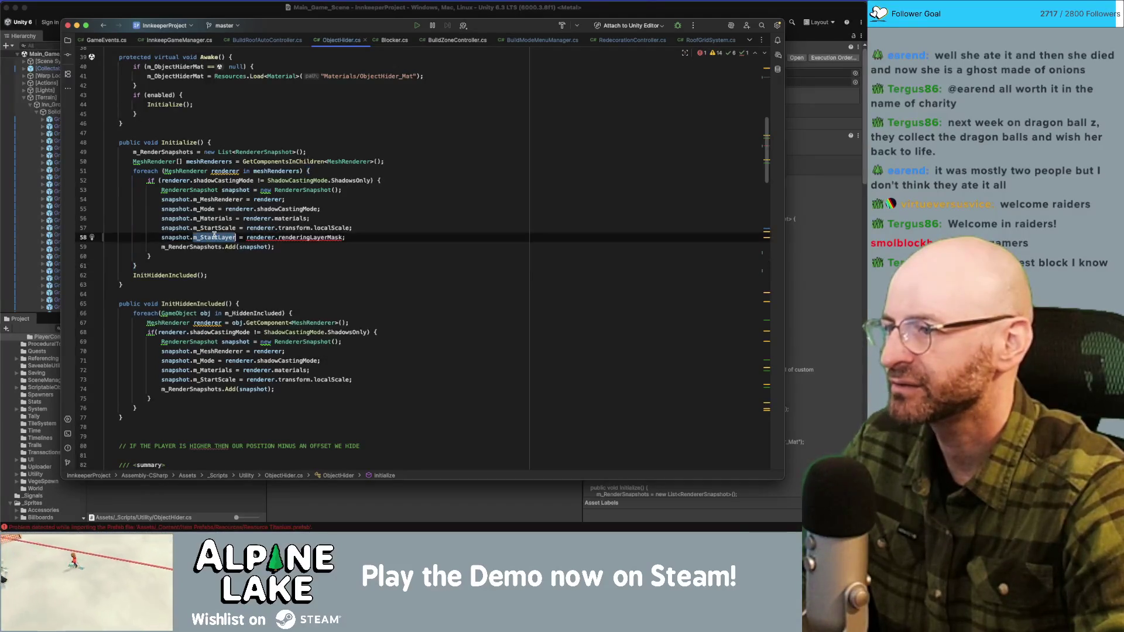
double_click(174, 166)
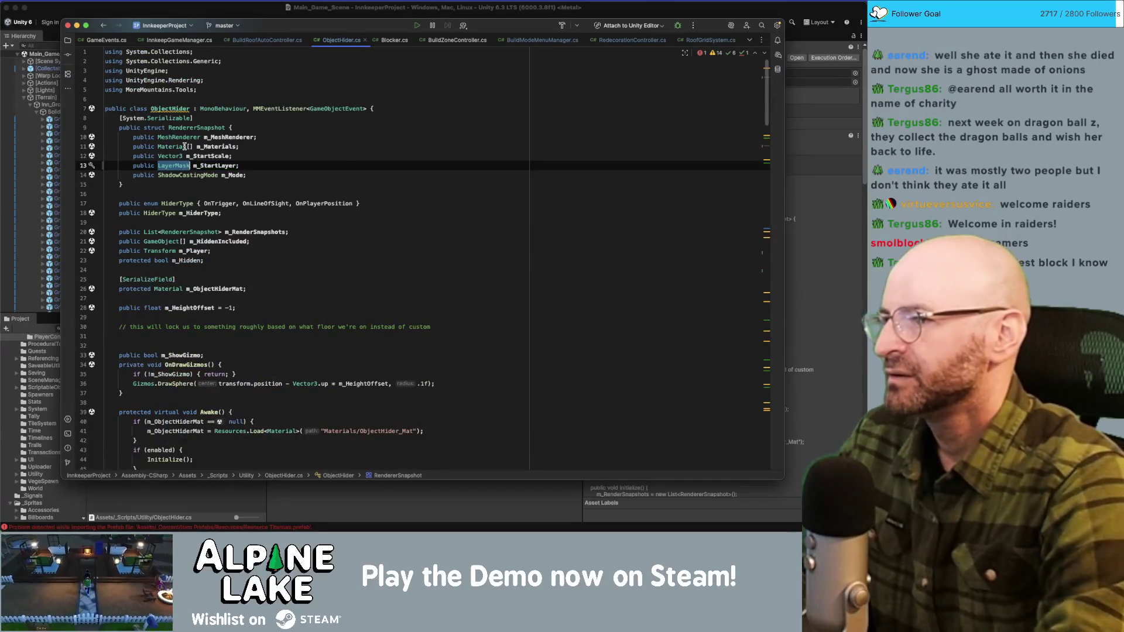
text(ui)
key(Return)
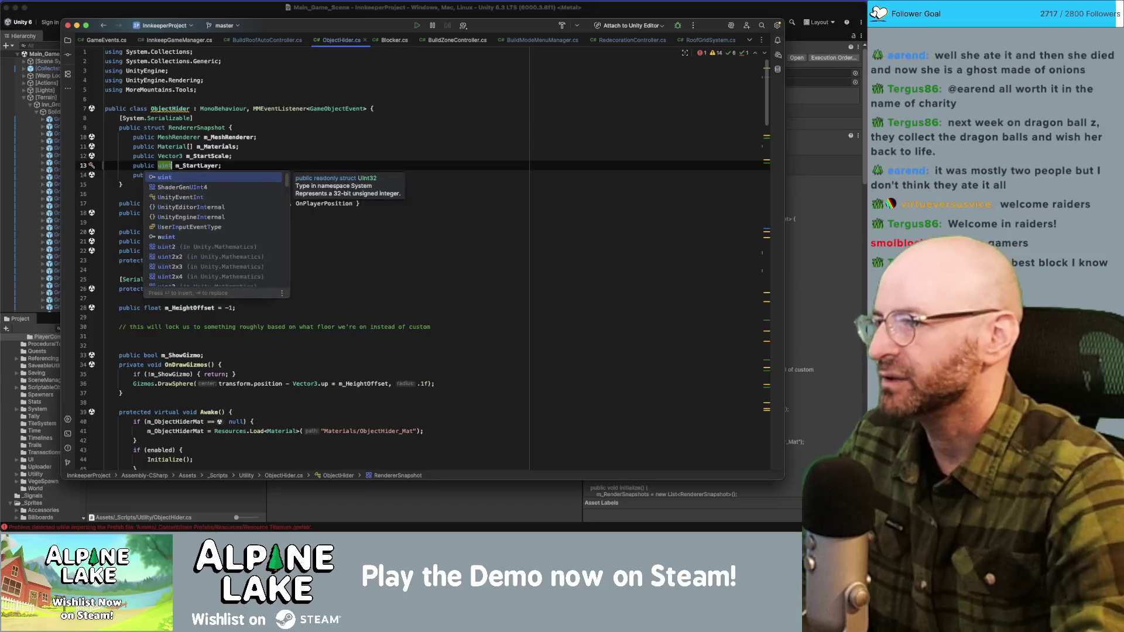
click(261, 158)
scroll(261, 159, down, 14)
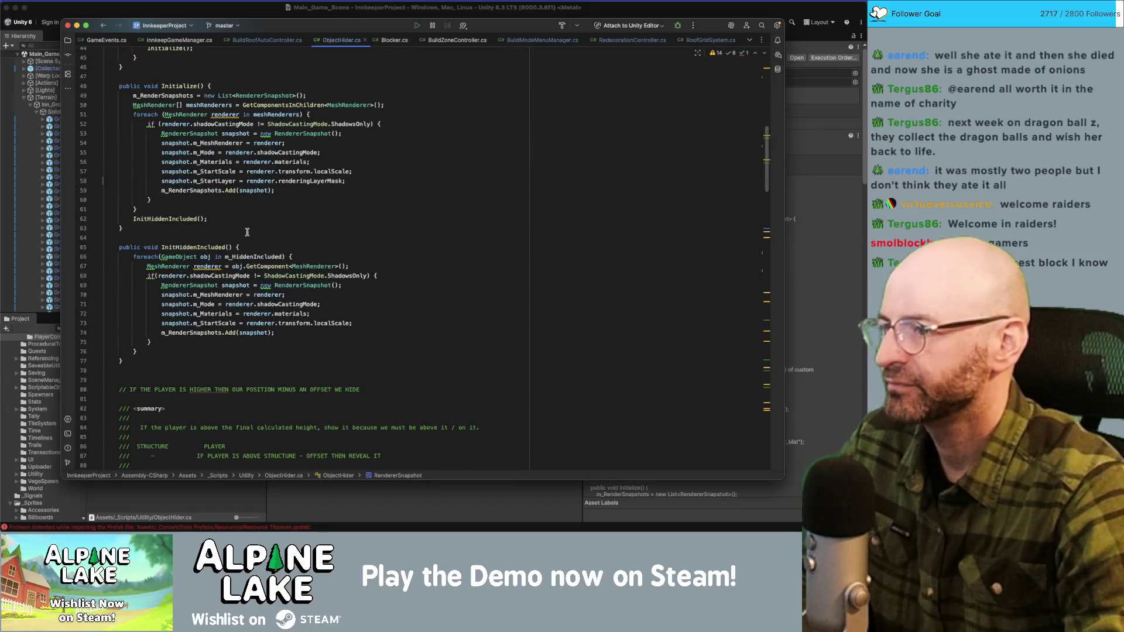
scroll(278, 226, down, 1)
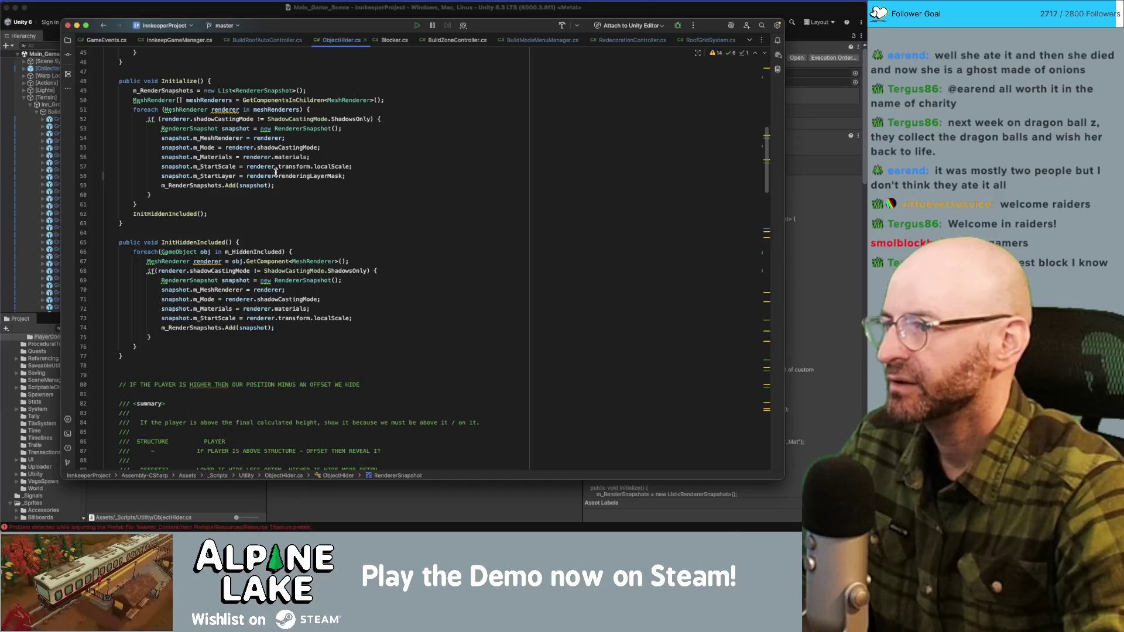
click(207, 243)
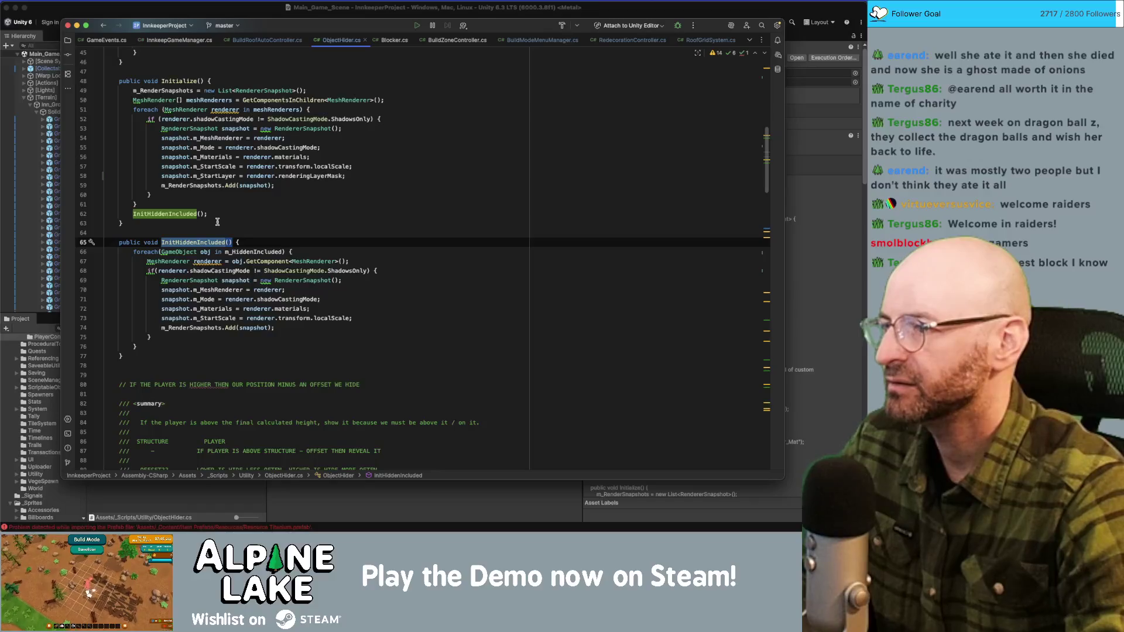
Step: Add 'snapshot.m_StartLayer = renderer.renderingLayerMask;' after InitHiddenIncluded()'s m_StartScale line
click(354, 318)
key(Return)
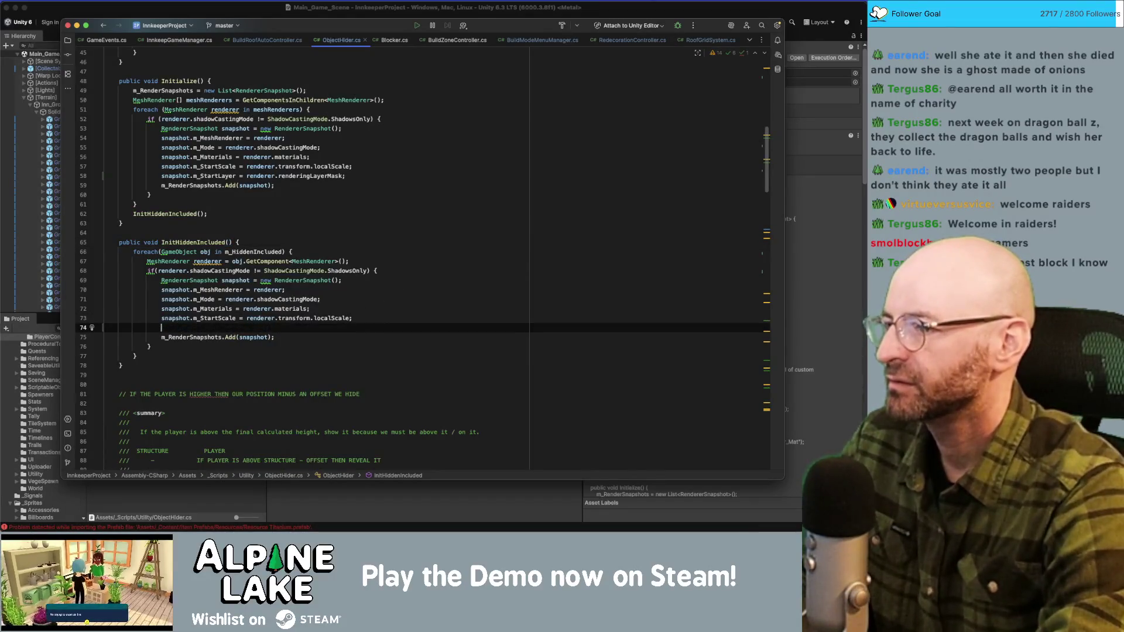
text(snapshot.m_)
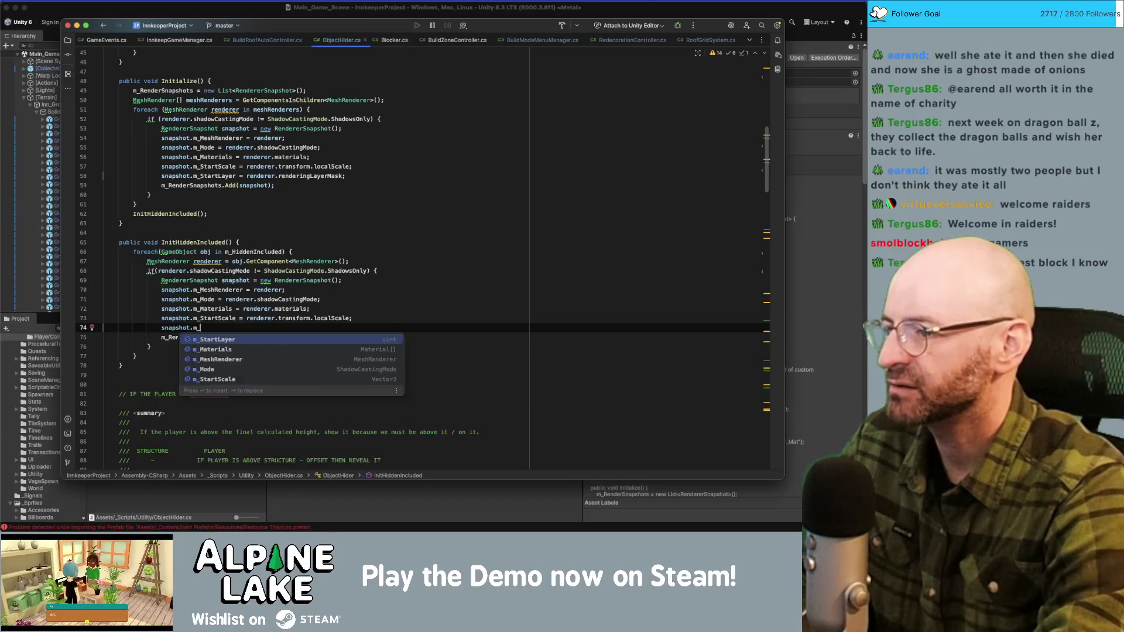
text(StartL)
key(Return)
text(= render)
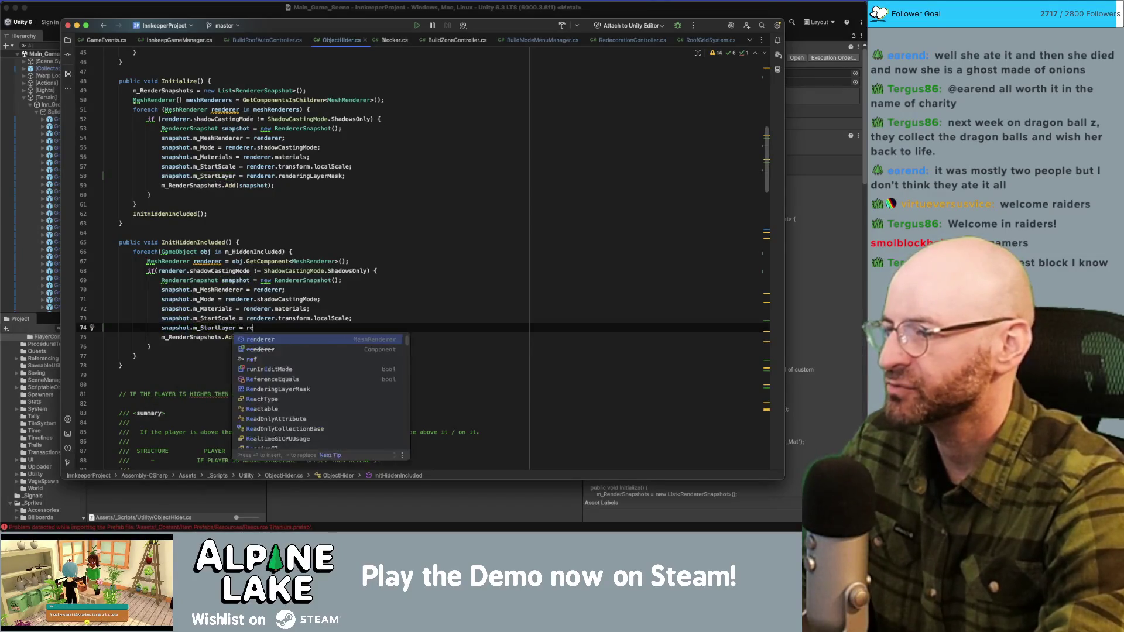
key(Return)
text(.render)
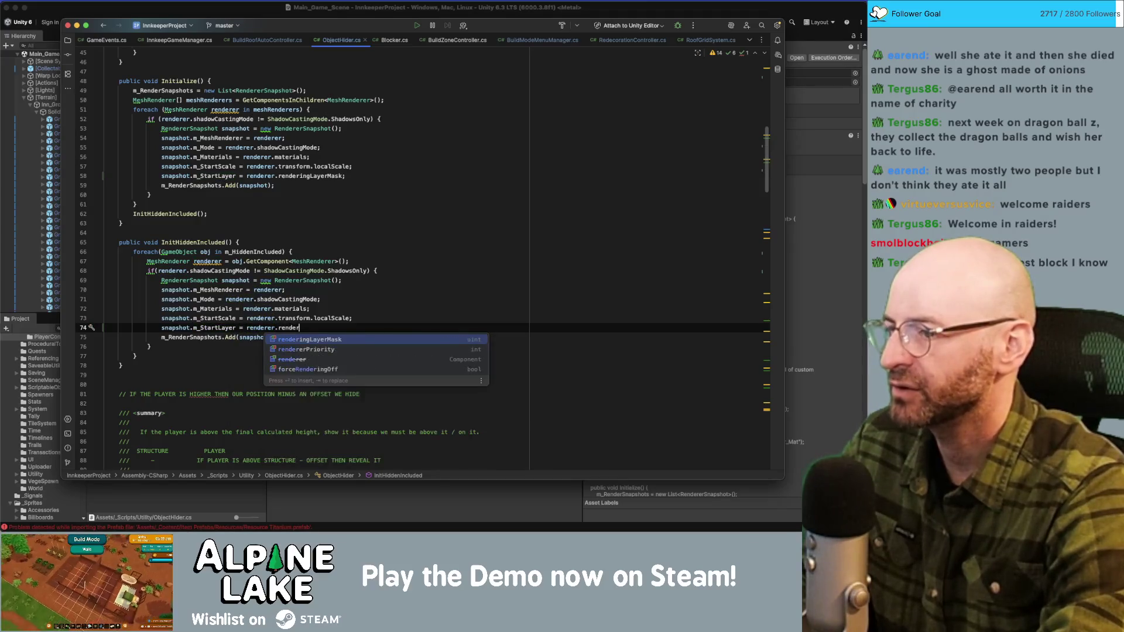
key(Return)
text(;)
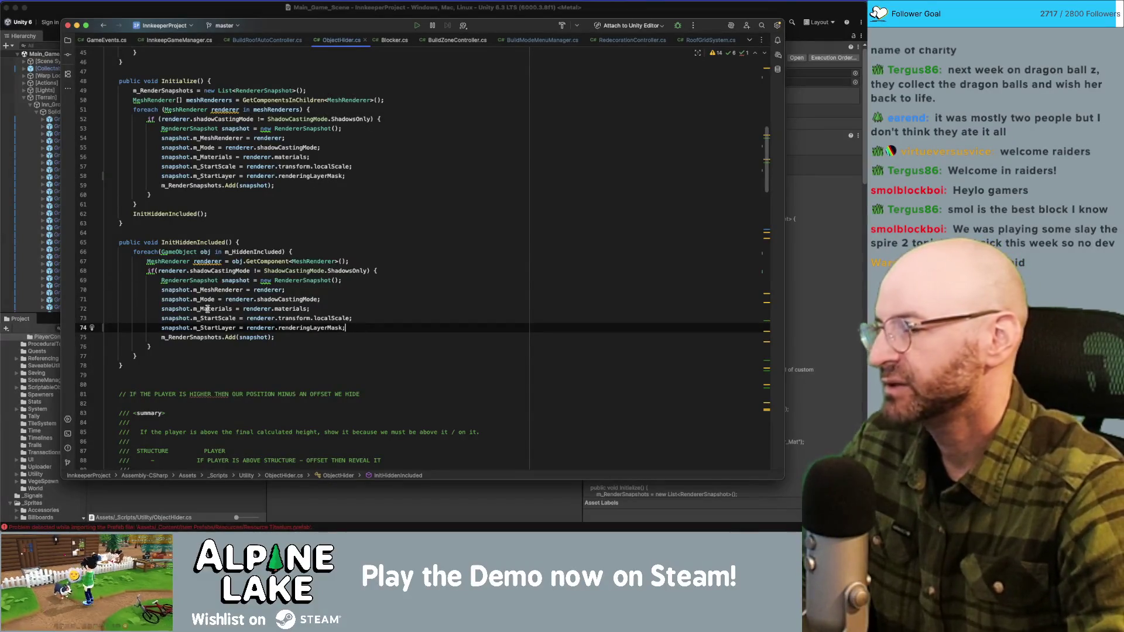
key(super+Tab)
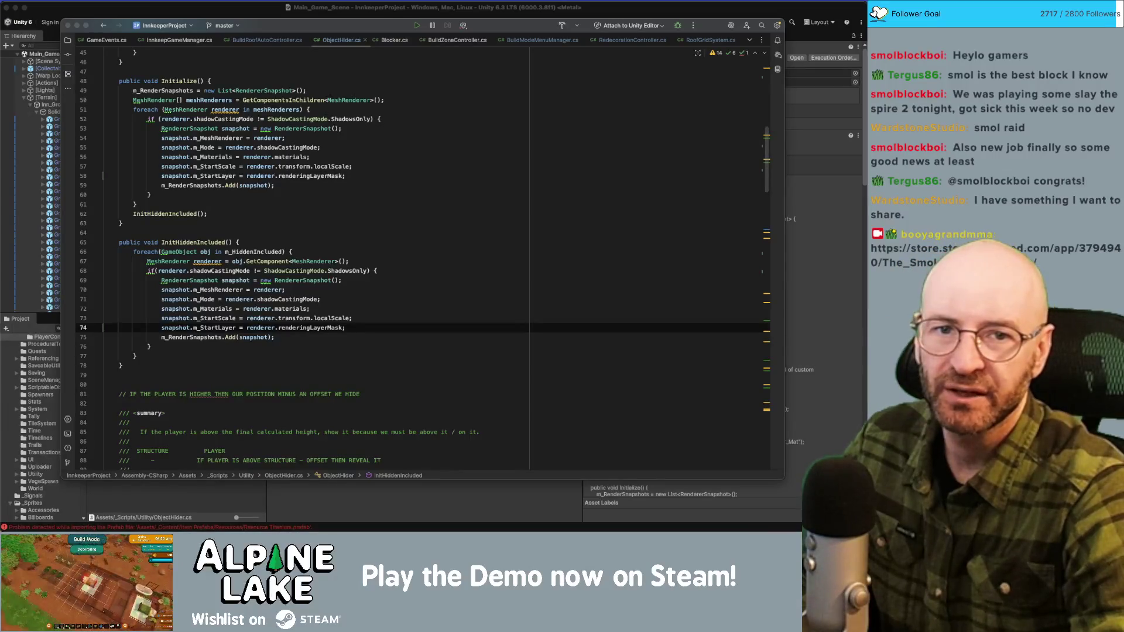
key(super+Tab)
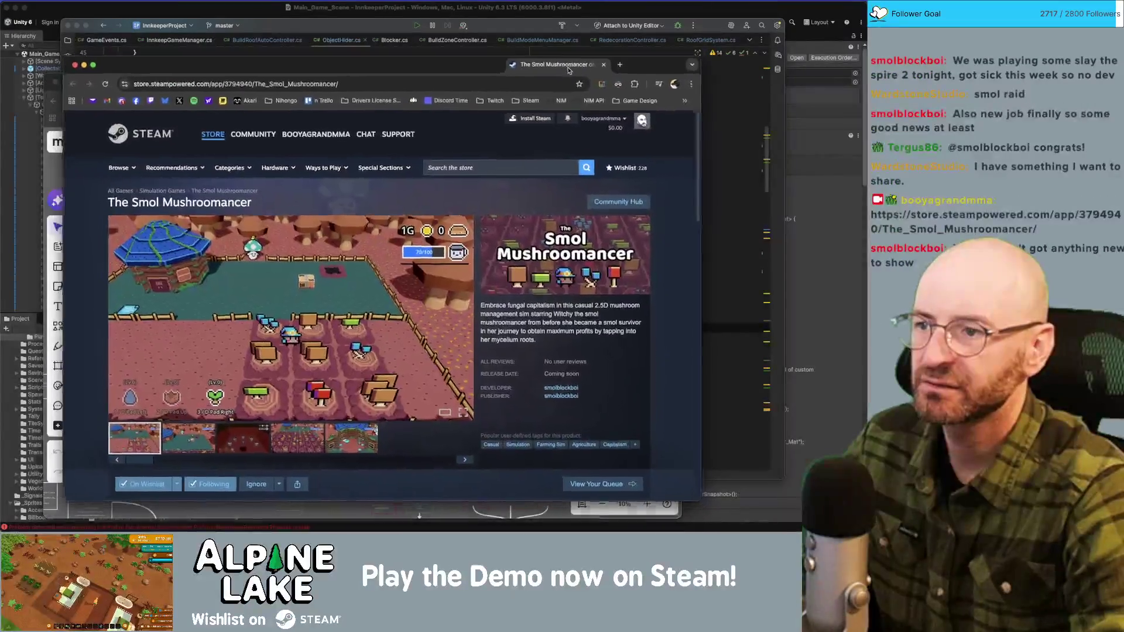
Step: Browse The Smol Mushroomancer Steam page, close its tab, and bring Unity forward
scroll(537, 258, down, 1)
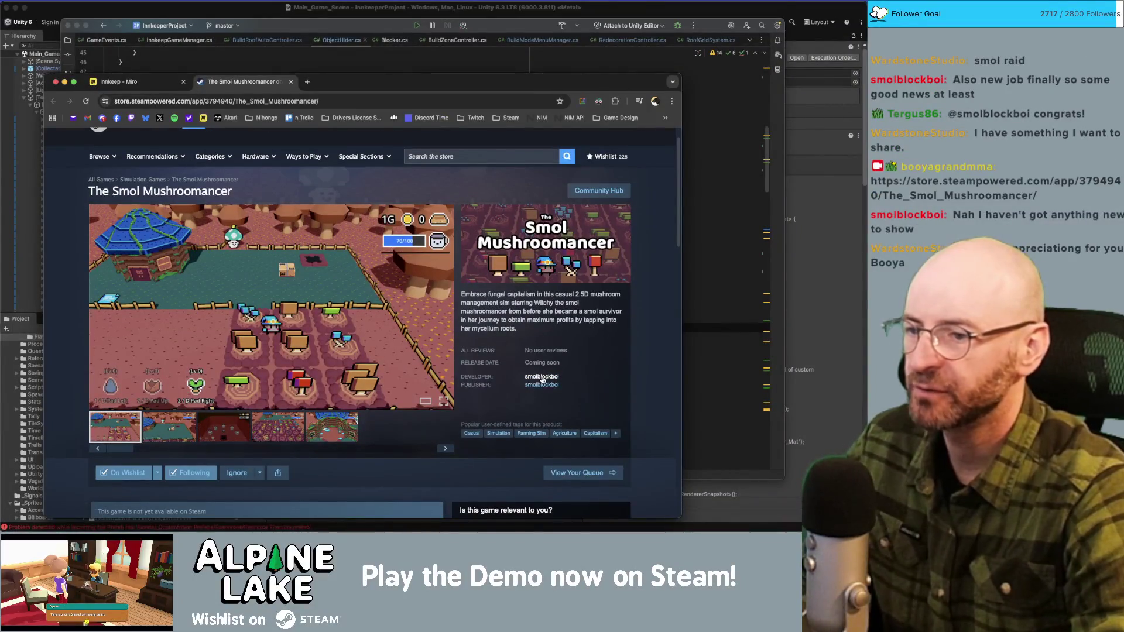
drag(354, 85, 354, 50)
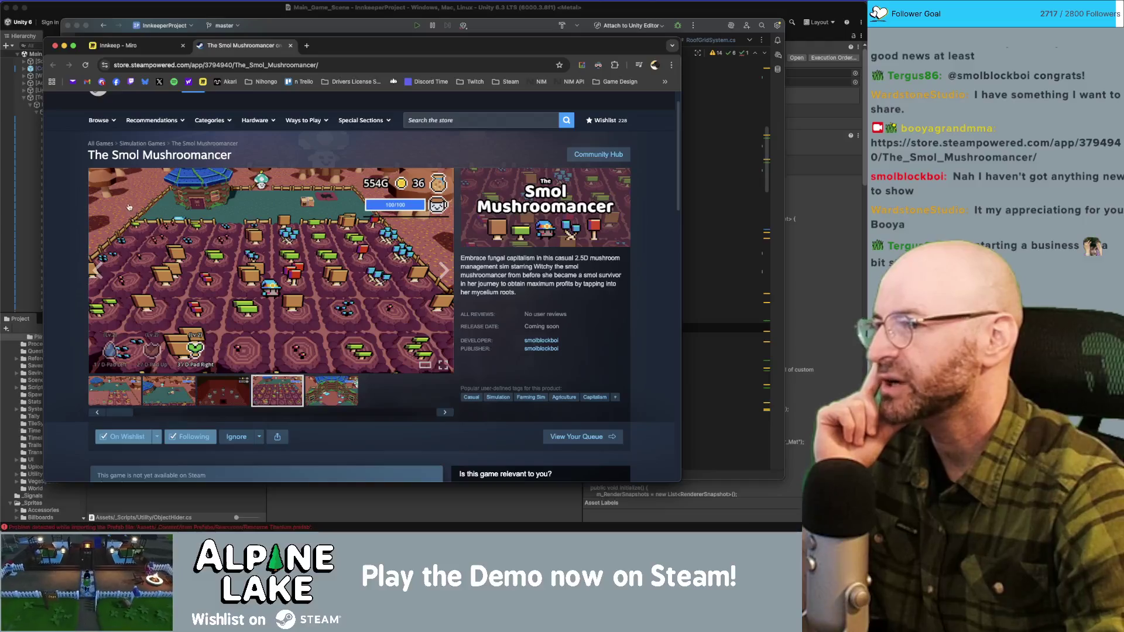
scroll(183, 304, up, 1)
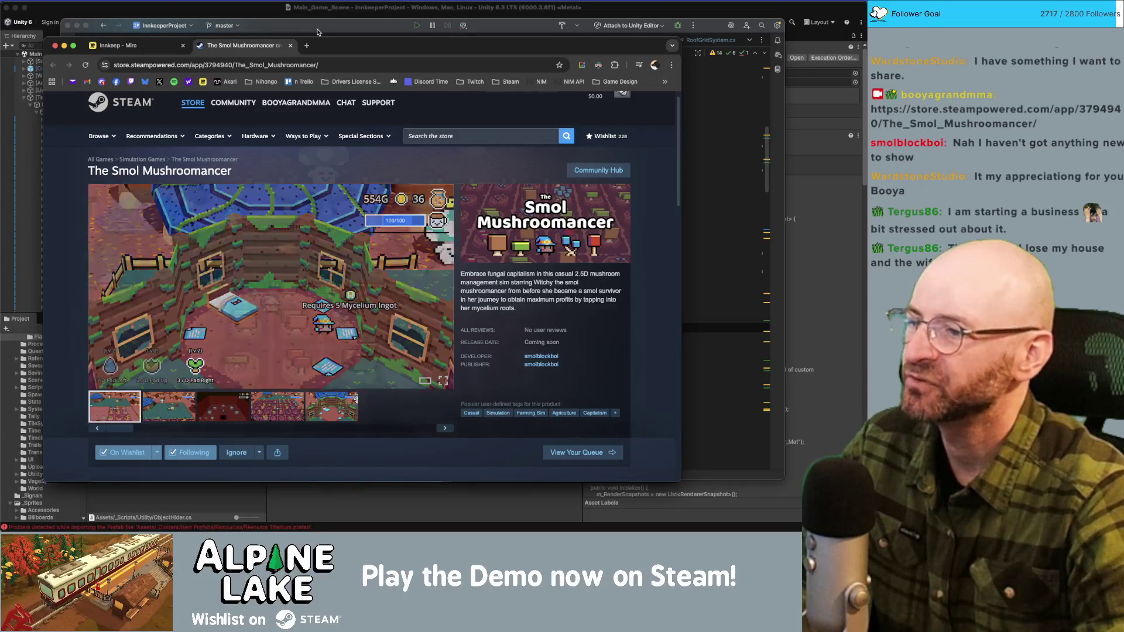
drag(334, 49, 350, 47)
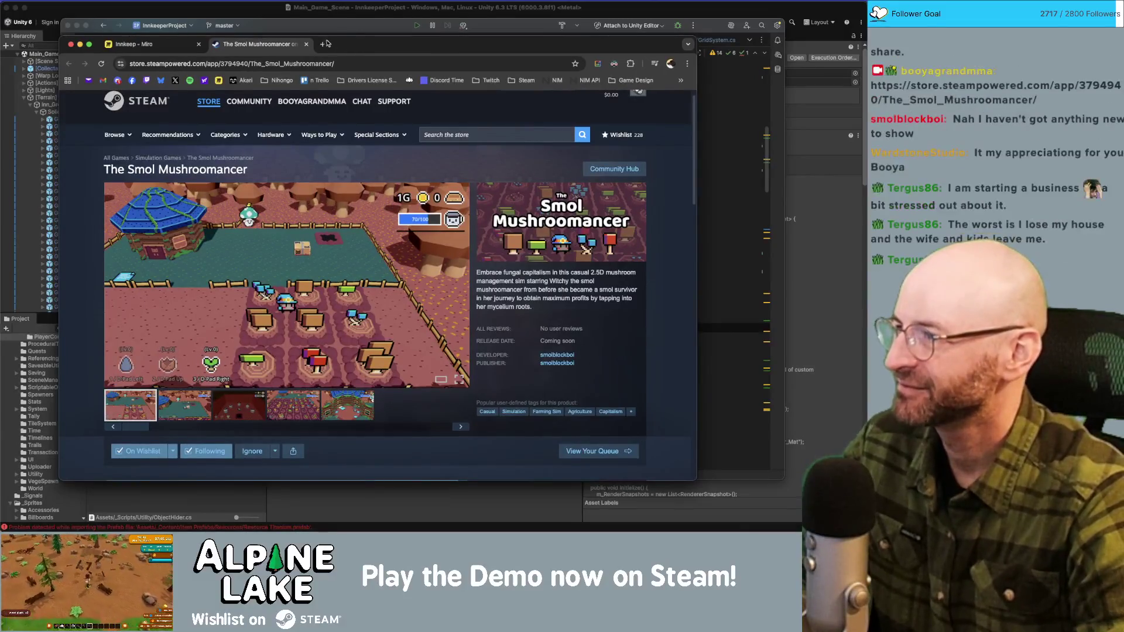
middle_click(281, 46)
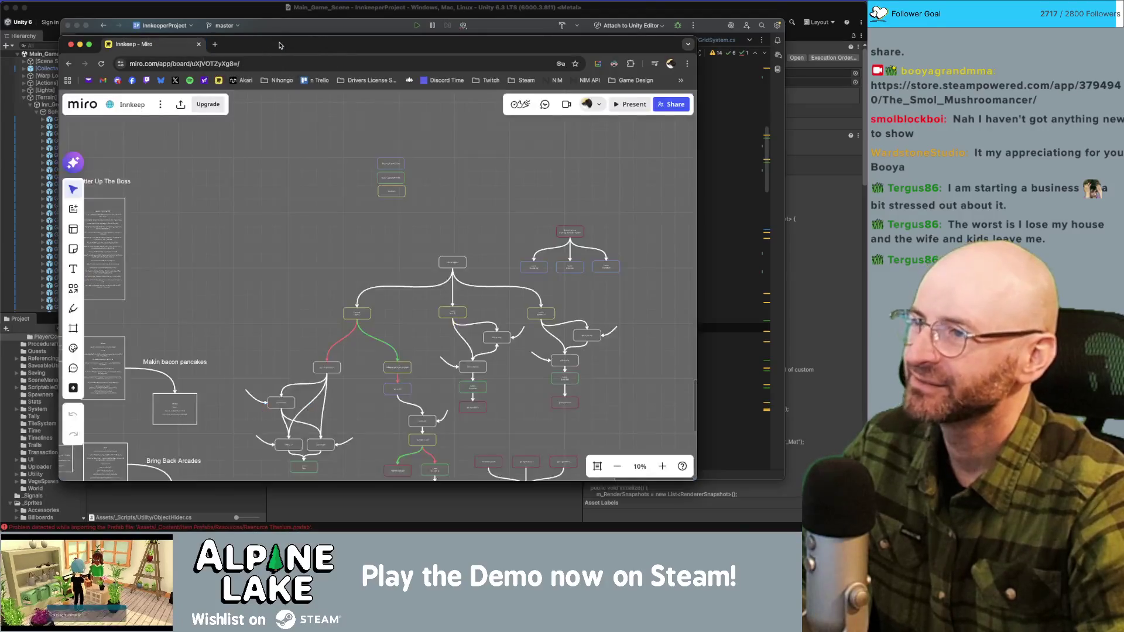
mouse_move(334, 46)
mouse_down()
mouse_move(303, 52)
mouse_move(363, 23)
mouse_up()
click(341, 28)
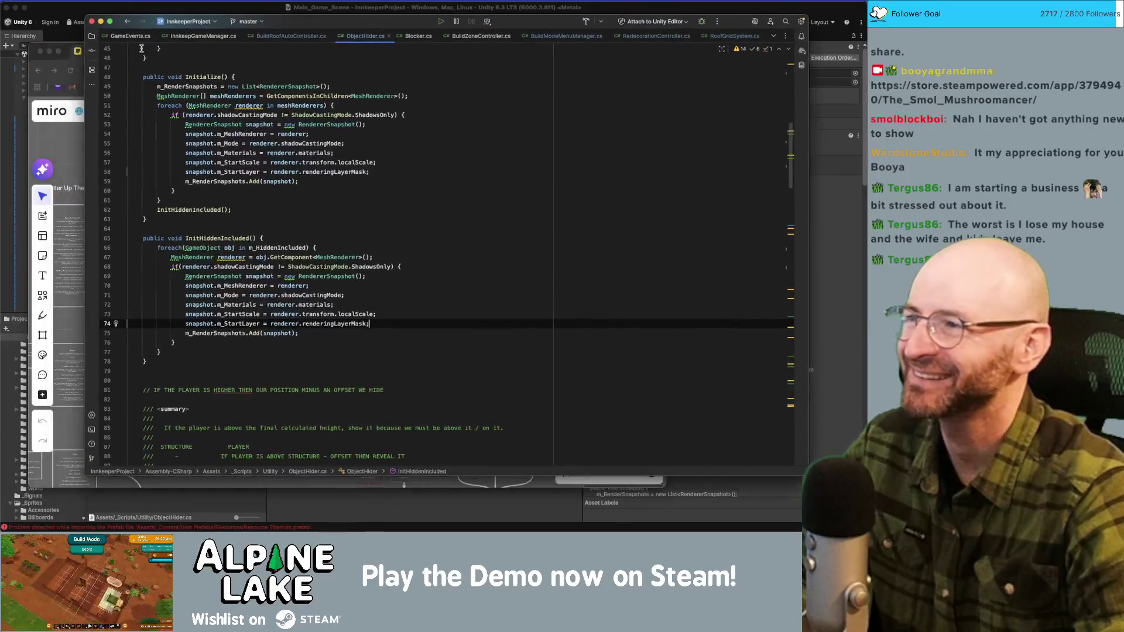
click(127, 58)
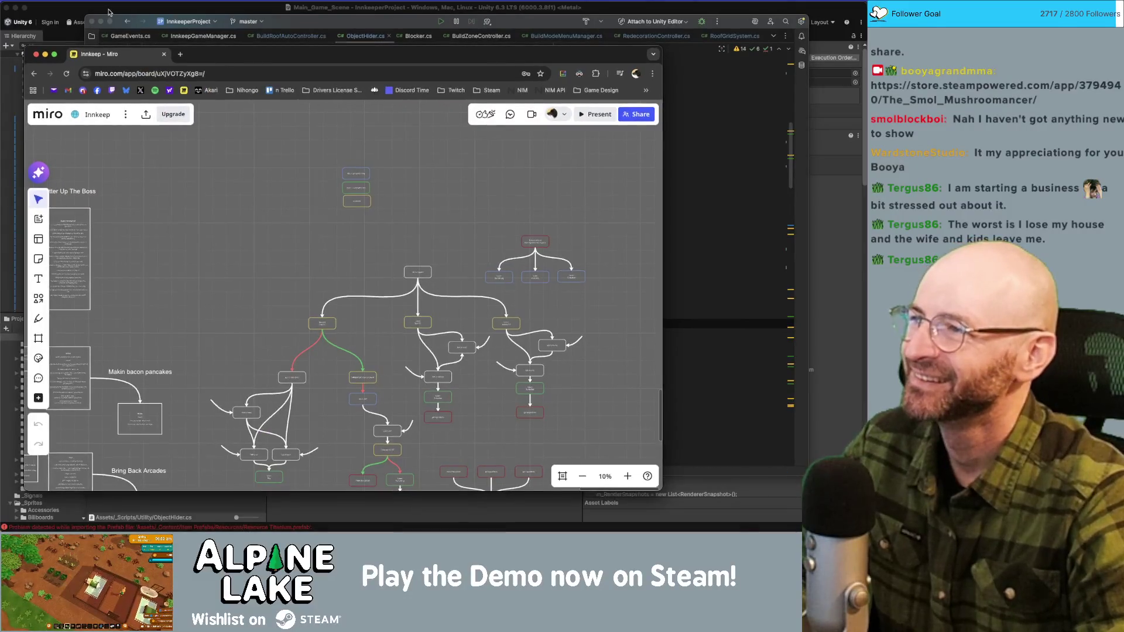
click(109, 12)
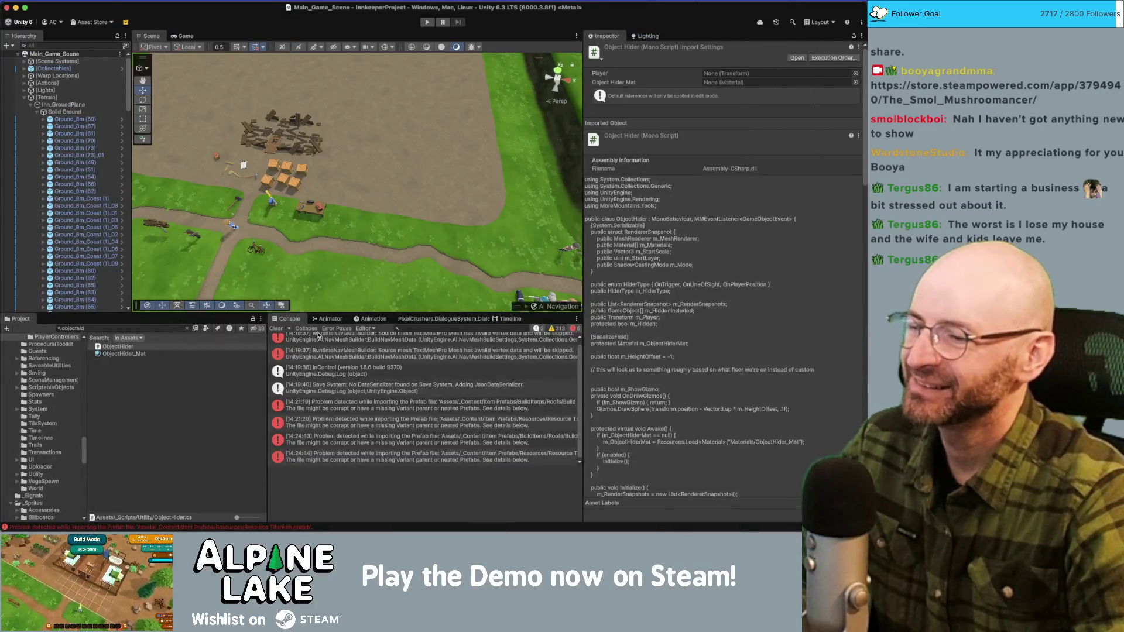
Step: Show the [14:21:19] Build Roof Half Gabled prefab import error details in the Console
scroll(369, 386, down, 1)
click(380, 405)
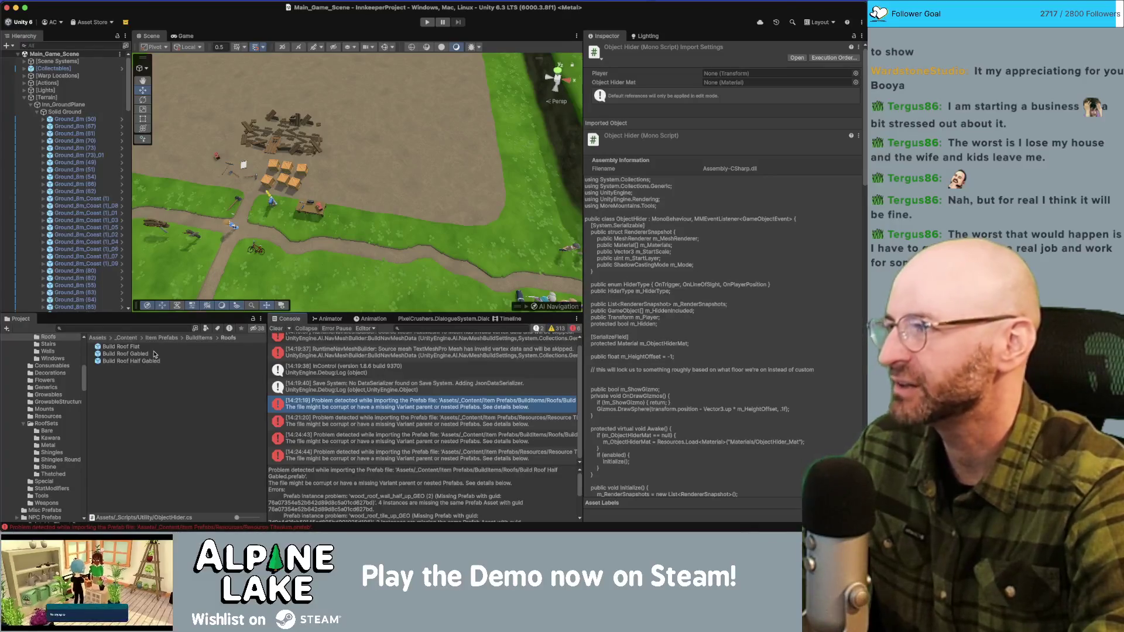
key(super+Tab)
Step: On line 143, write '.layer = LayerMask.GetMask(snapshot.m_StartLayer);' as a first attempt
text(.layer =)
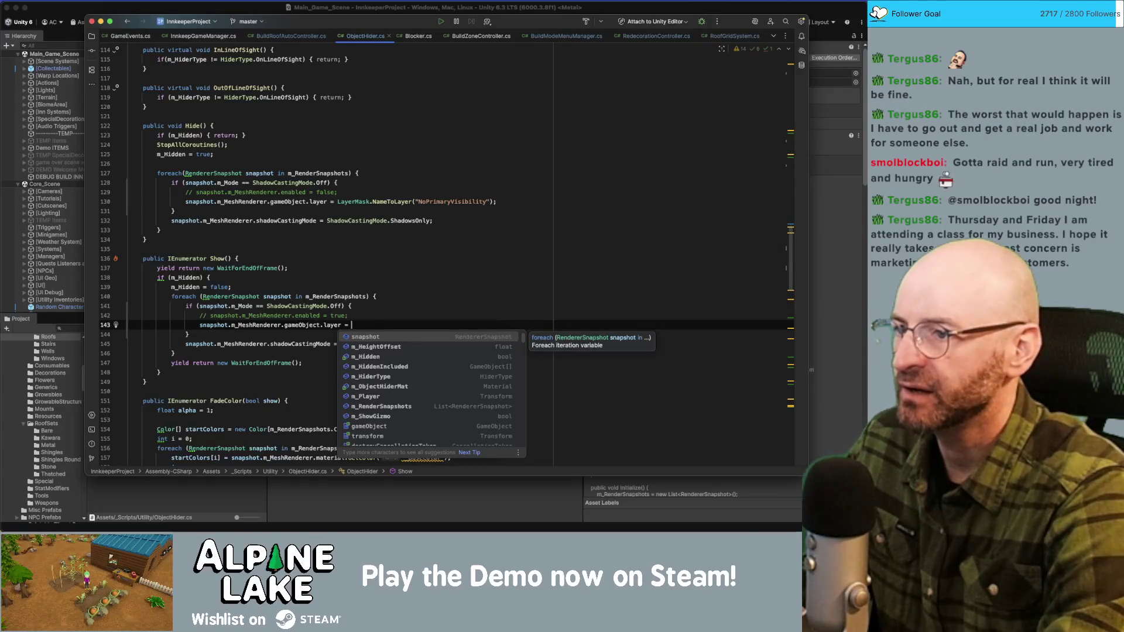
text(LayerMask.)
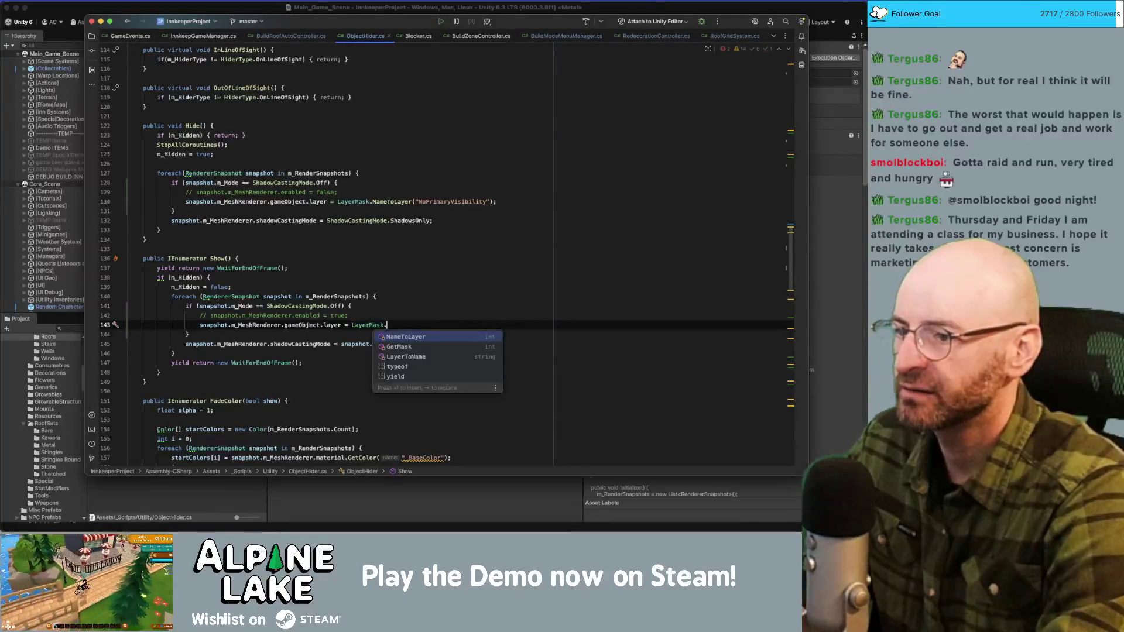
key(Down)
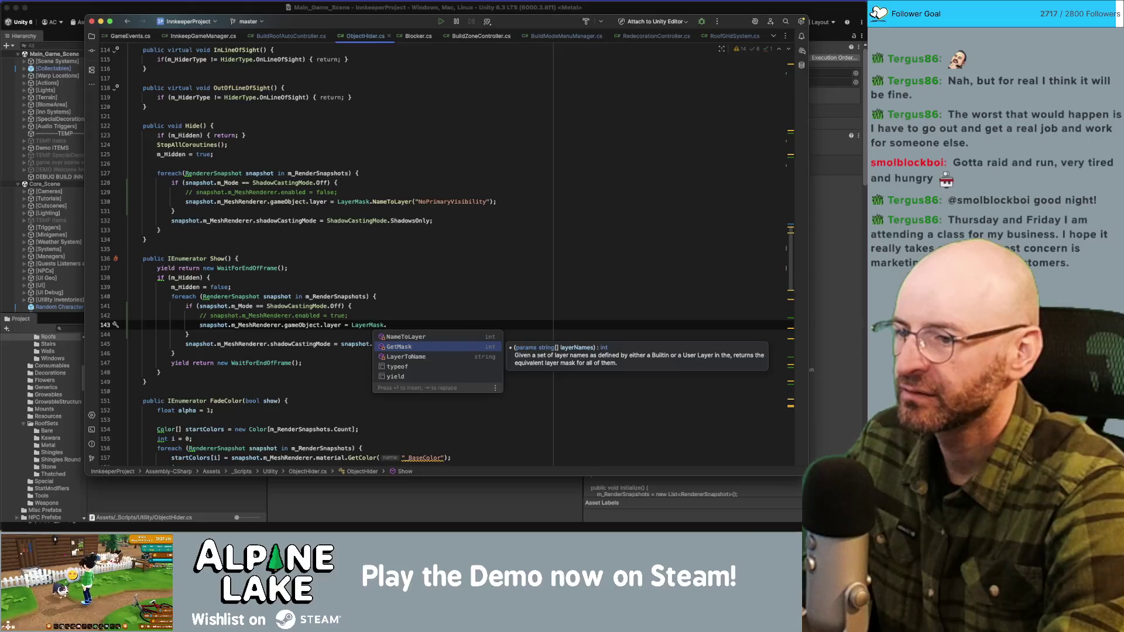
key(Return)
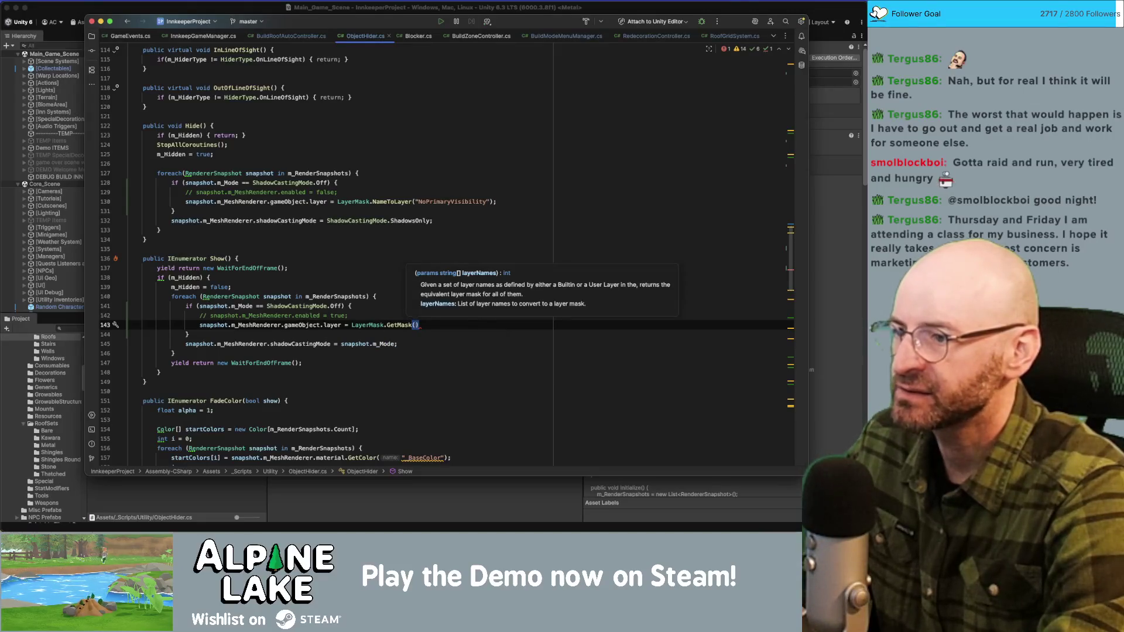
text(snapshot.m)
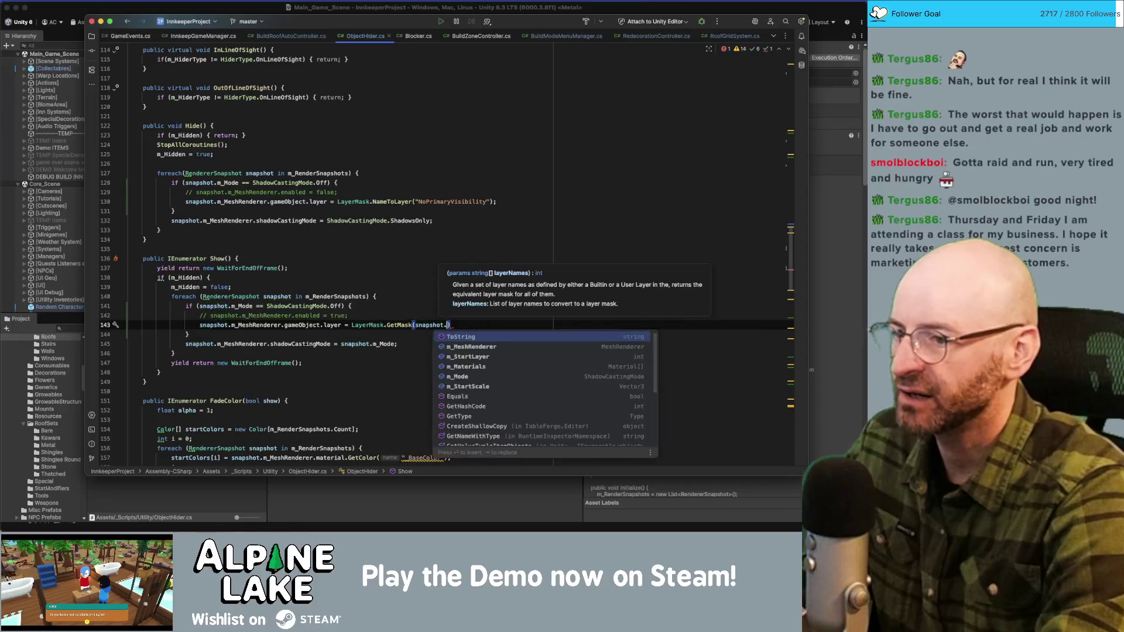
text(_St)
key(Return)
text(;)
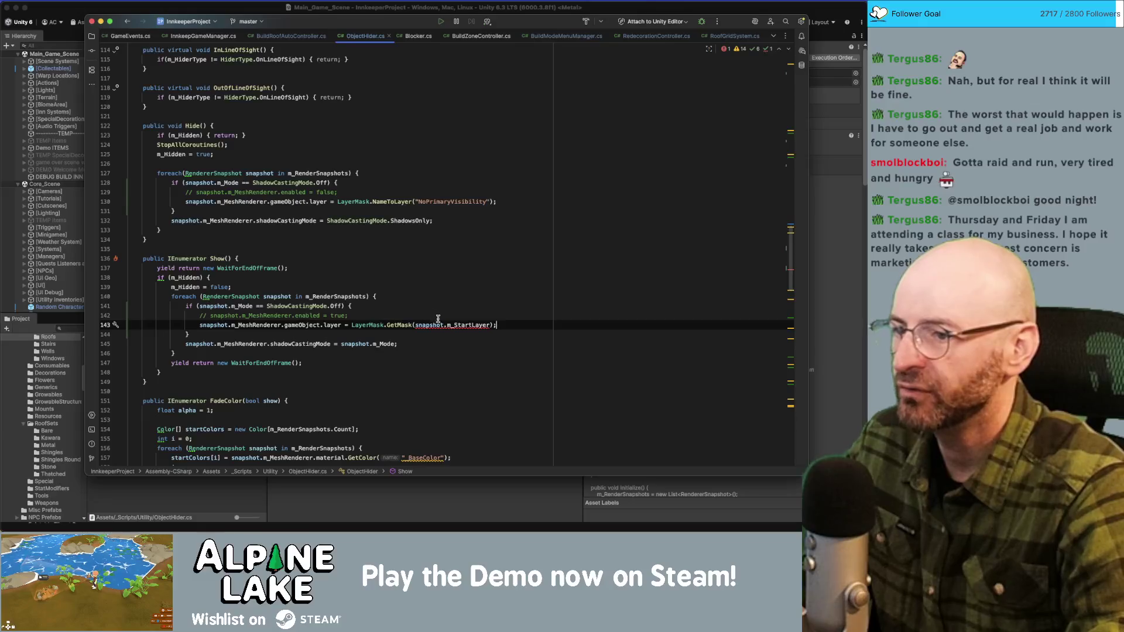
Step: Strip the LayerMask.GetMask wrapper and parentheses, leaving '.layer = snapshot.m_StartLayer;'
key(alt+Left)
key(alt+Left)
key(alt+Left)
key(alt+shift+Left)
key(alt+shift+Left)
key(alt+shift+Left)
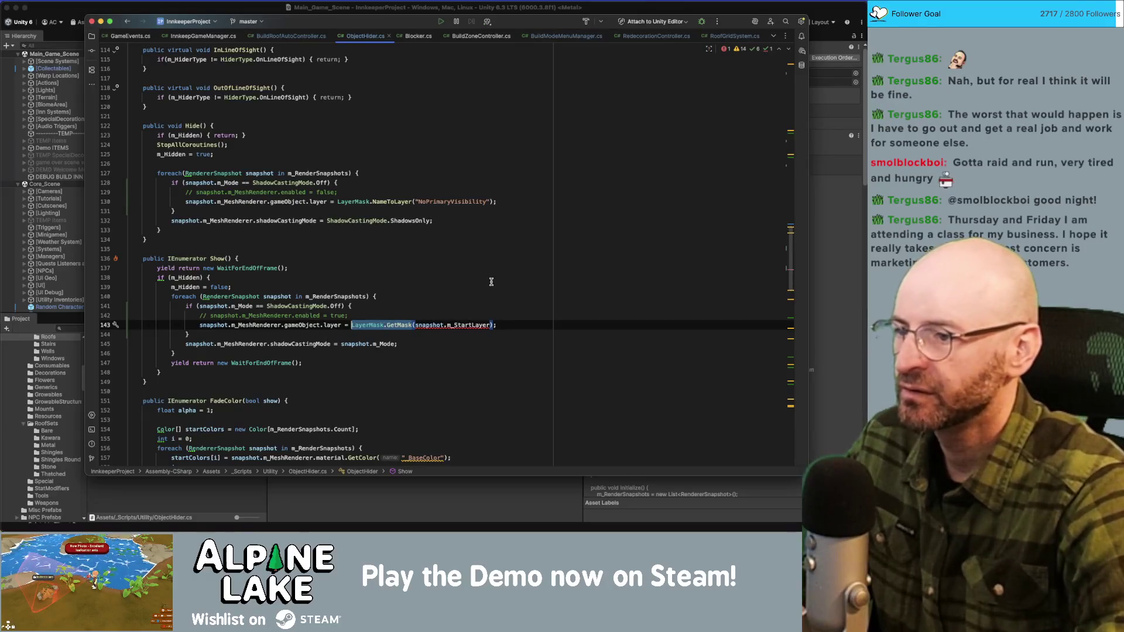
key(BackSpace)
key(alt+Return)
key(Return)
click(504, 287)
click(485, 306)
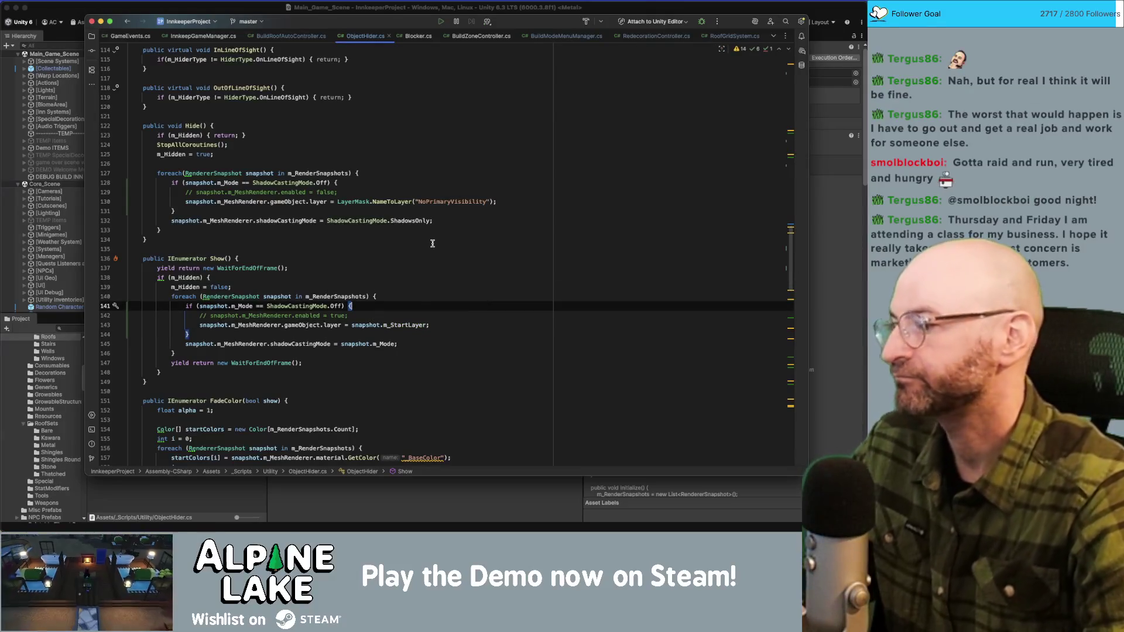
click(253, 9)
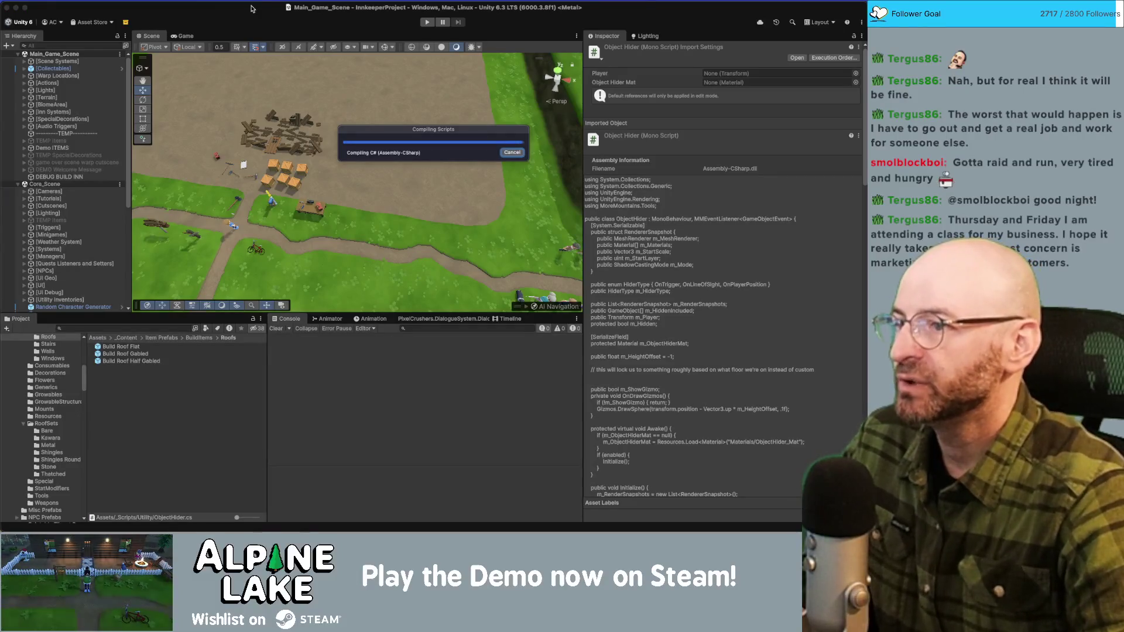
Step: In Show(), wrap the shadow-casting-mode line in a new else block
key(super+Tab)
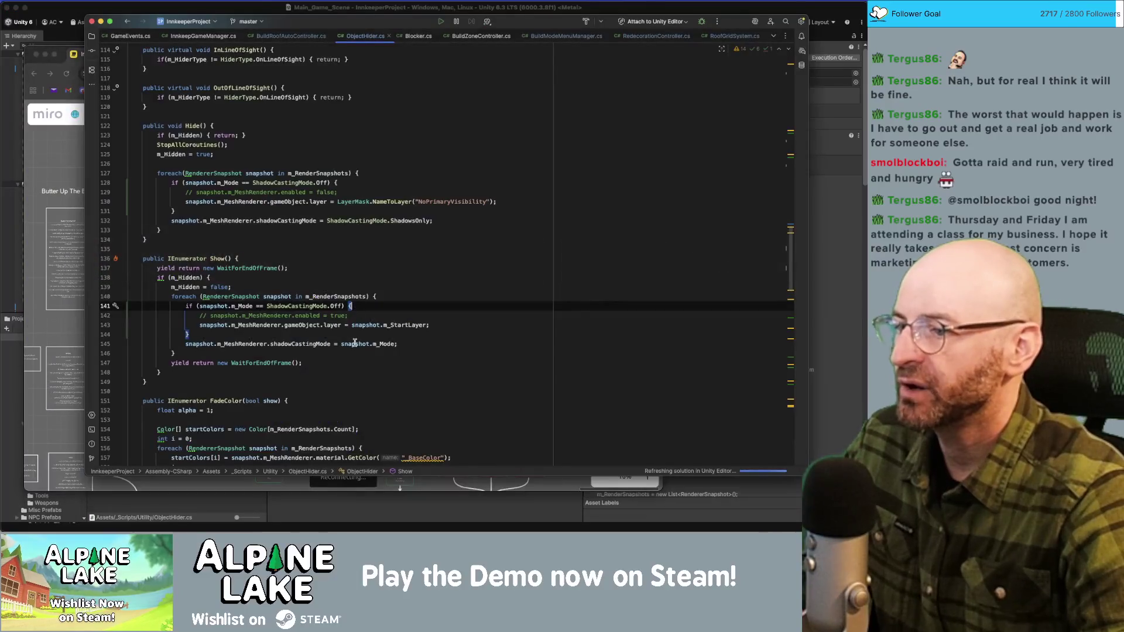
click(354, 344)
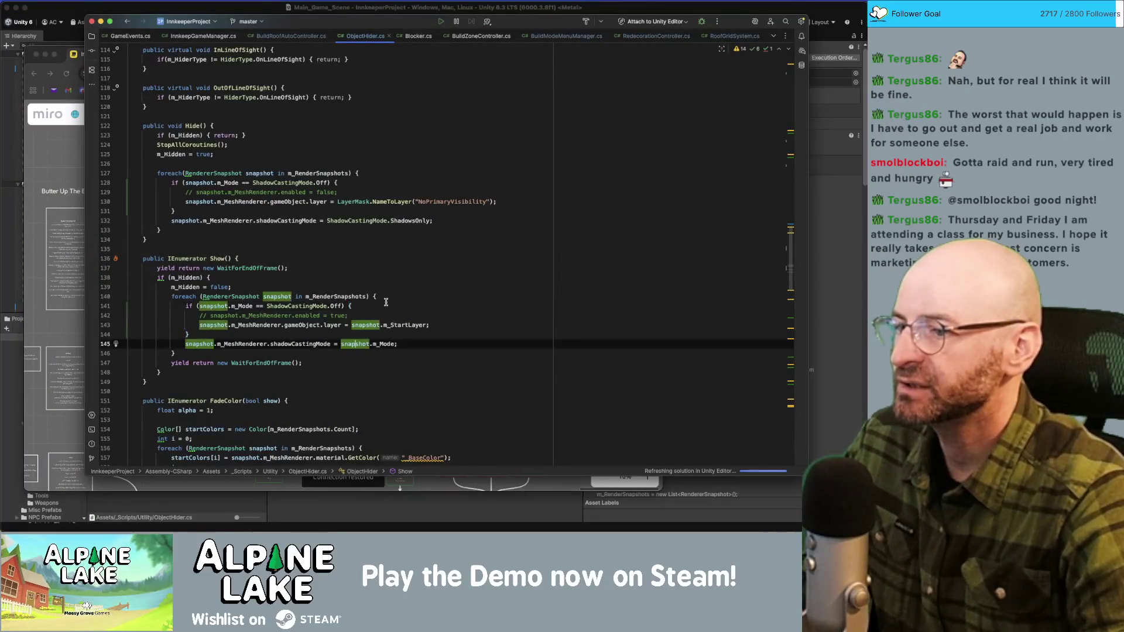
key(Up)
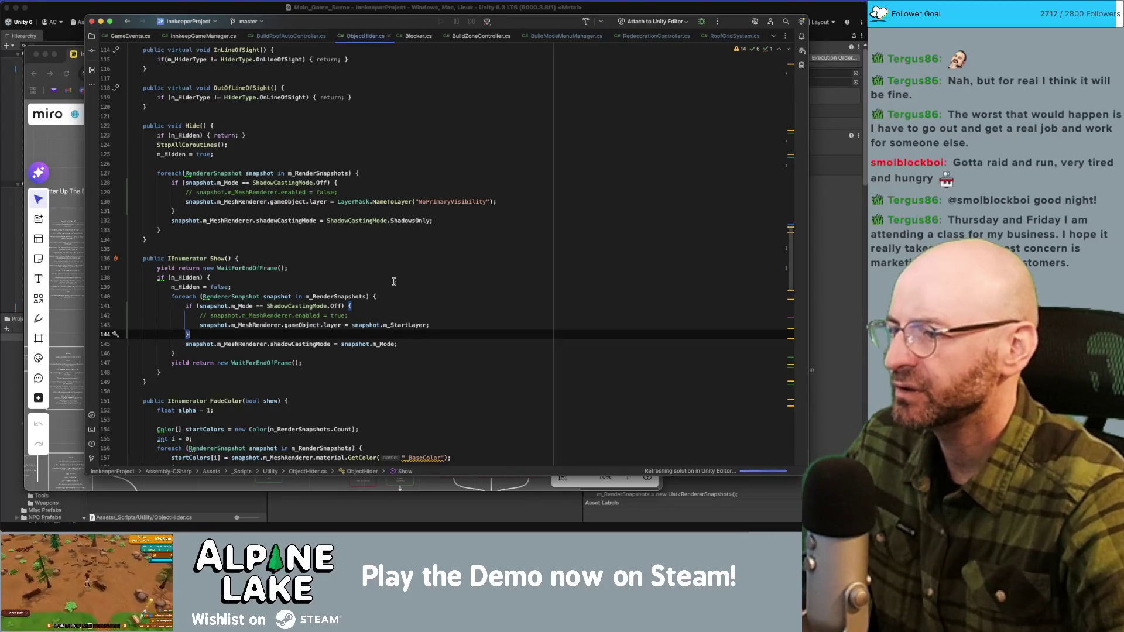
text( els)
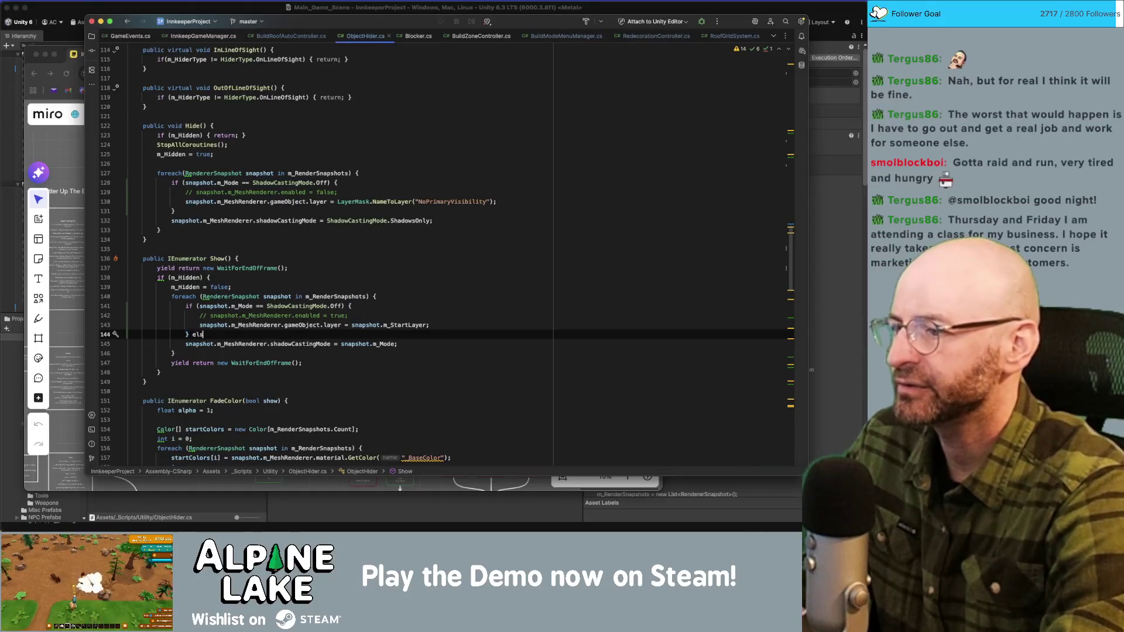
text(e {)
key(Return)
key(Down)
key(End)
key(Return)
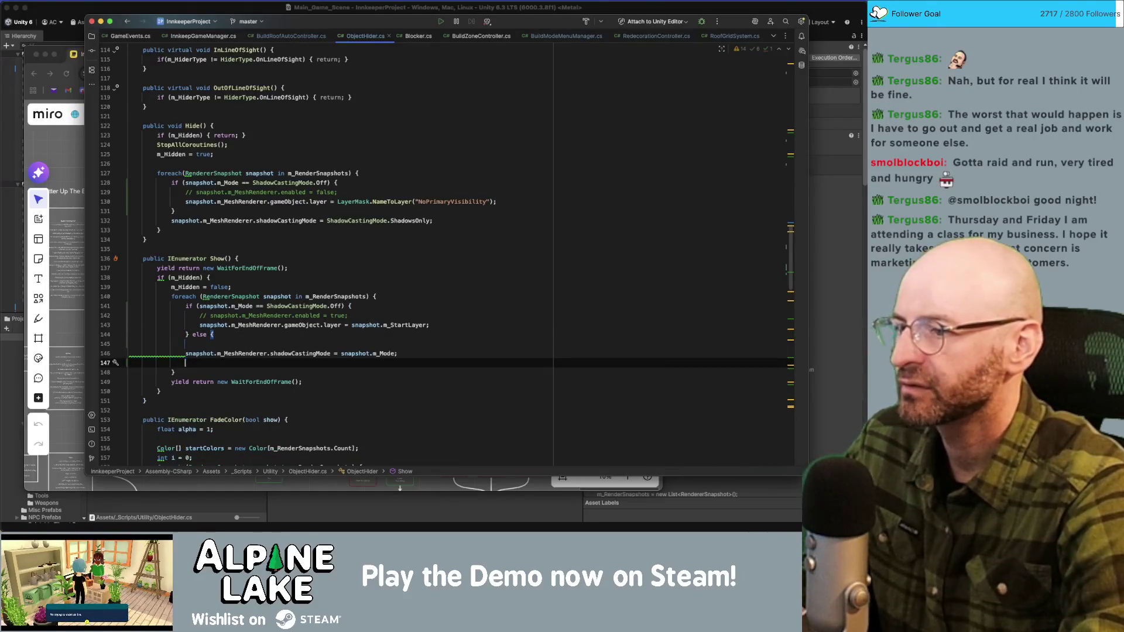
text(})
key(Up)
key(Up)
key(BackSpace)
Step: Add an else block after Hide()'s if block and remove the blank line inside it
click(236, 210)
text(else{)
key(Return)
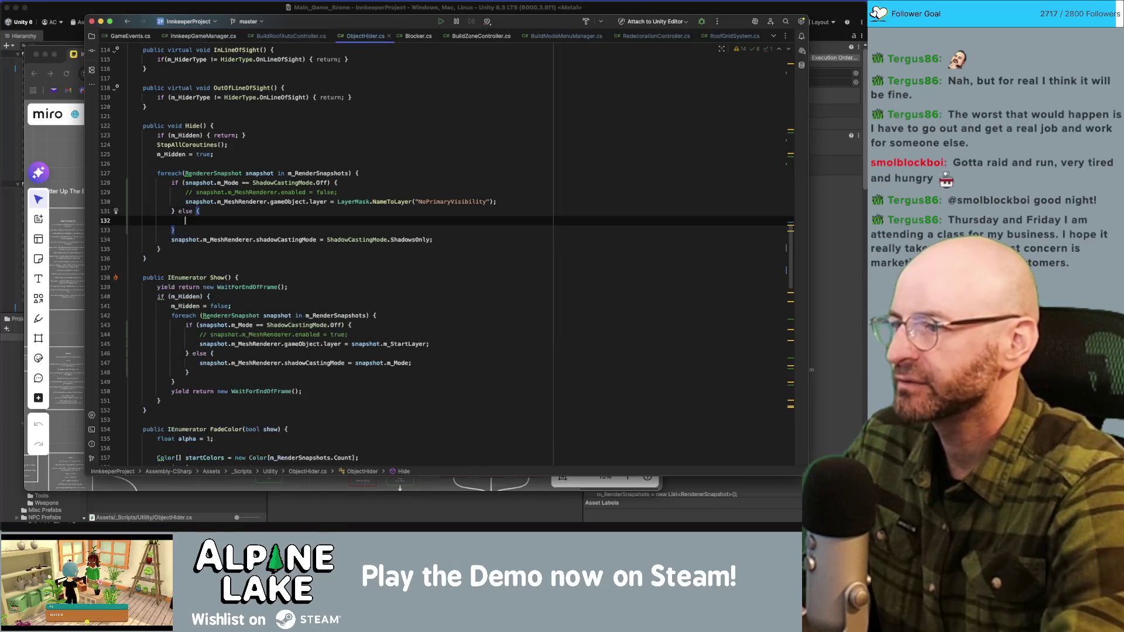
key(Down)
key(Down)
key(super+shift+Up)
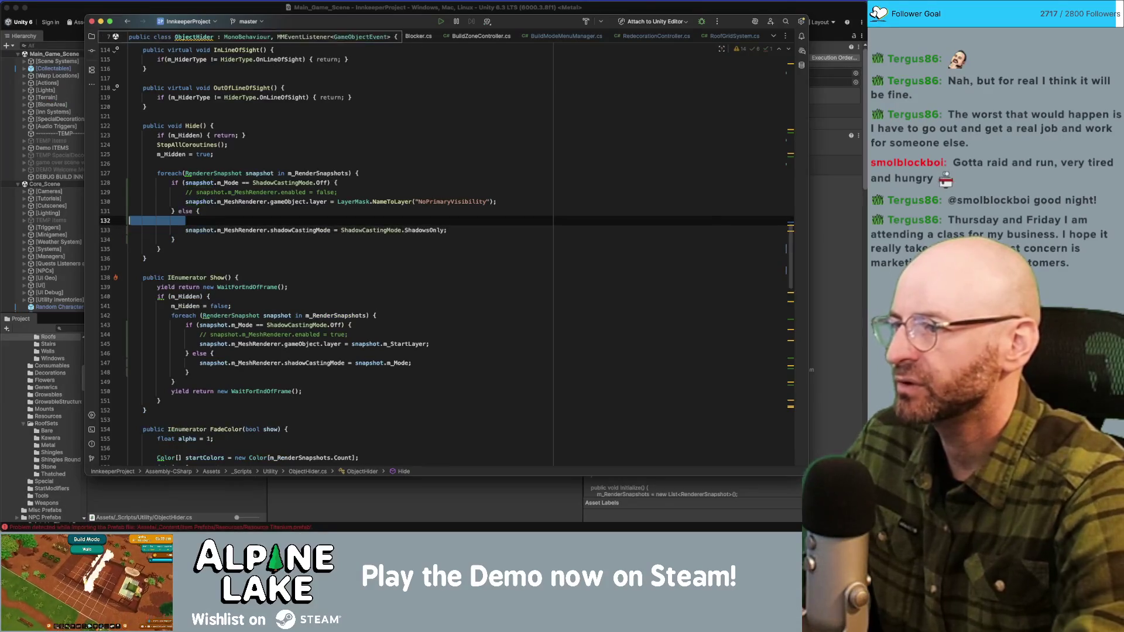
key(BackSpace)
key(BackSpace)
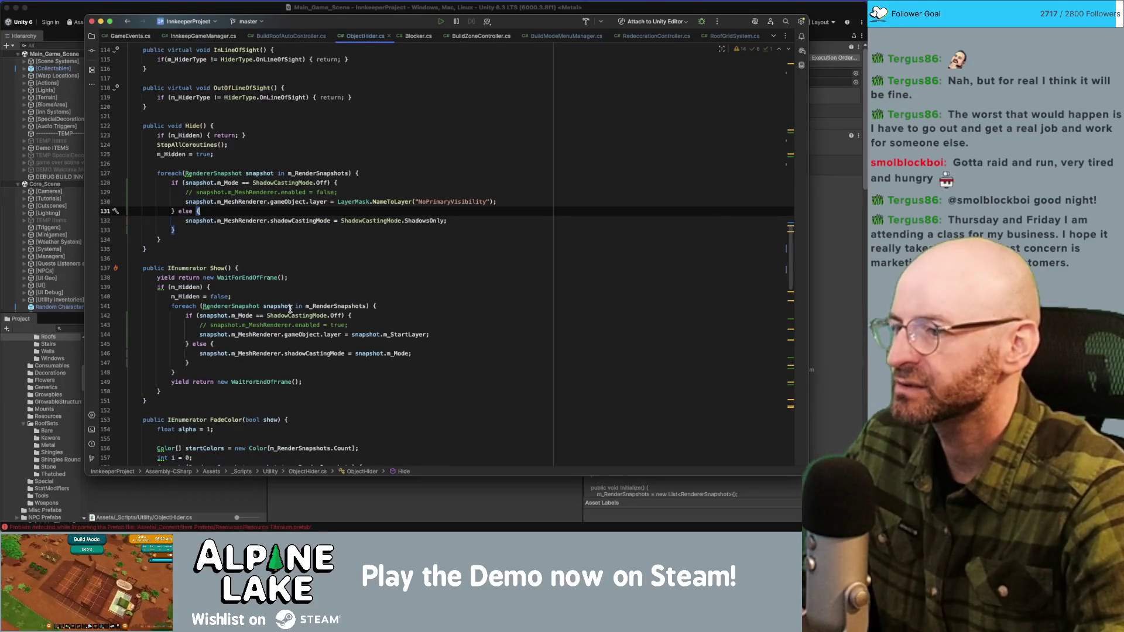
click(220, 13)
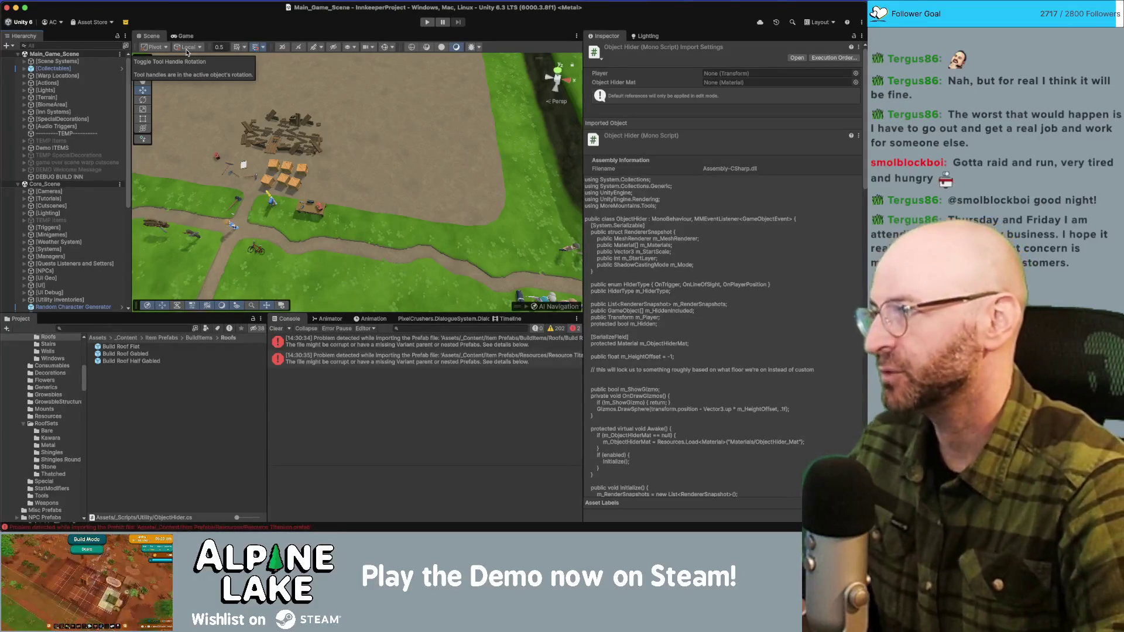
Step: Enter Play mode, walk the character with WASD around the inn and inside, then view the Scene tab
click(428, 23)
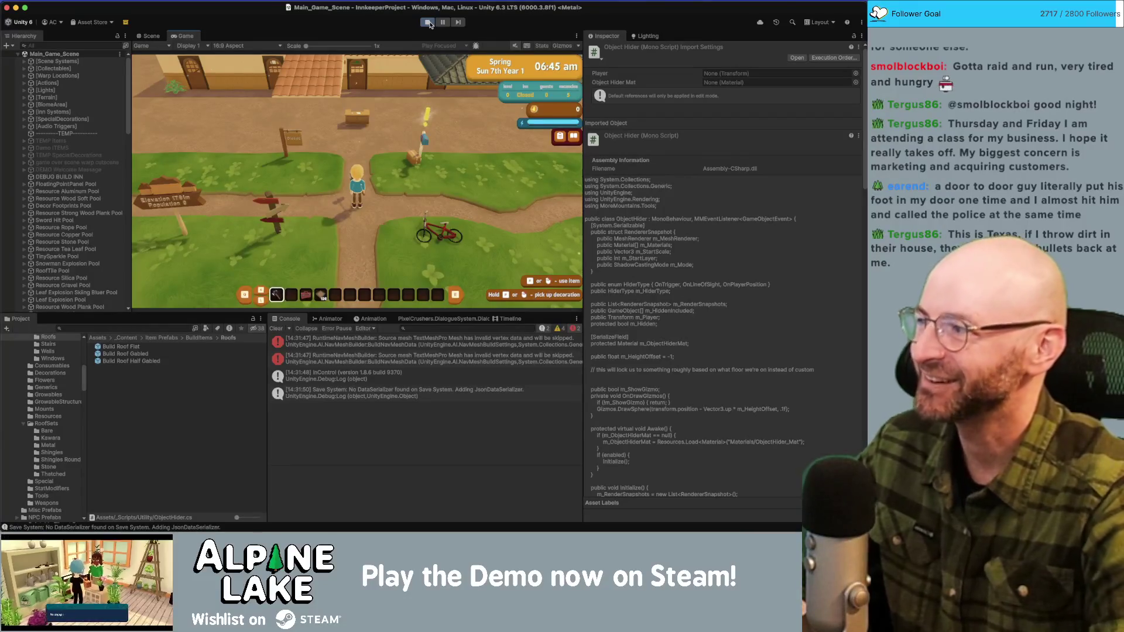
key(w)
scroll(307, 149, down, 3)
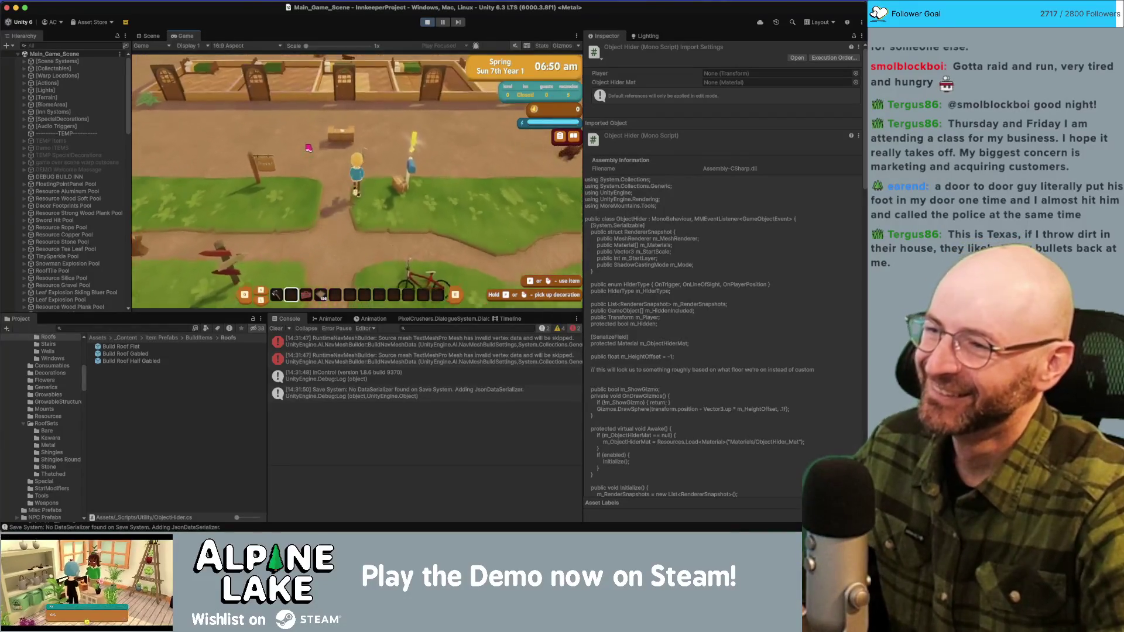
key(a)
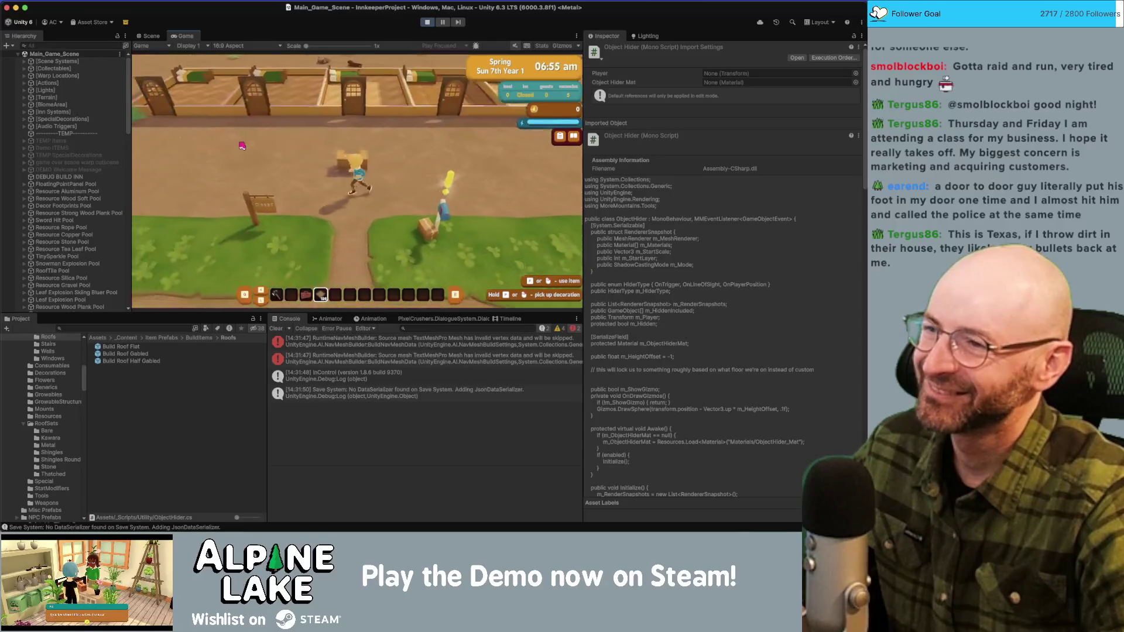
key(a)
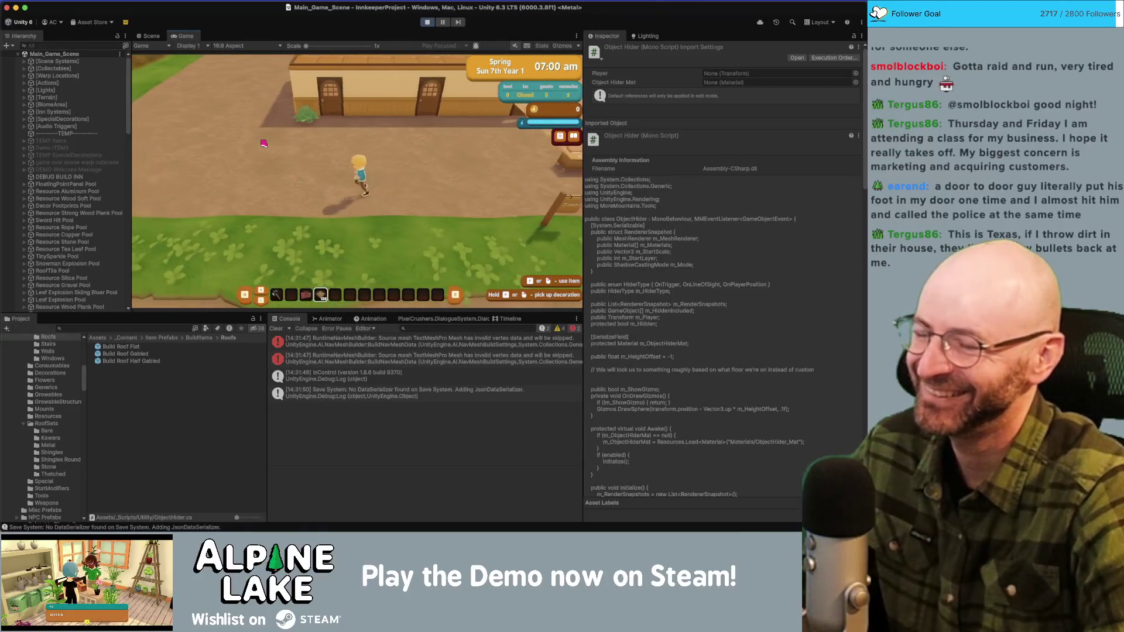
key(w)
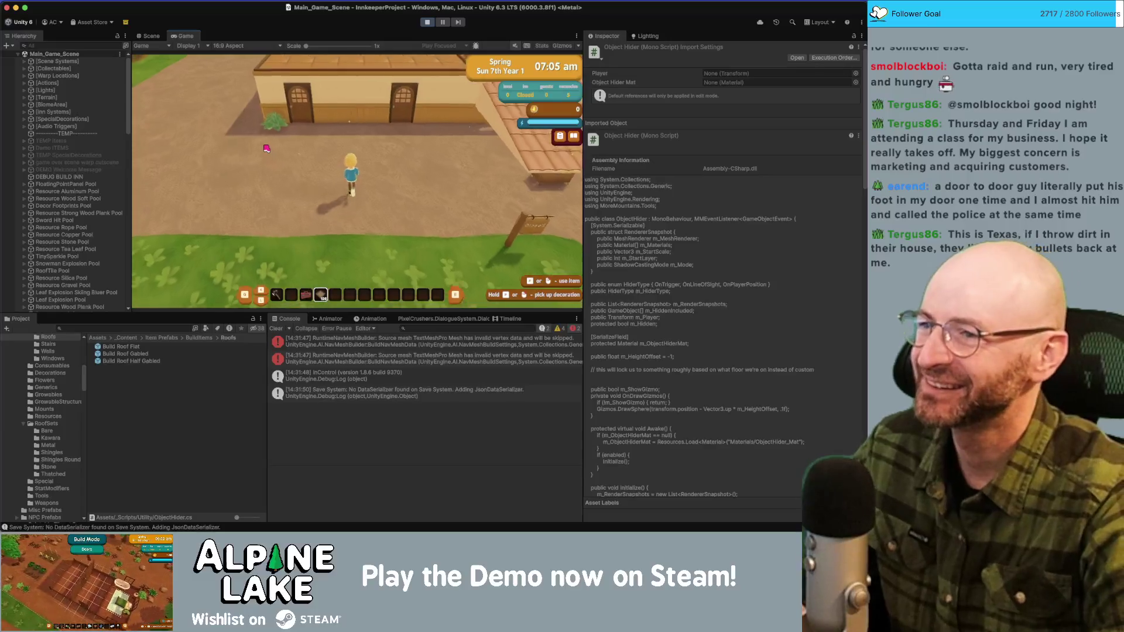
key(s)
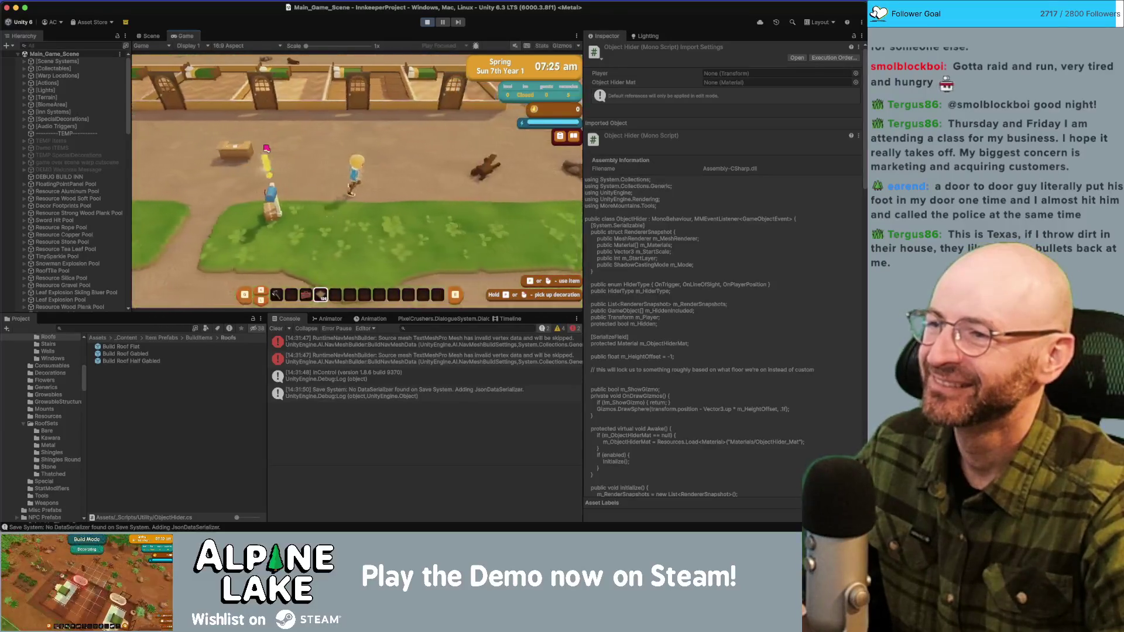
key(a)
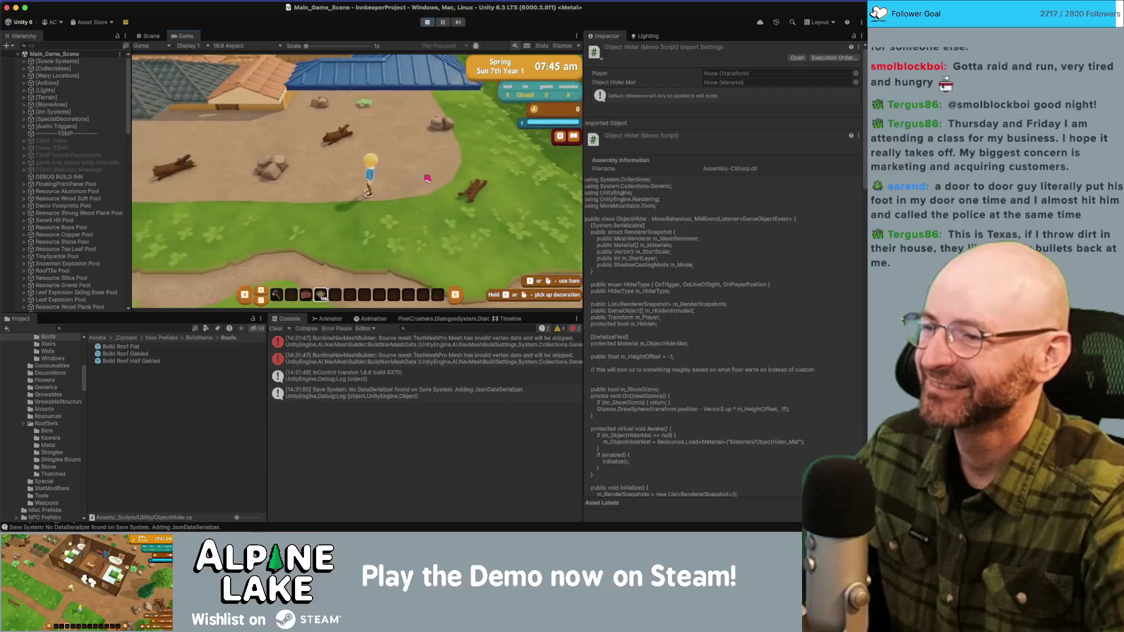
key(s)
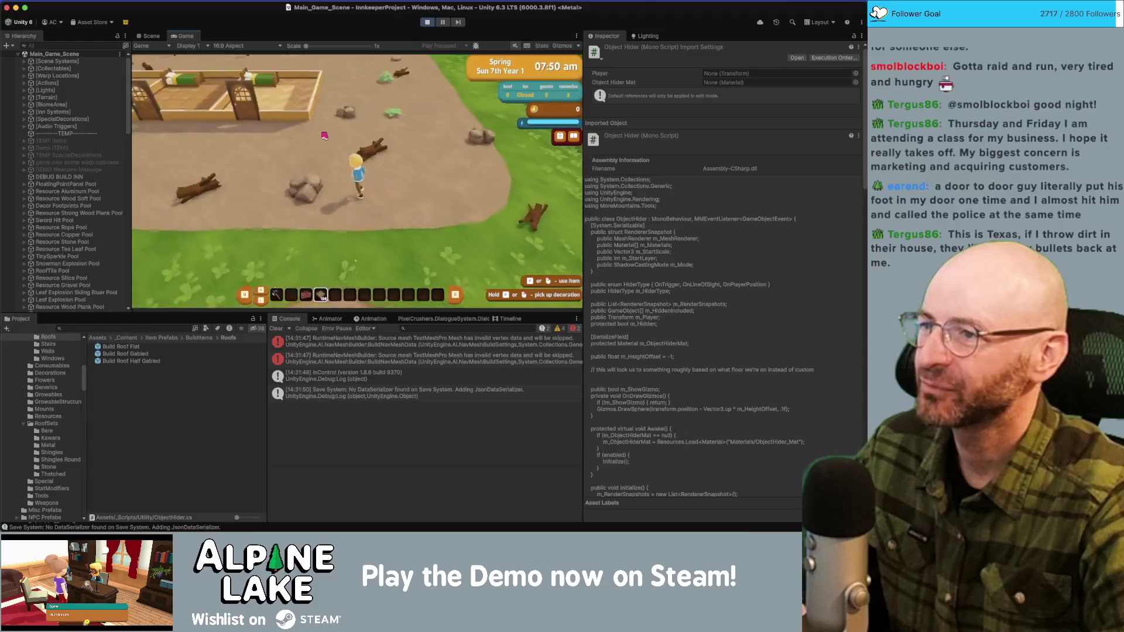
key(w)
key(s)
key(w)
key(w)
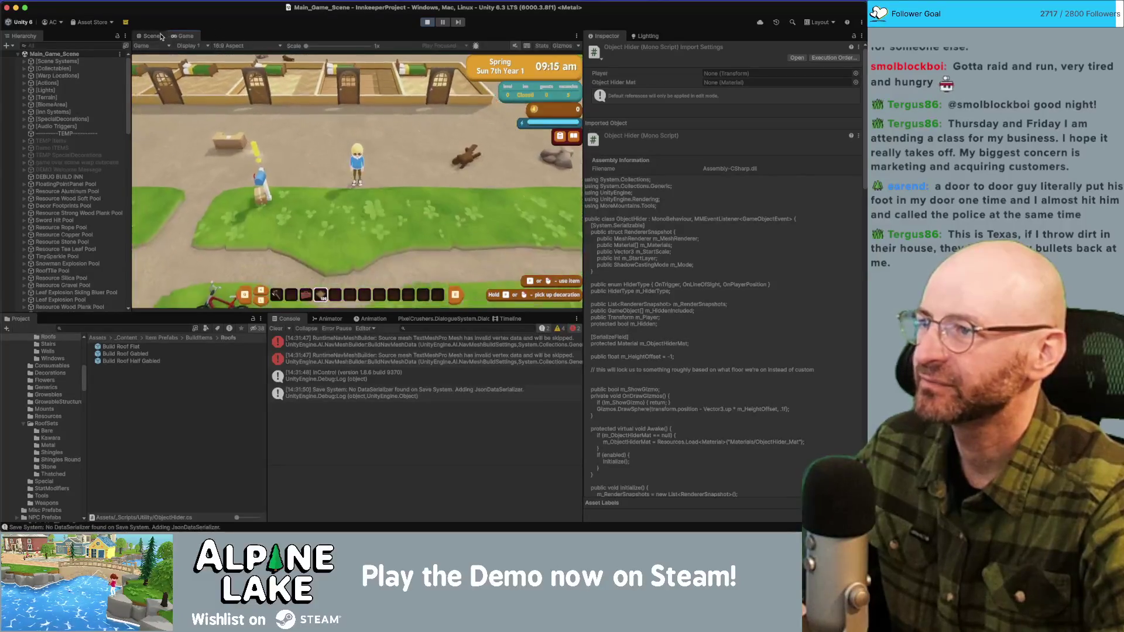
click(152, 36)
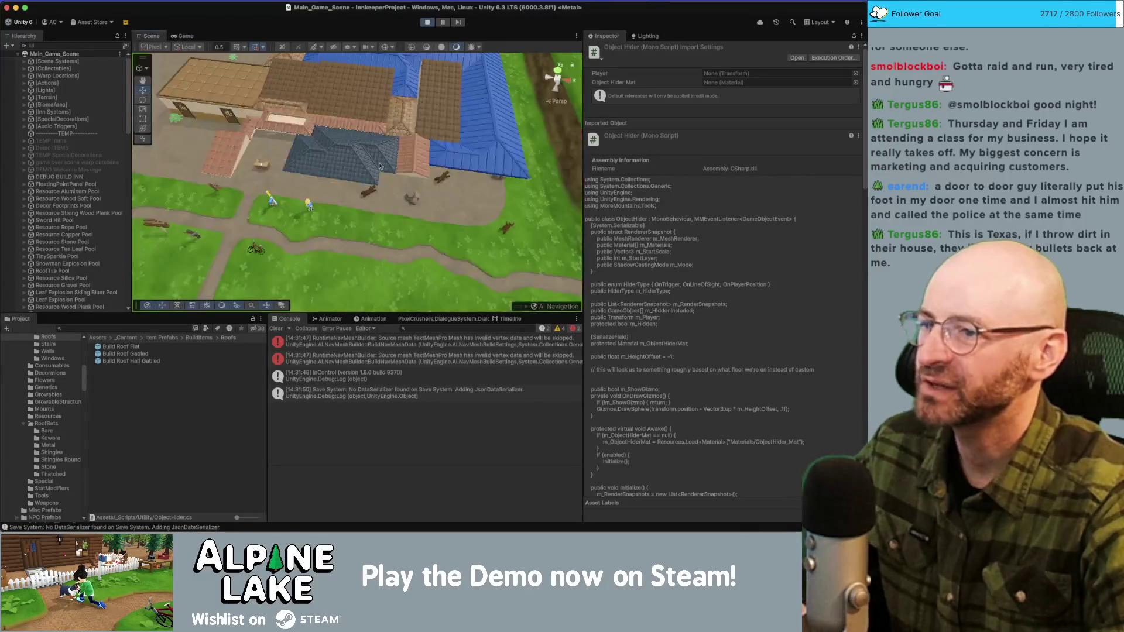
Step: Select Roof Kawara Side_37, then walk south and north in Game view while watching its Layer
click(342, 171)
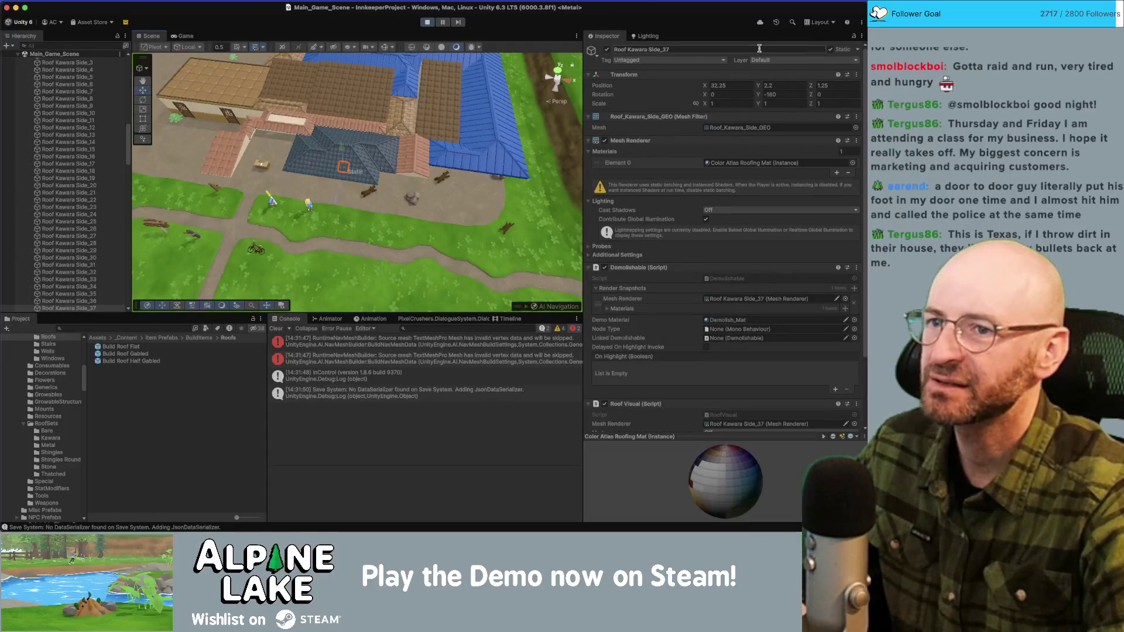
click(186, 36)
key(s)
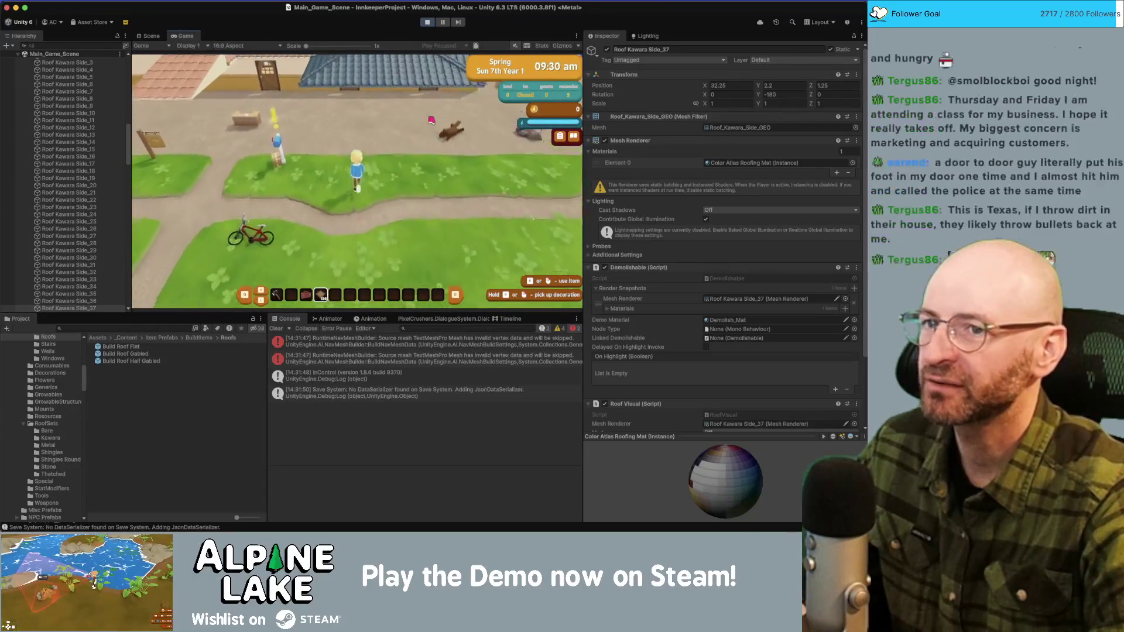
key(w)
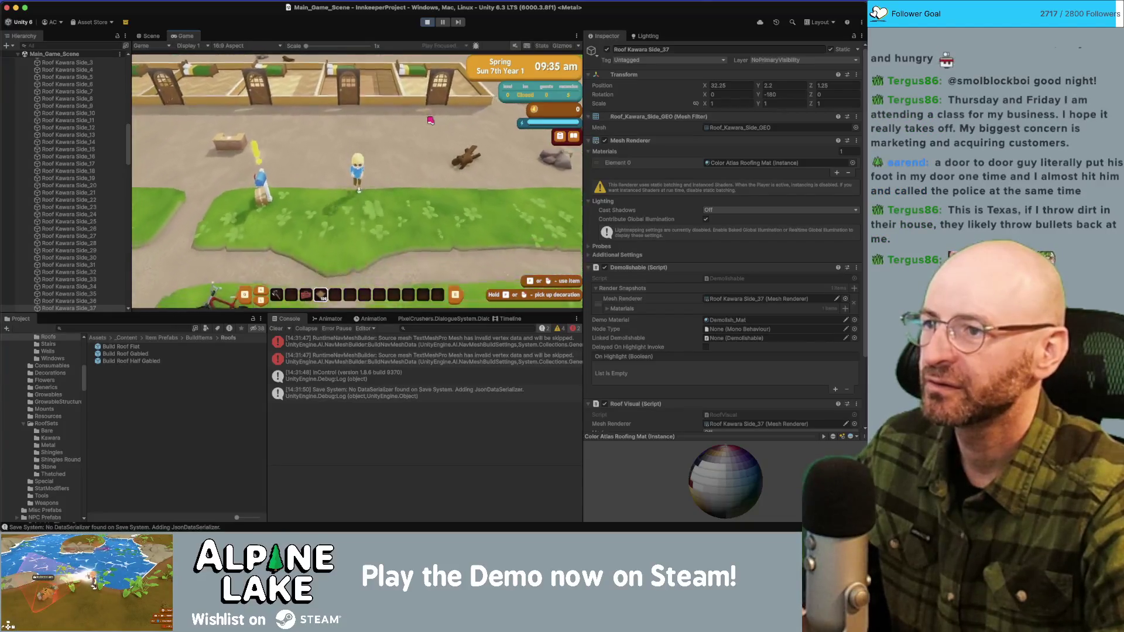
key(s)
key(w)
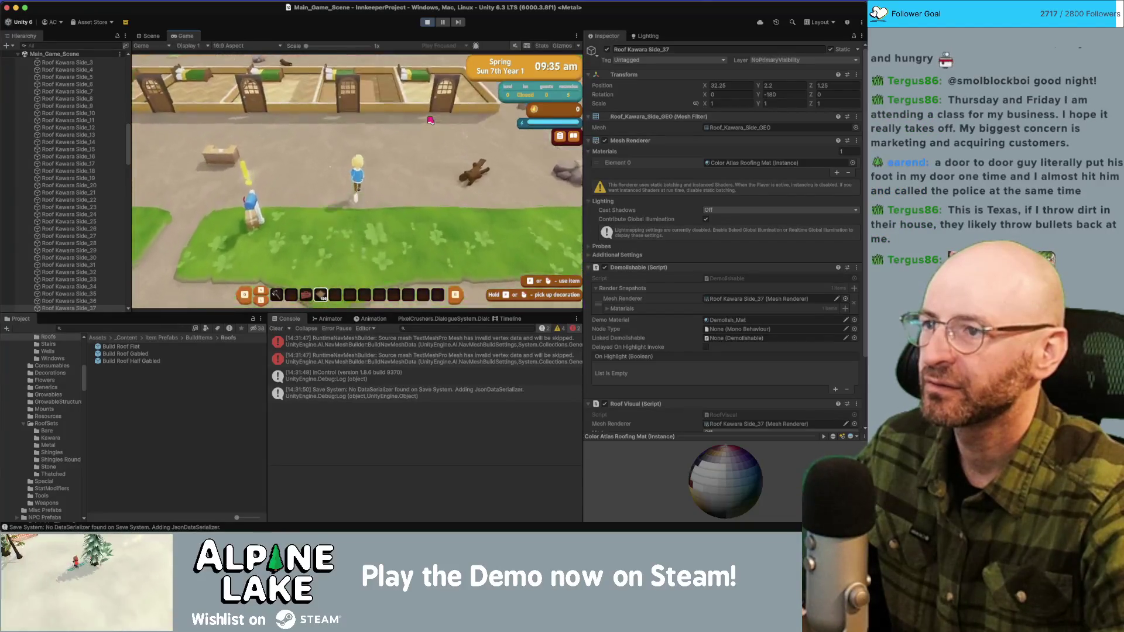
key(s)
key(w)
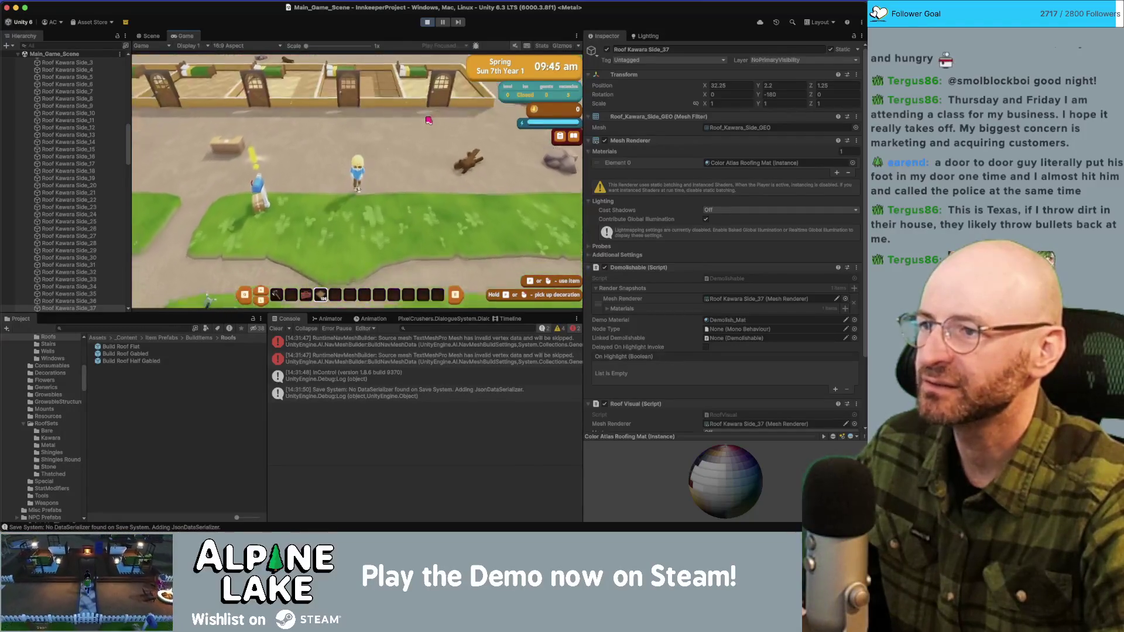
Step: Walk the character south, west and north, then exit Play mode
key(s)
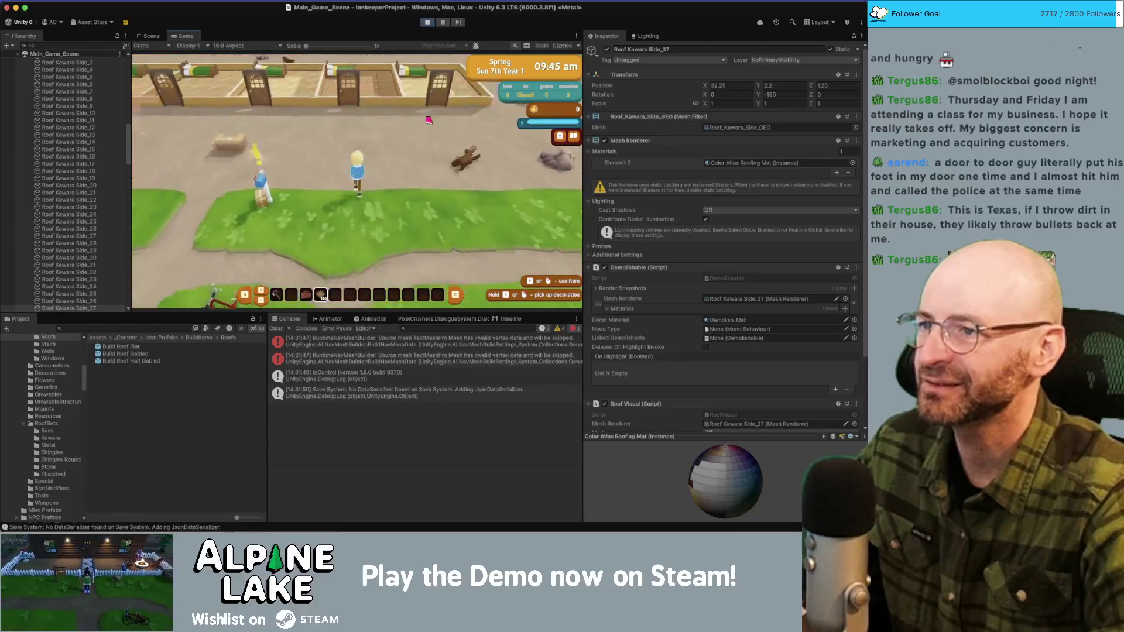
key(a)
key(w)
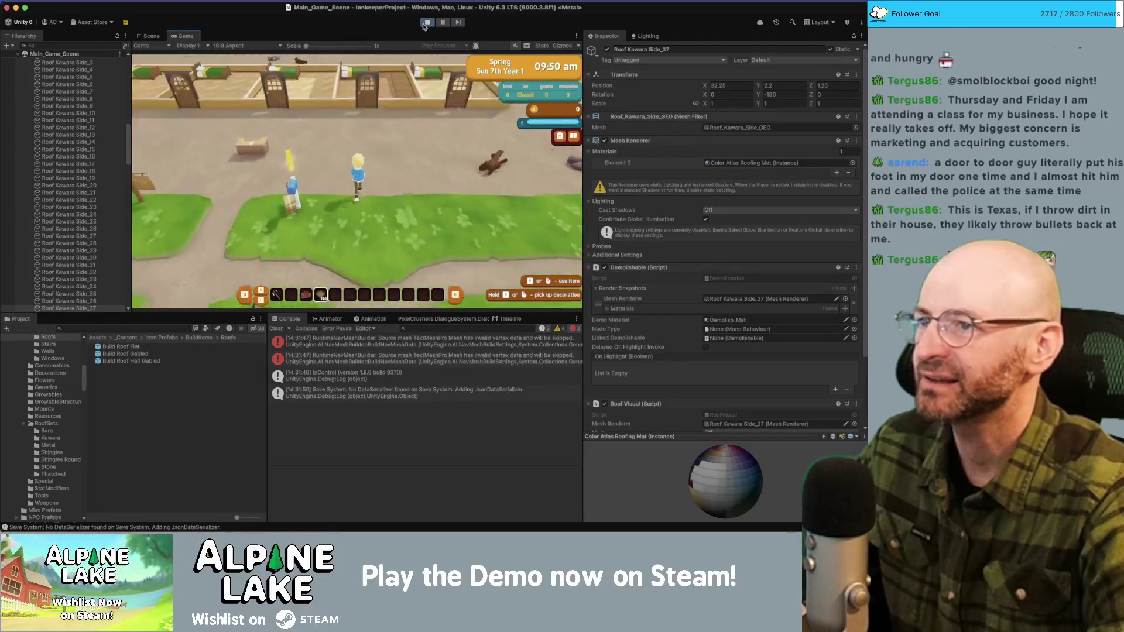
click(426, 24)
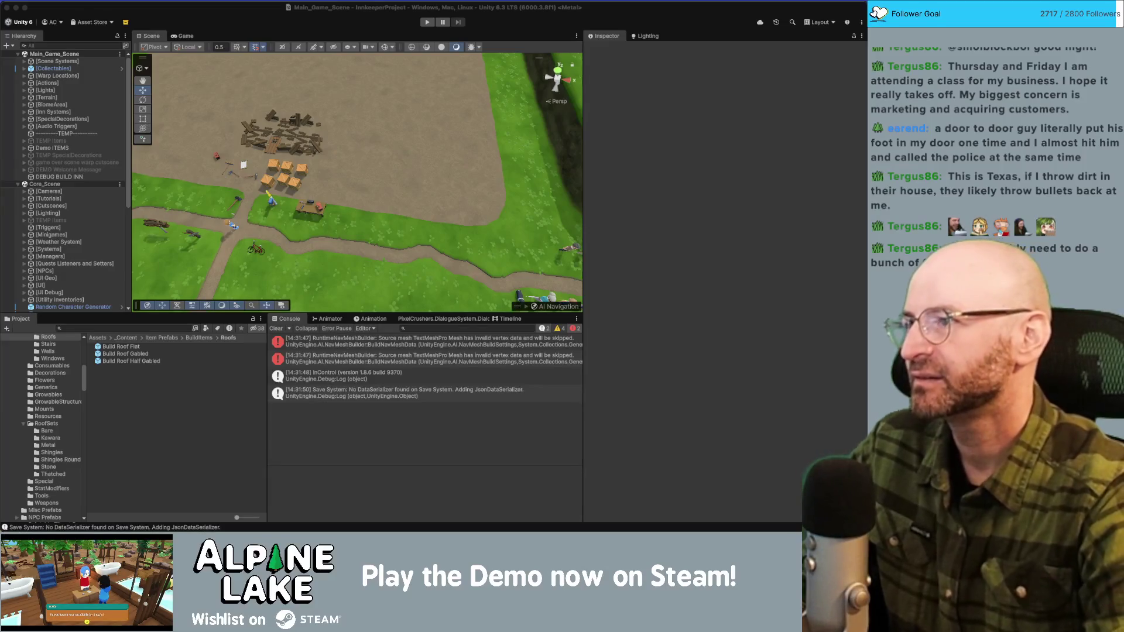
click(240, 14)
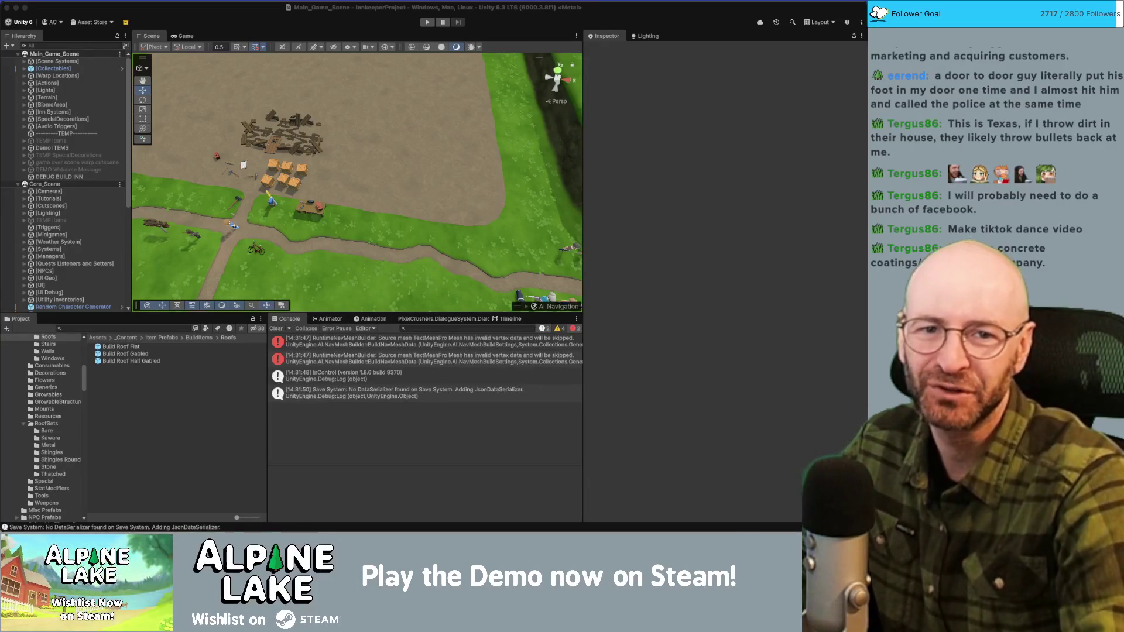
Step: Bring the Chrome window with the Brooklyn pizzeria's Instagram reels page in front of Unity
key(super+Tab)
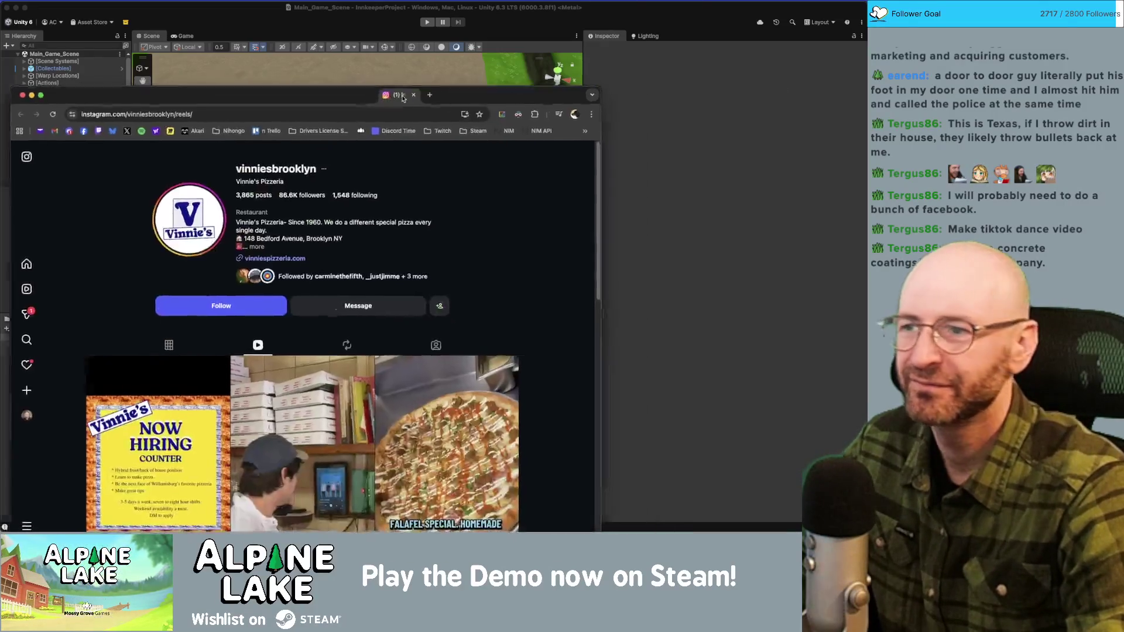
Step: Browse the pizzeria's reels grid and watch the pizza-box reel, then close it
click(256, 76)
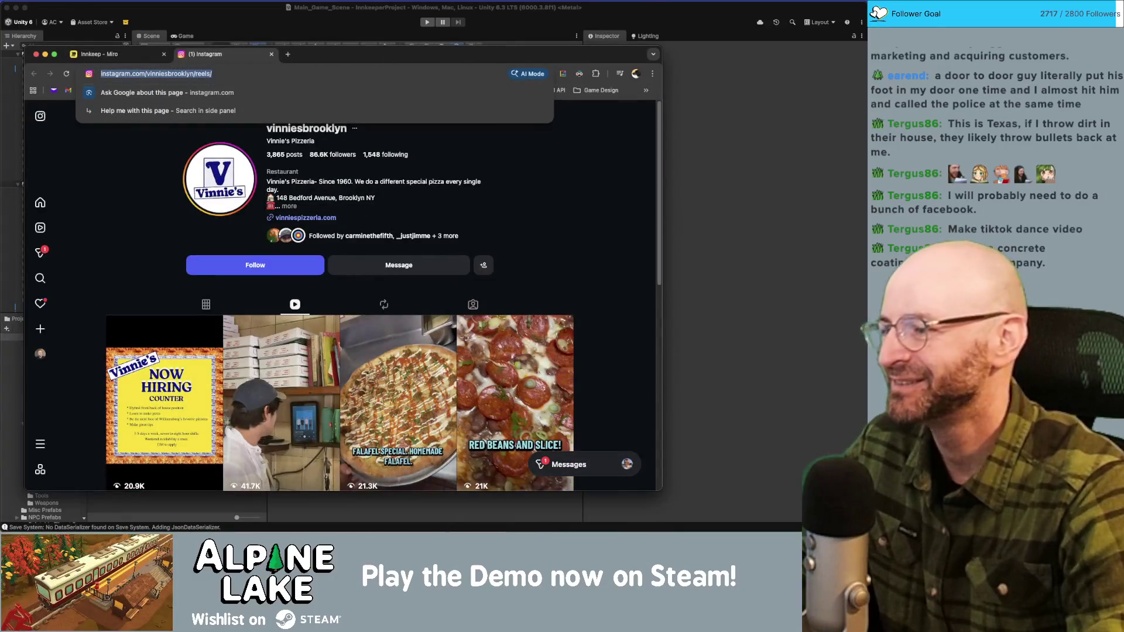
key(super+Tab)
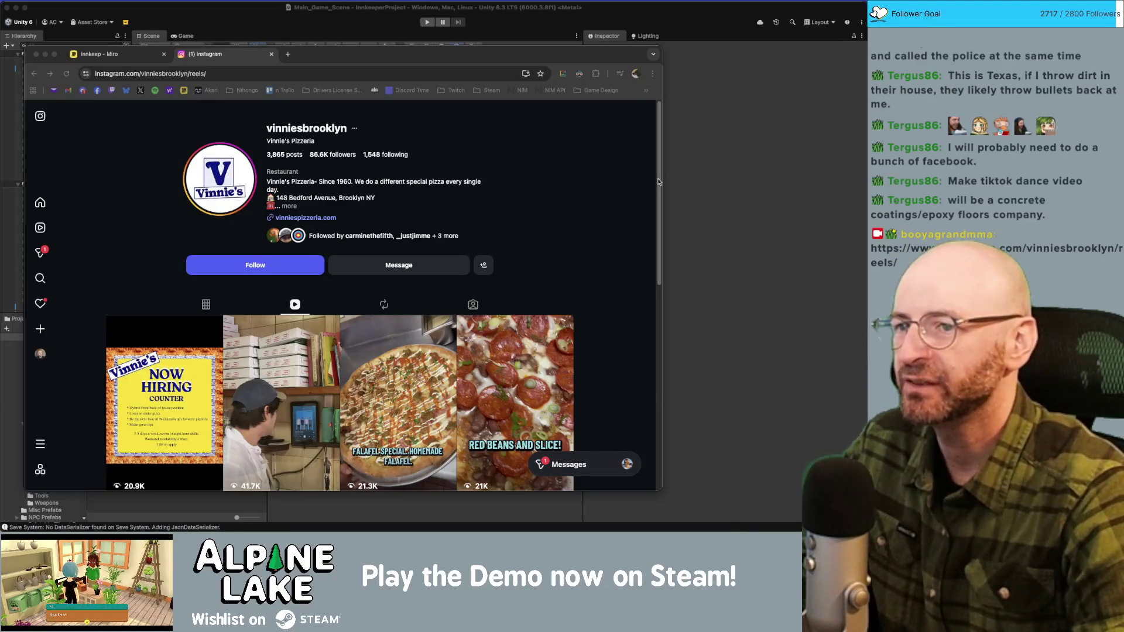
scroll(644, 297, down, 4)
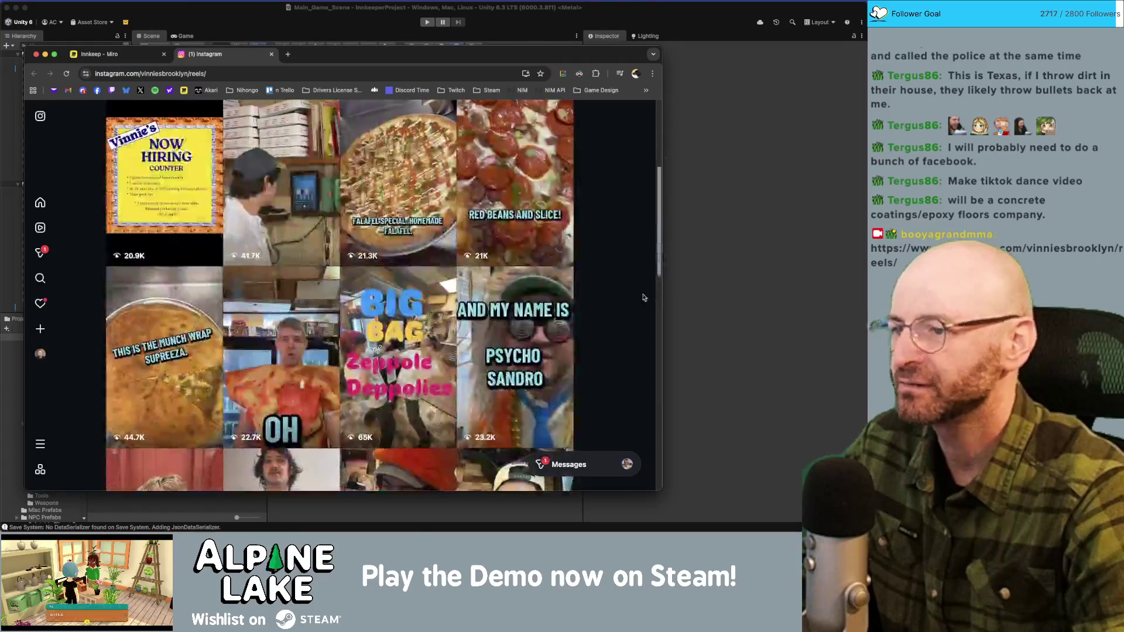
scroll(644, 296, down, 1)
scroll(645, 290, up, 1)
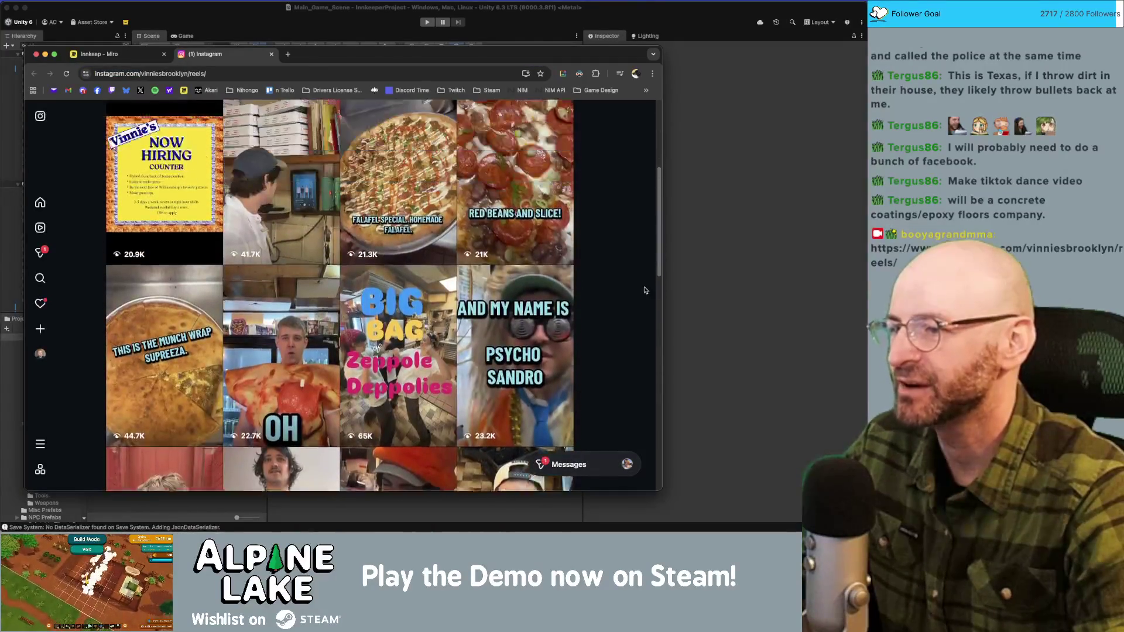
scroll(645, 291, up, 3)
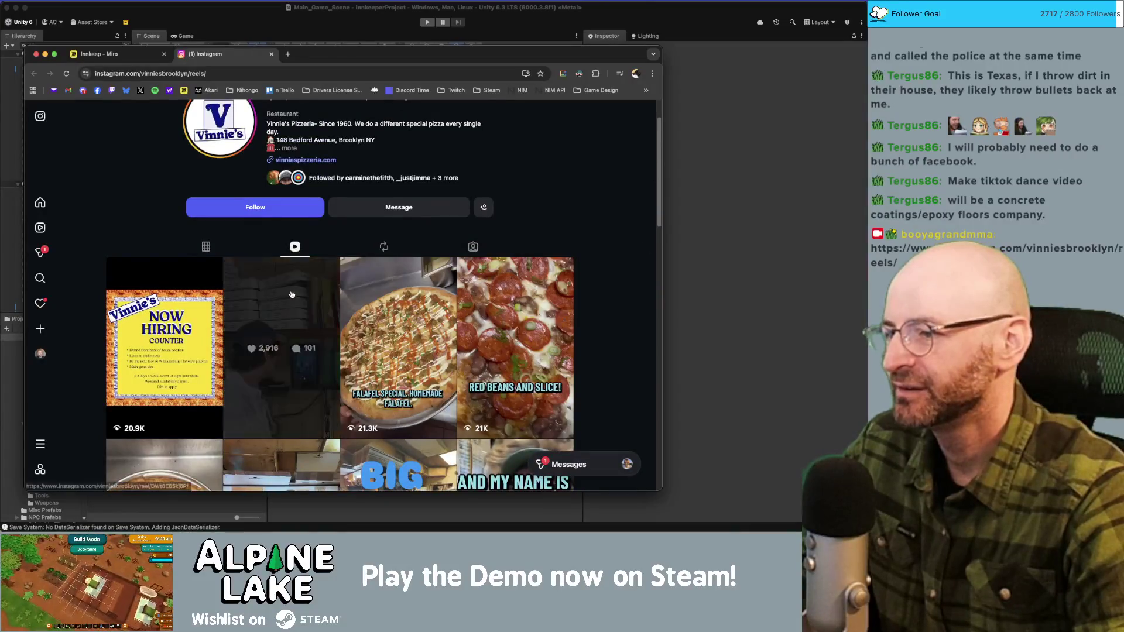
click(291, 294)
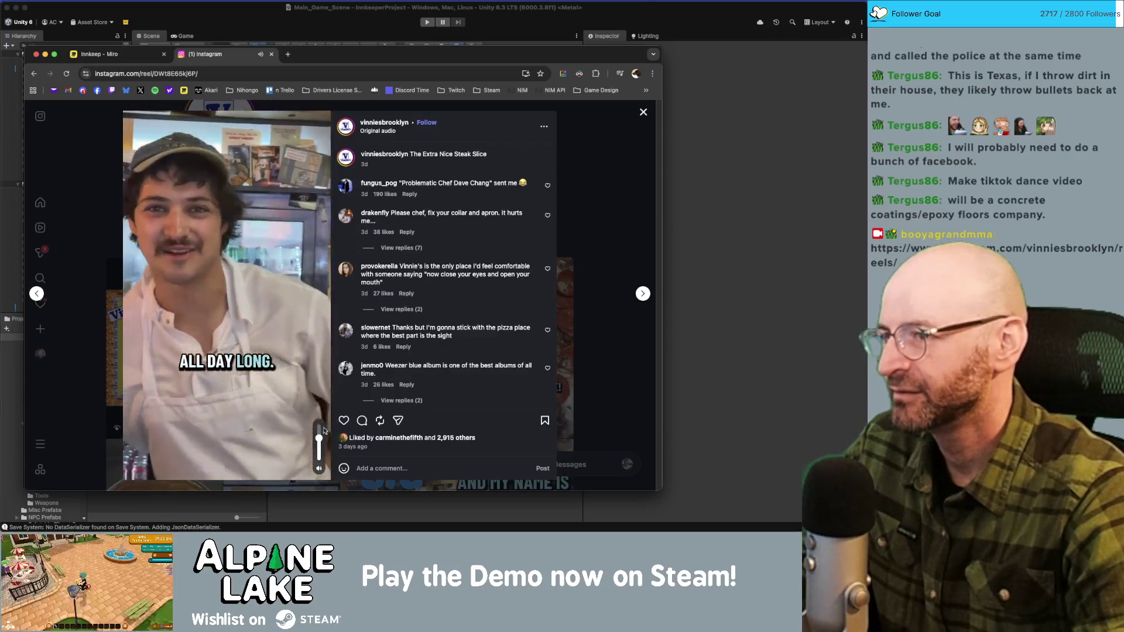
click(644, 113)
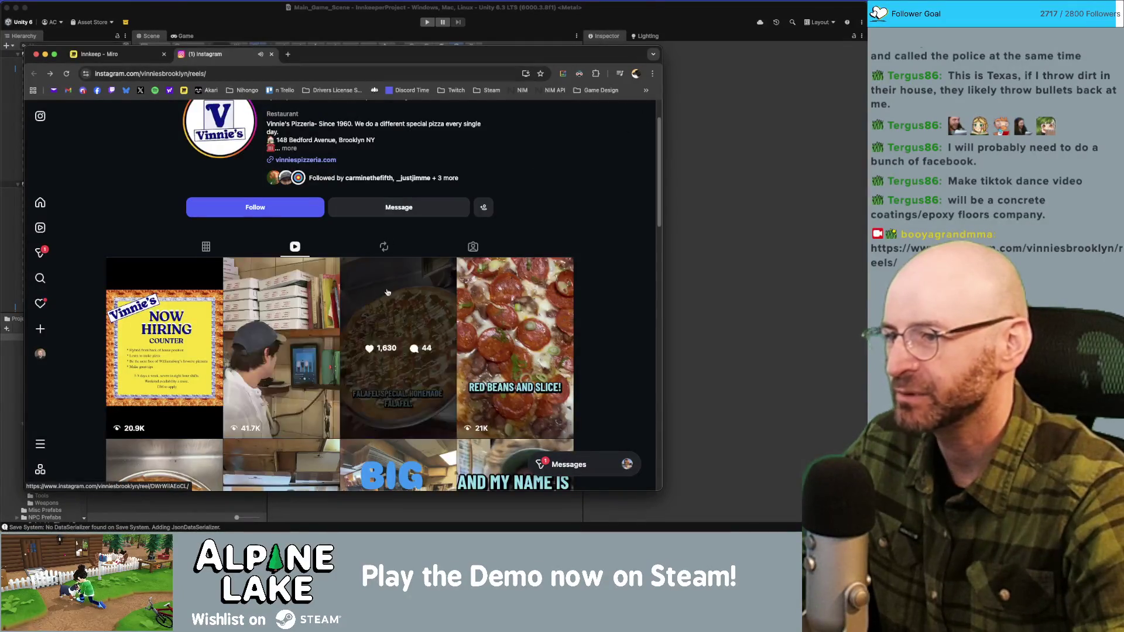
Step: Scroll further down the reels grid and watch another Vinnie's reel
scroll(409, 295, down, 3)
scroll(475, 287, down, 7)
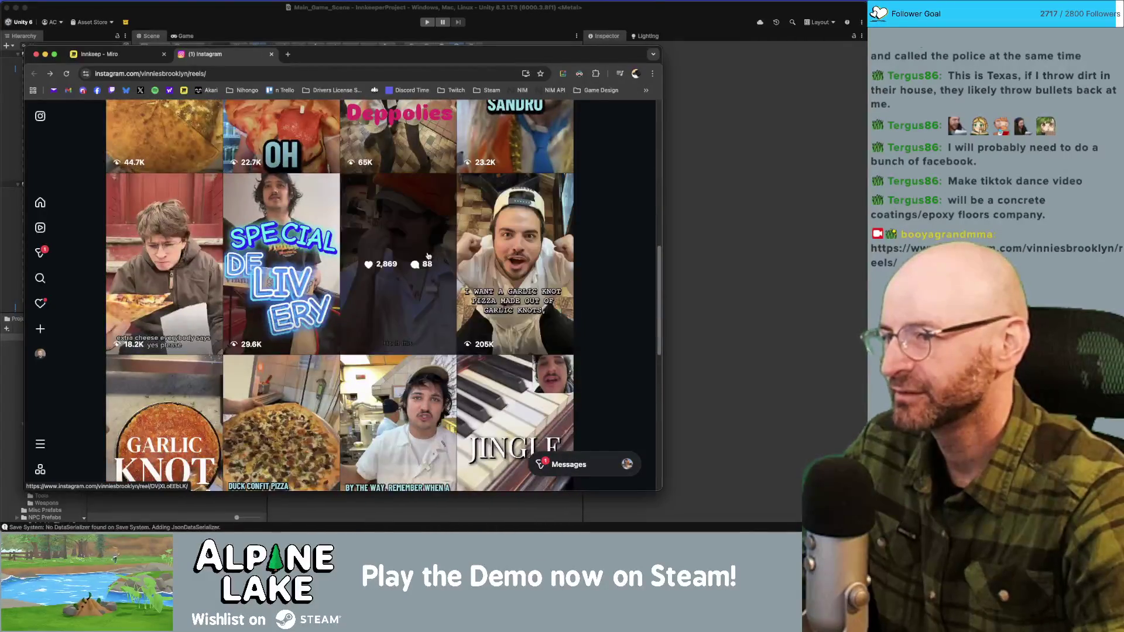
click(413, 237)
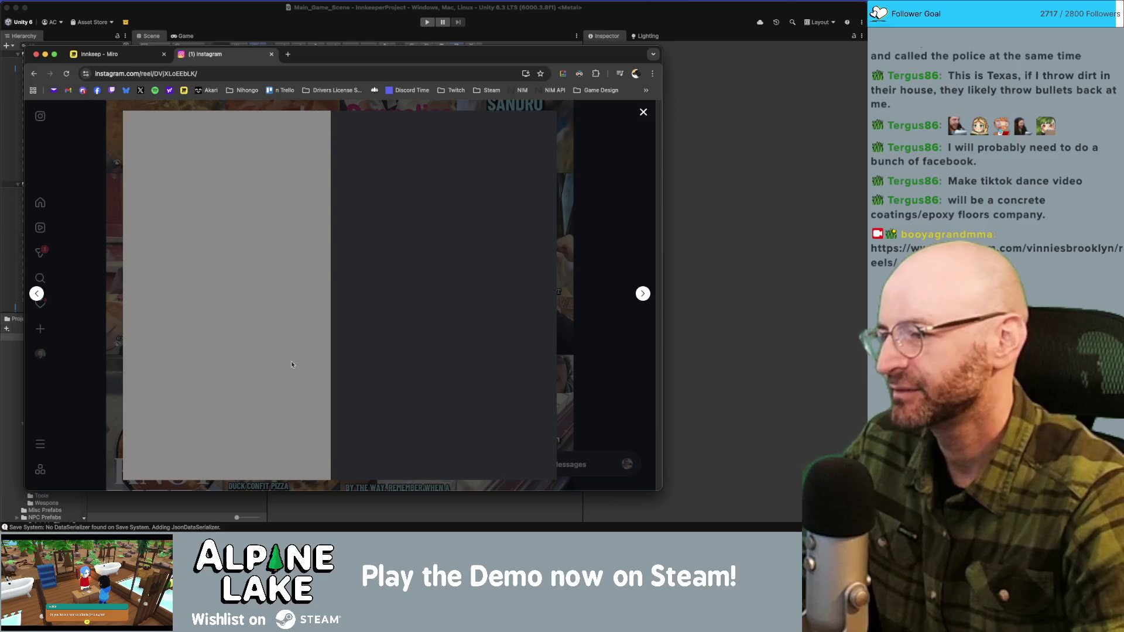
mouse_move(319, 472)
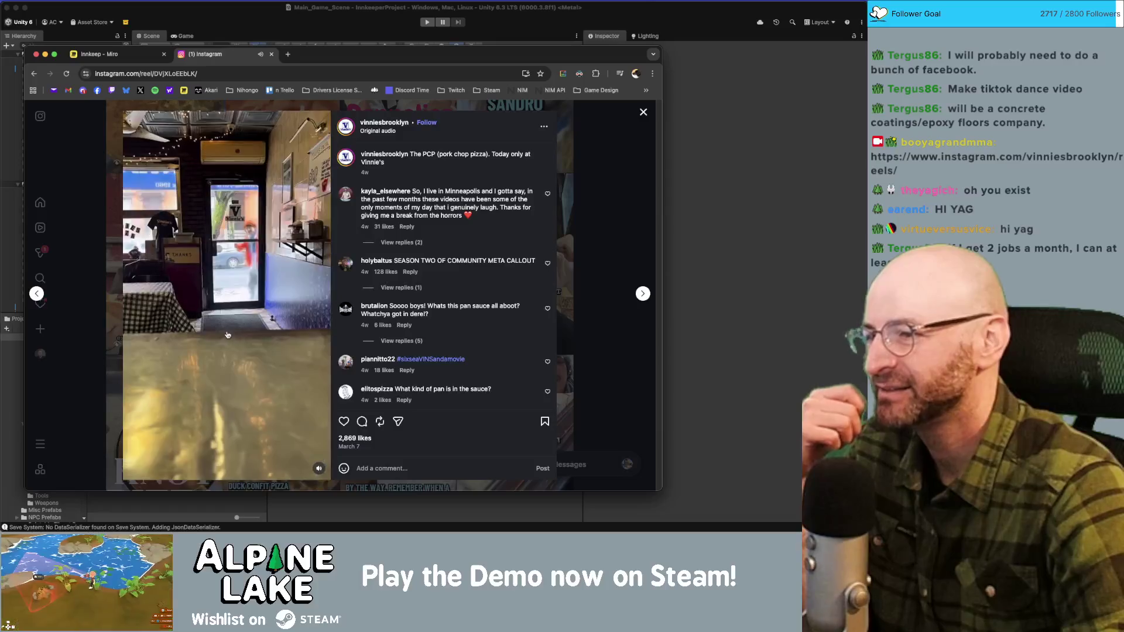
Step: Switch to the Innkeep Miro tab, close the Instagram tab, and bring Unity forward
key(ctrl+shift+Tab)
middle_click(200, 55)
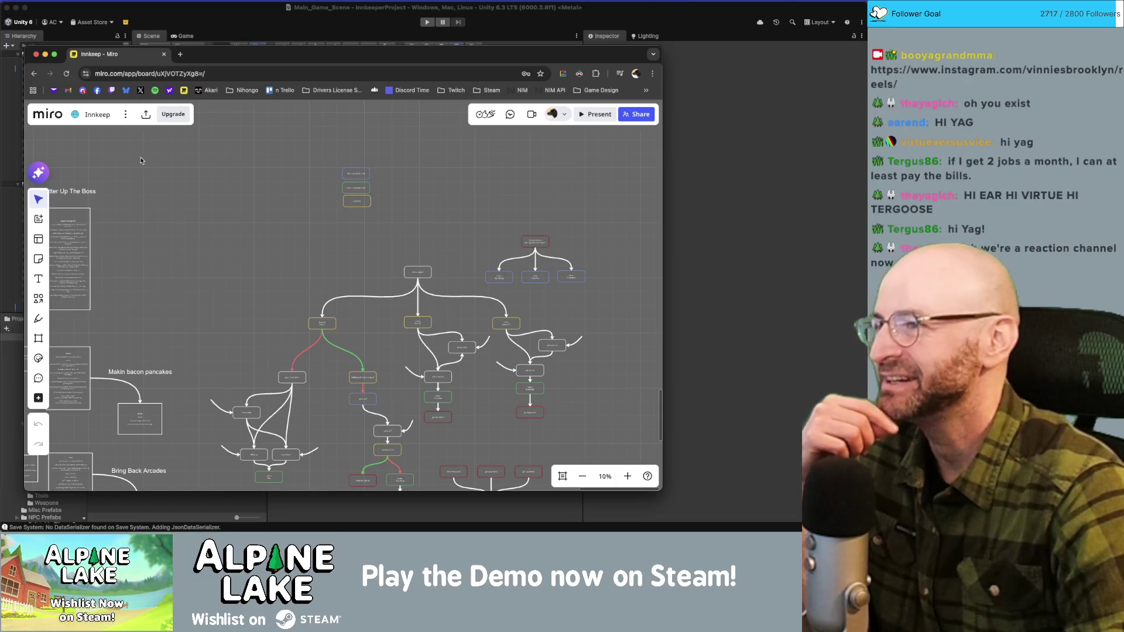
click(232, 26)
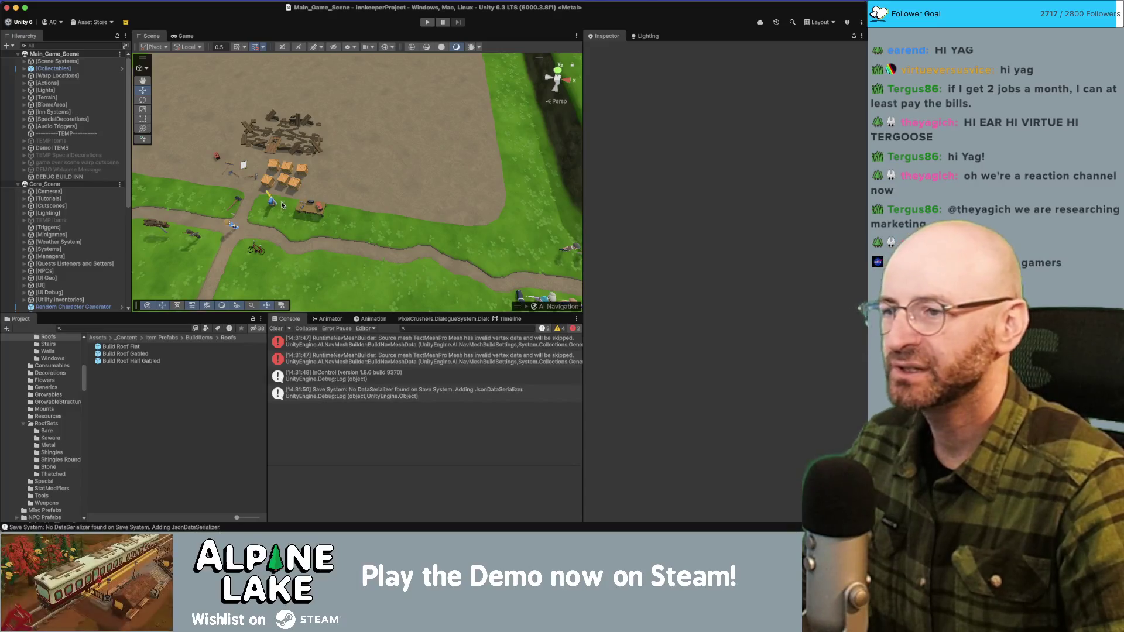
Step: Close ObjectHider.cs in Rider, then start Play mode in the Unity editor
key(super+Tab)
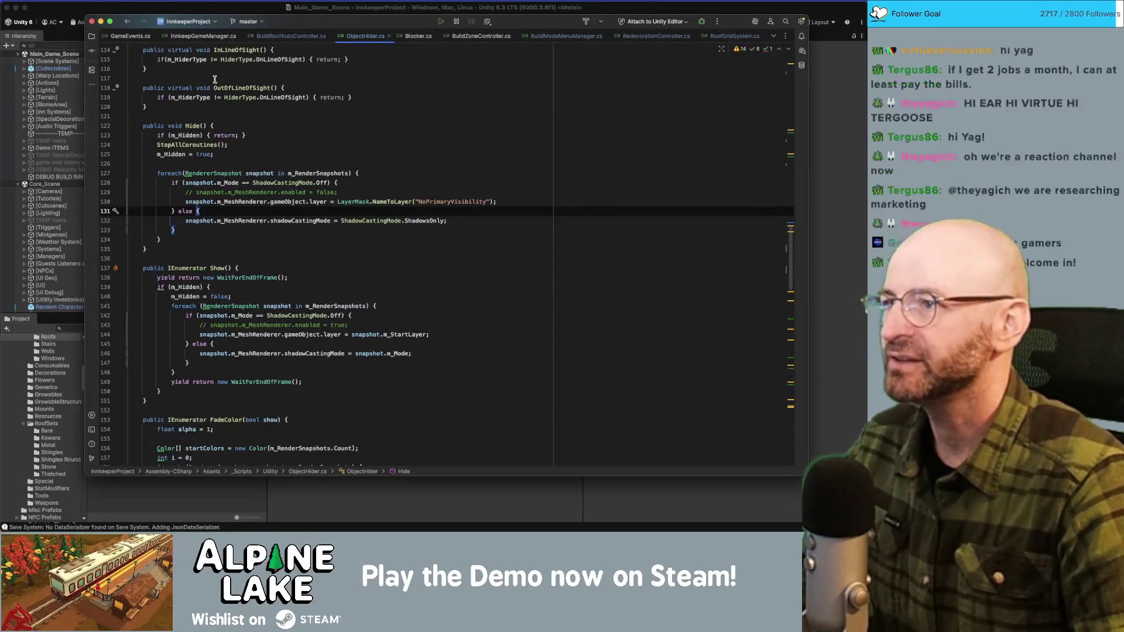
click(389, 36)
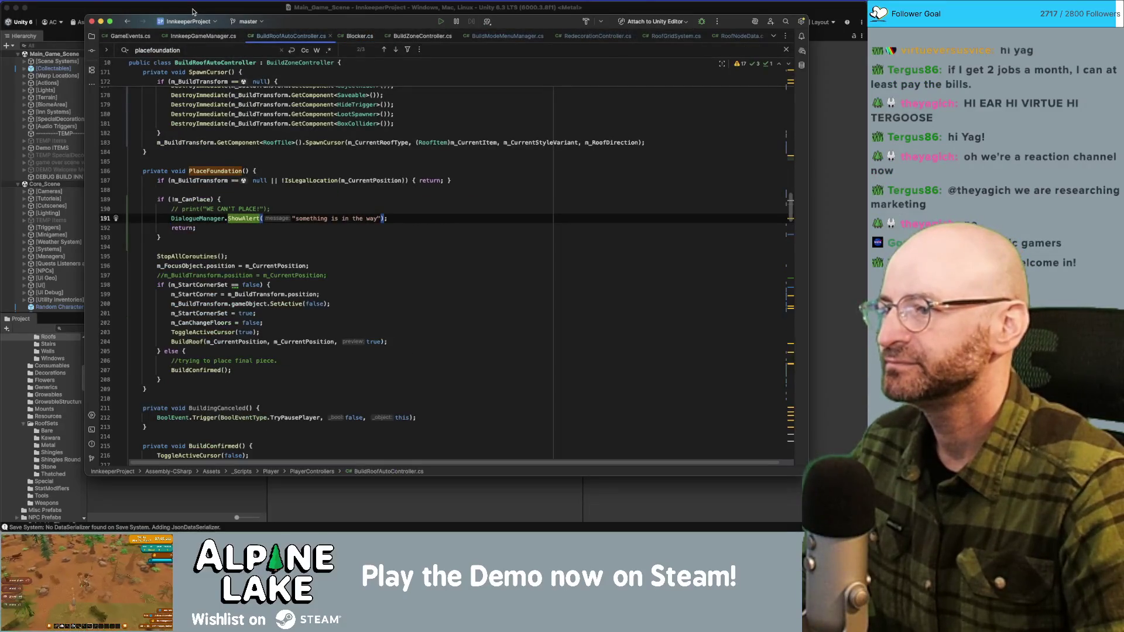
click(193, 11)
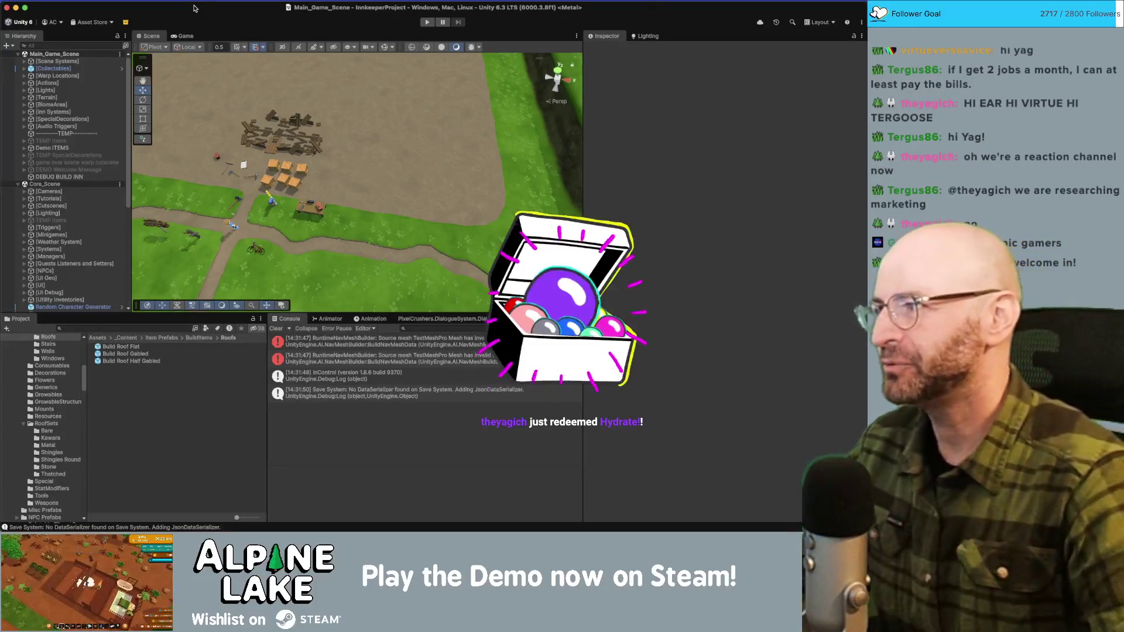
click(426, 22)
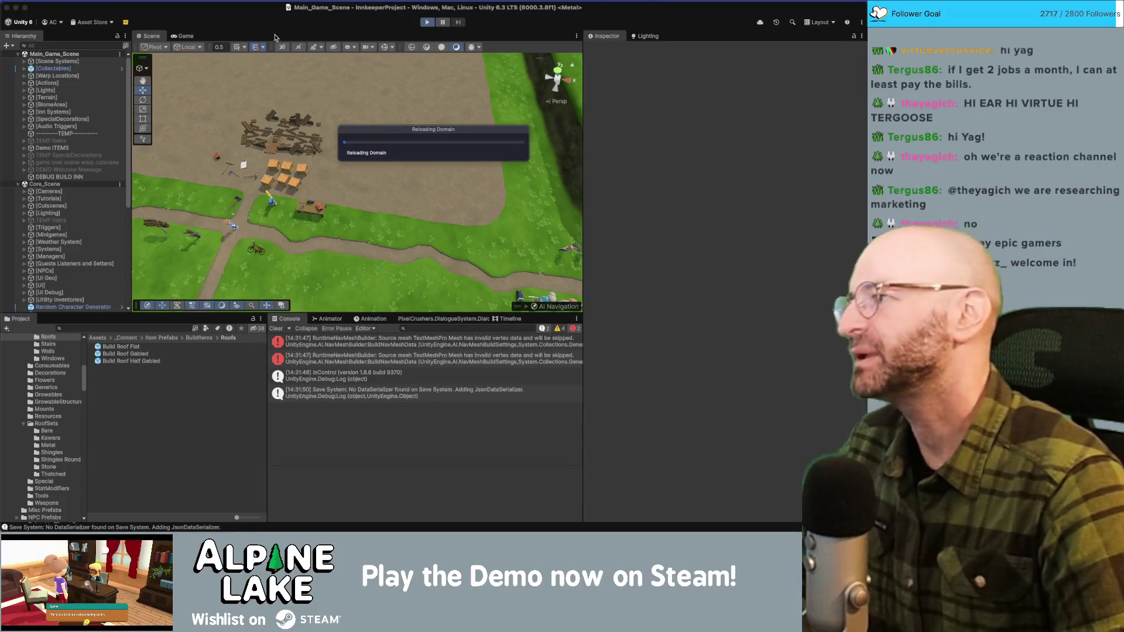
Step: Back in Rider, close Blocker.cs and BuildZoneController.cs and open RedecorationController.cs
key(super+Tab)
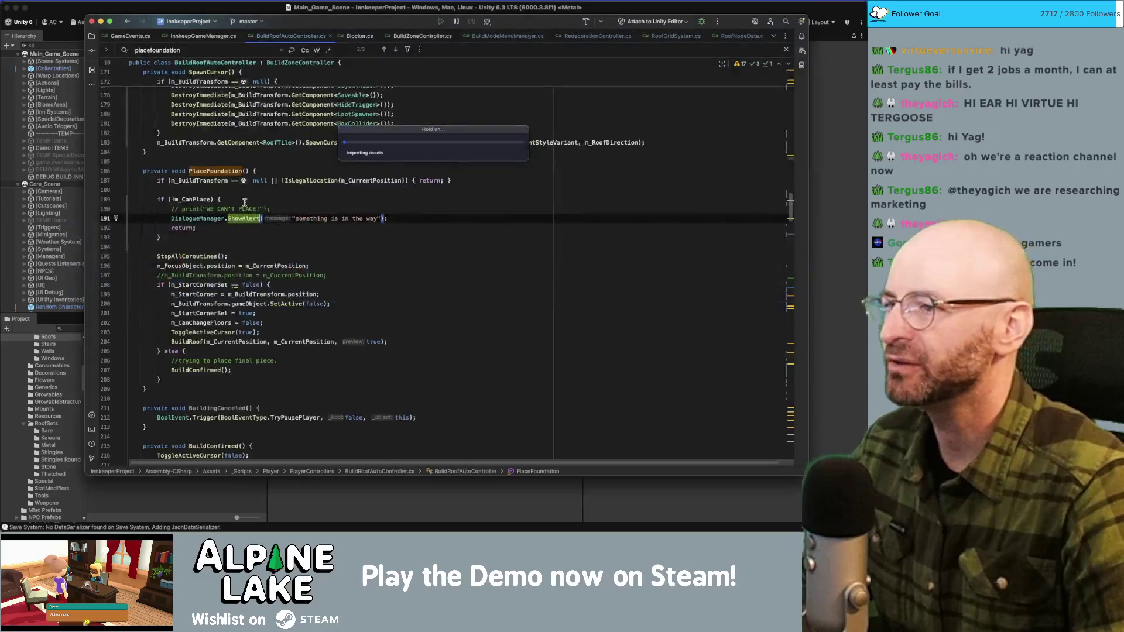
key(super+Tab)
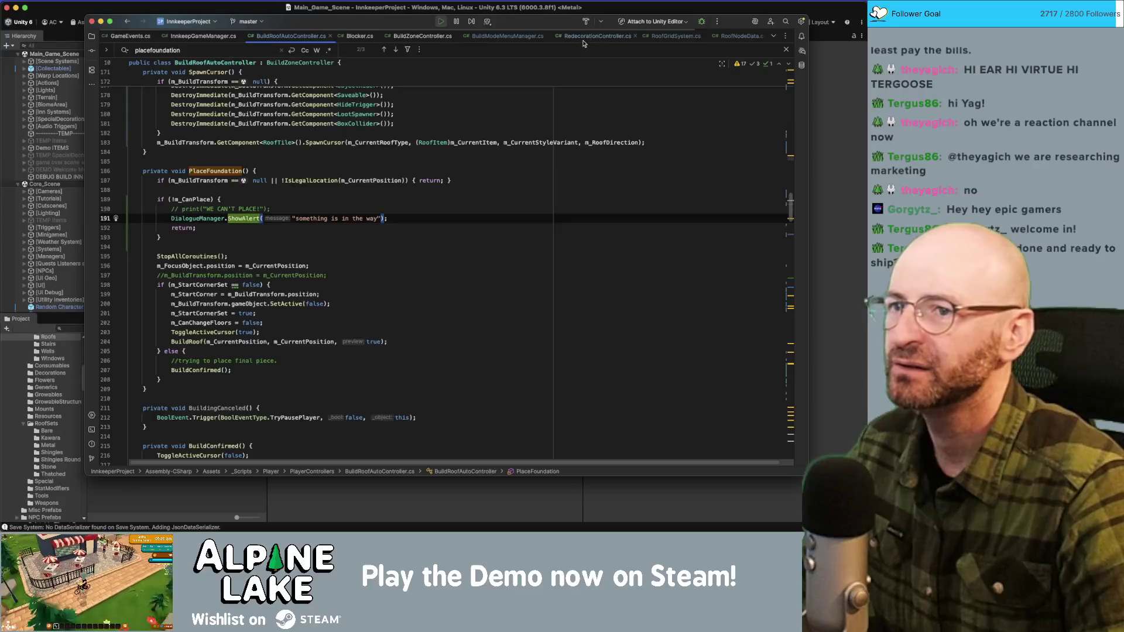
middle_click(360, 37)
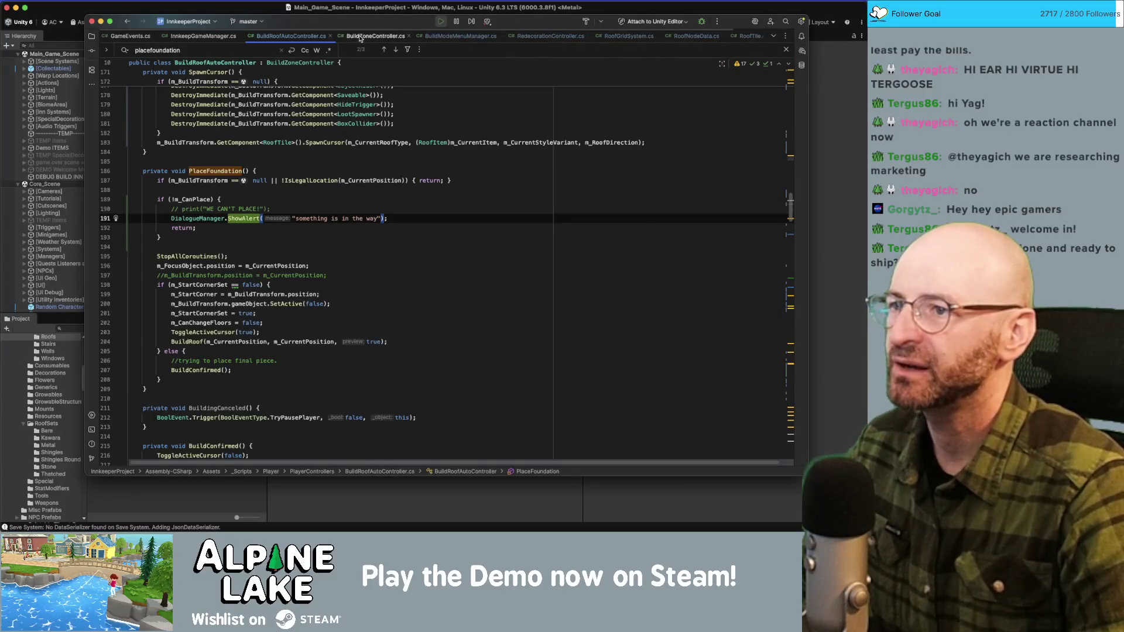
middle_click(360, 37)
click(446, 39)
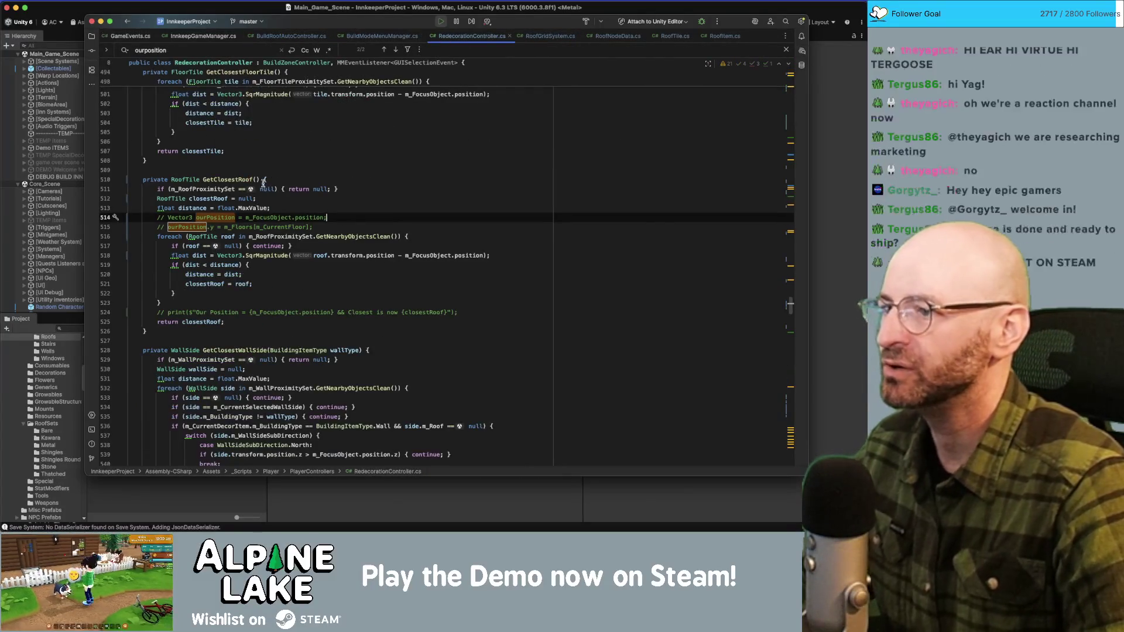
Step: Highlight roof usages and inspect the ToggleRoofSelectionFromTile calls on lines 416 and 421
scroll(317, 218, up, 15)
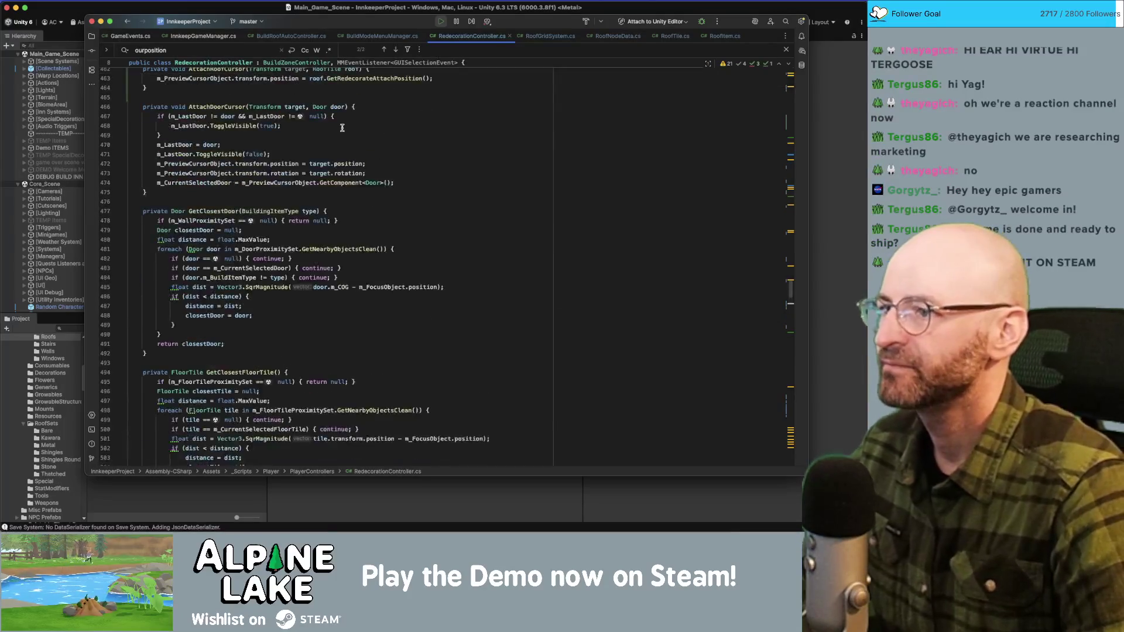
scroll(360, 144, up, 10)
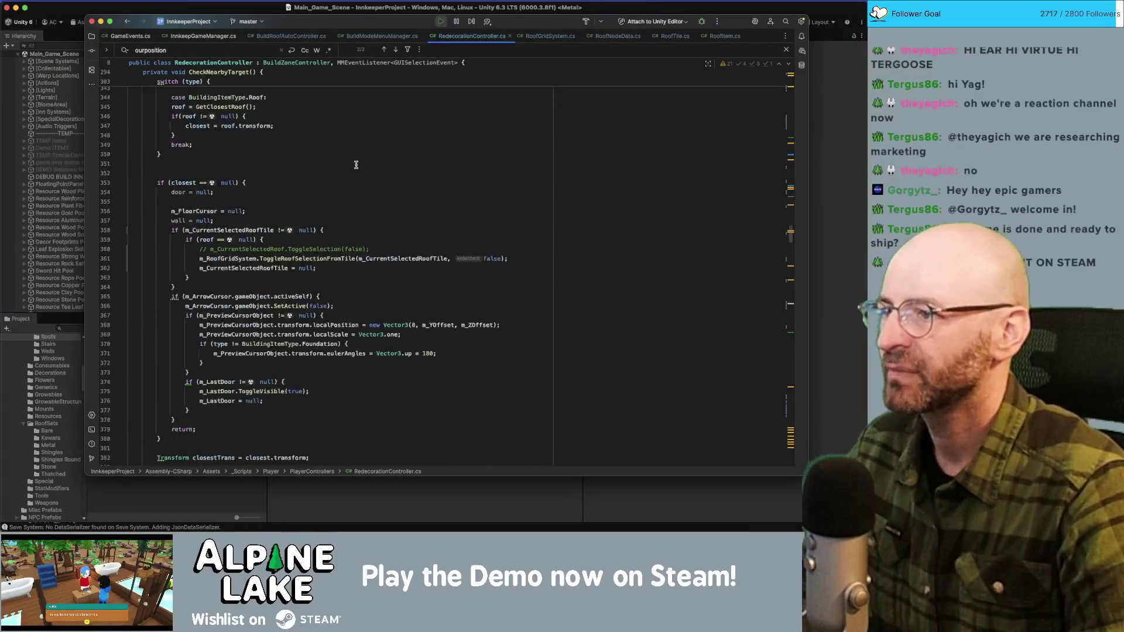
scroll(357, 149, down, 5)
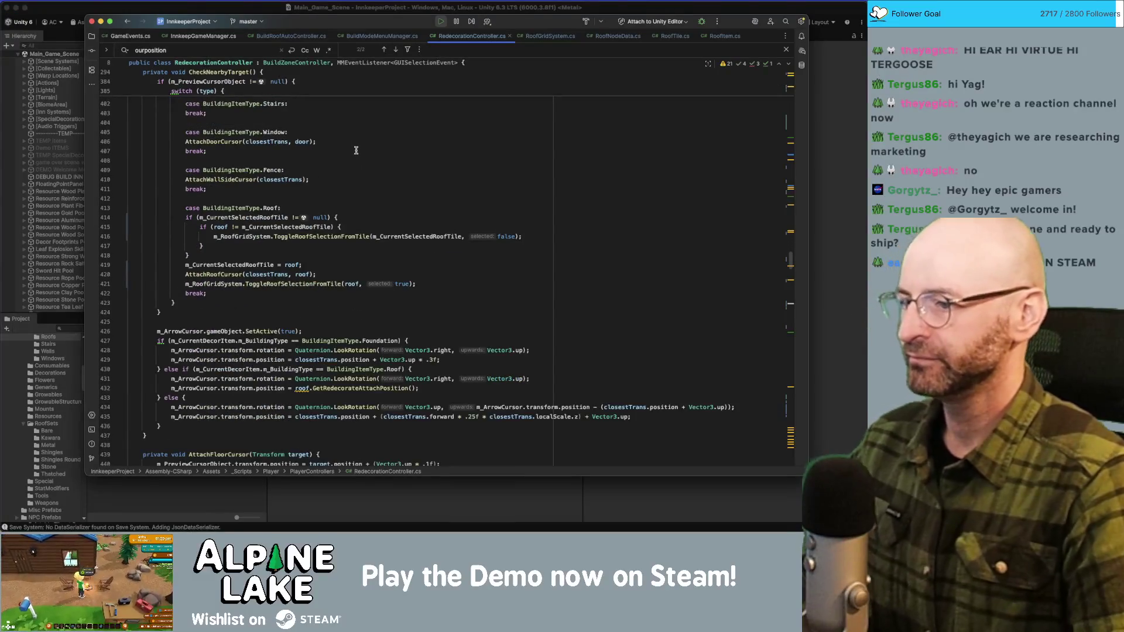
scroll(336, 285, down, 3)
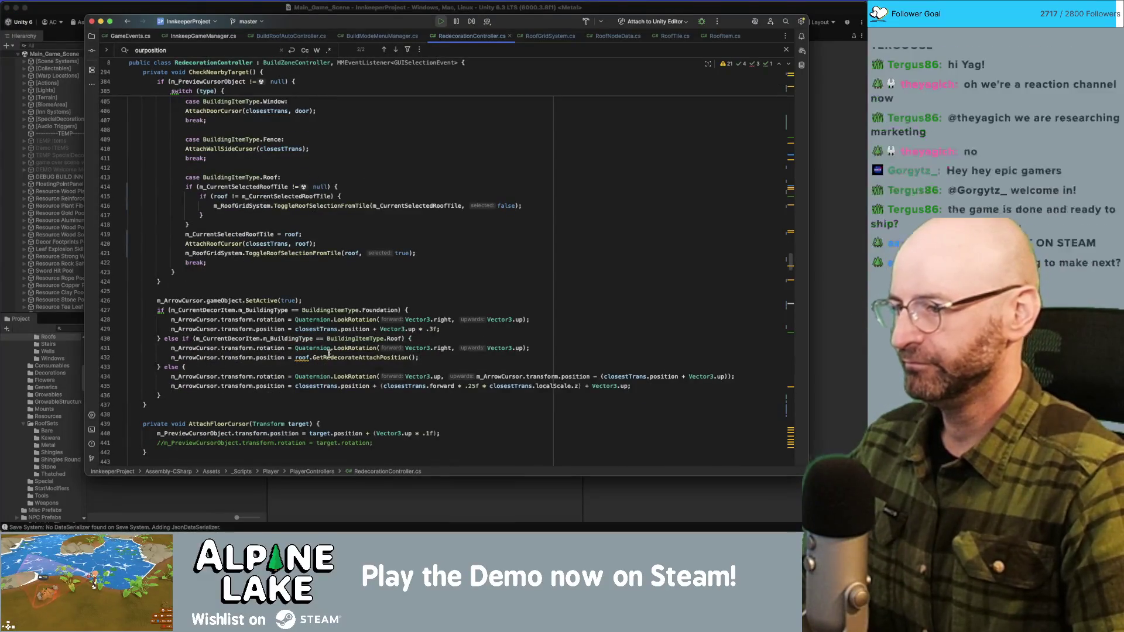
click(308, 357)
scroll(336, 325, up, 5)
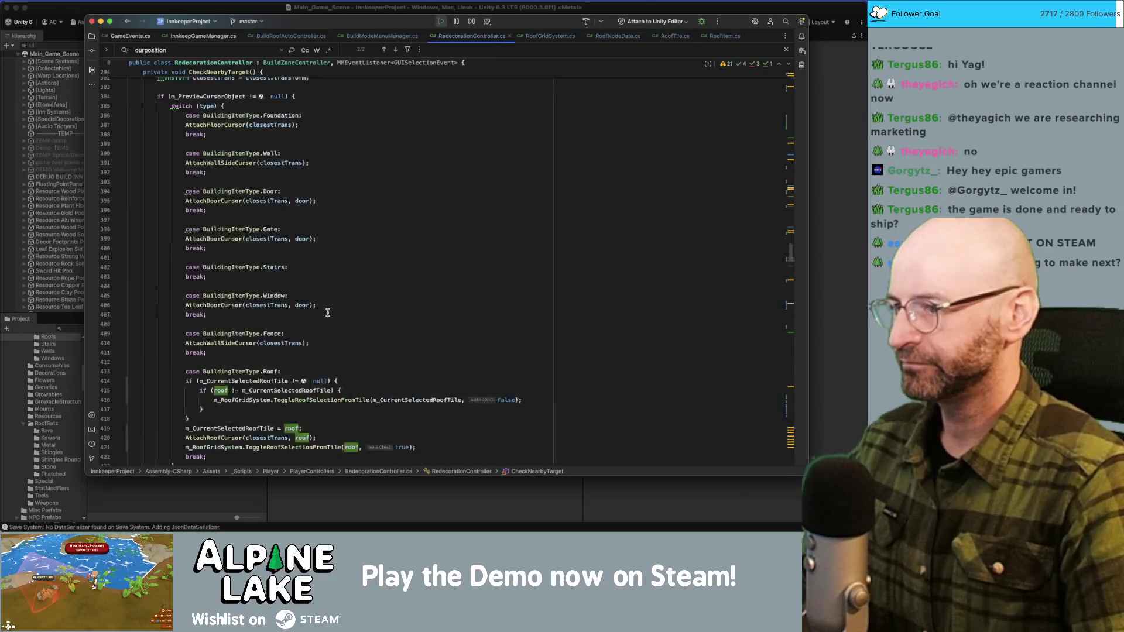
click(326, 400)
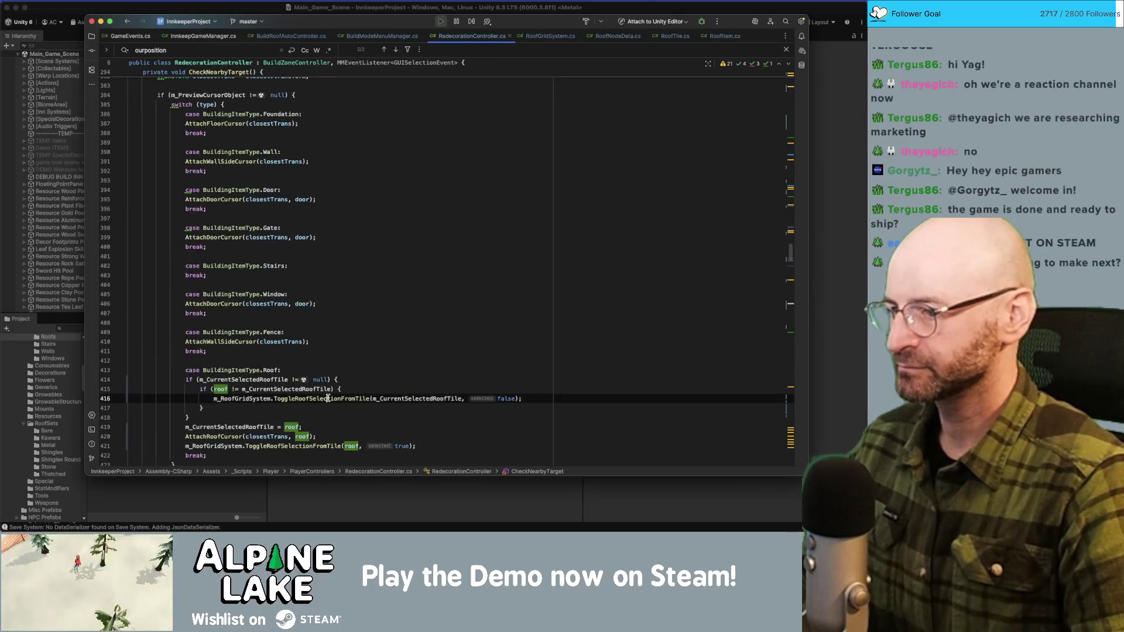
click(264, 448)
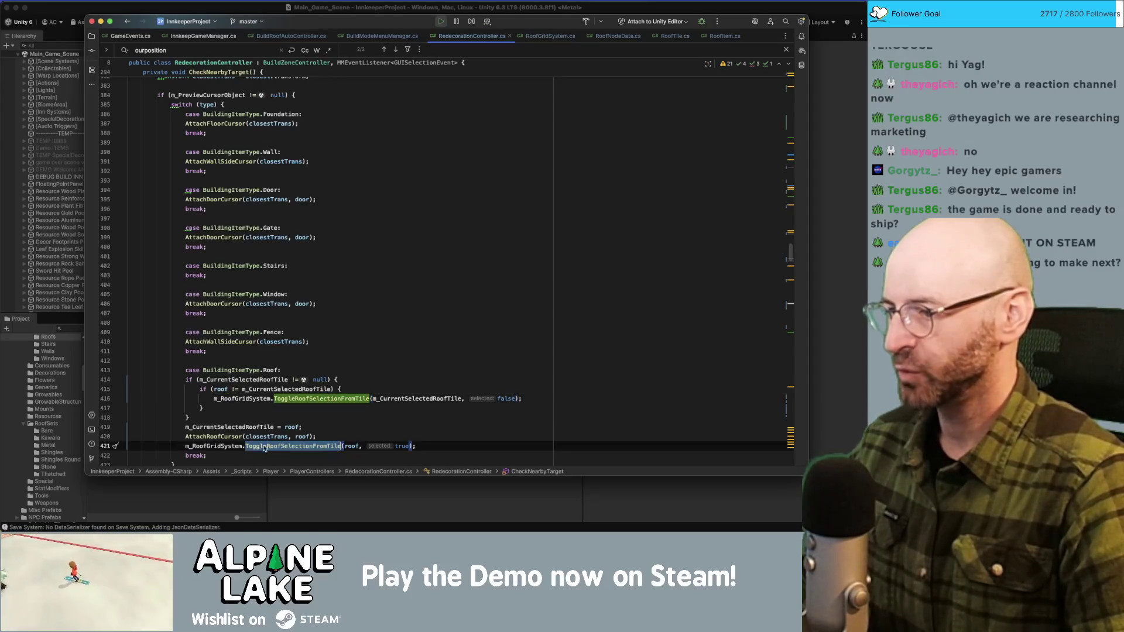
Step: Trace roof, m_CurrentSelectedRoofTile and the line-420 AttachRoofCursor call, then go to roof's declaration
click(353, 445)
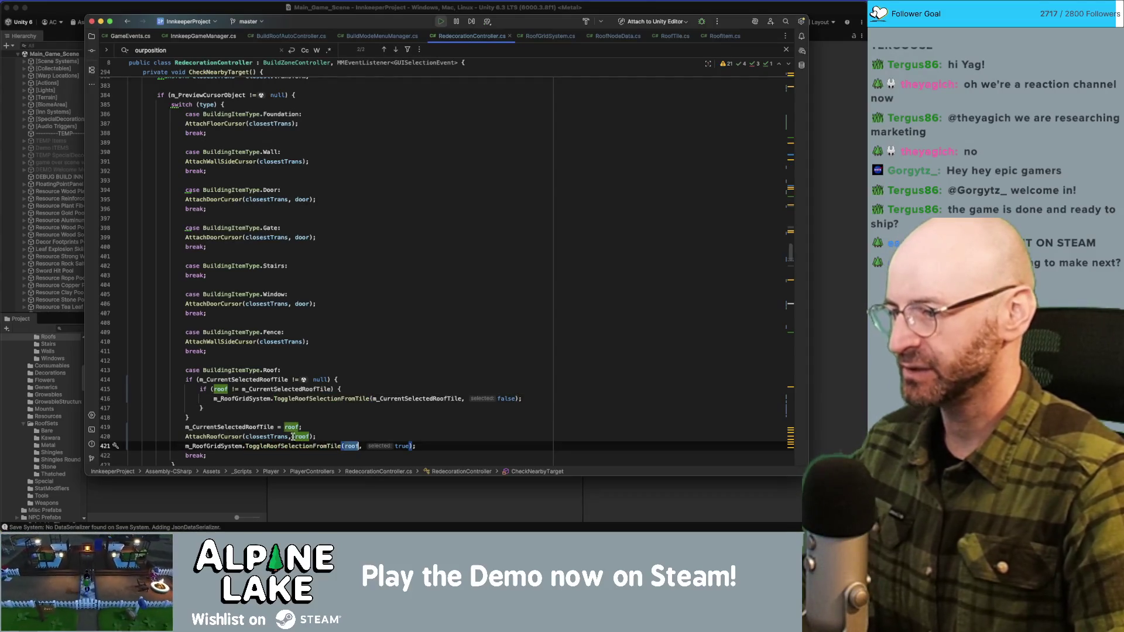
click(270, 429)
click(252, 416)
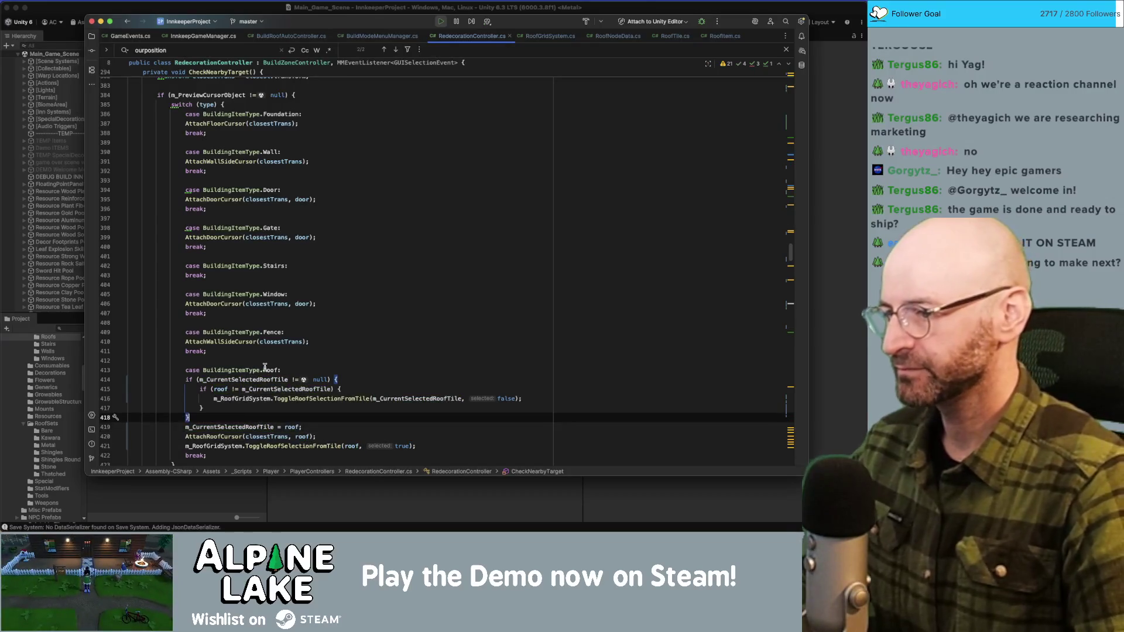
click(287, 427)
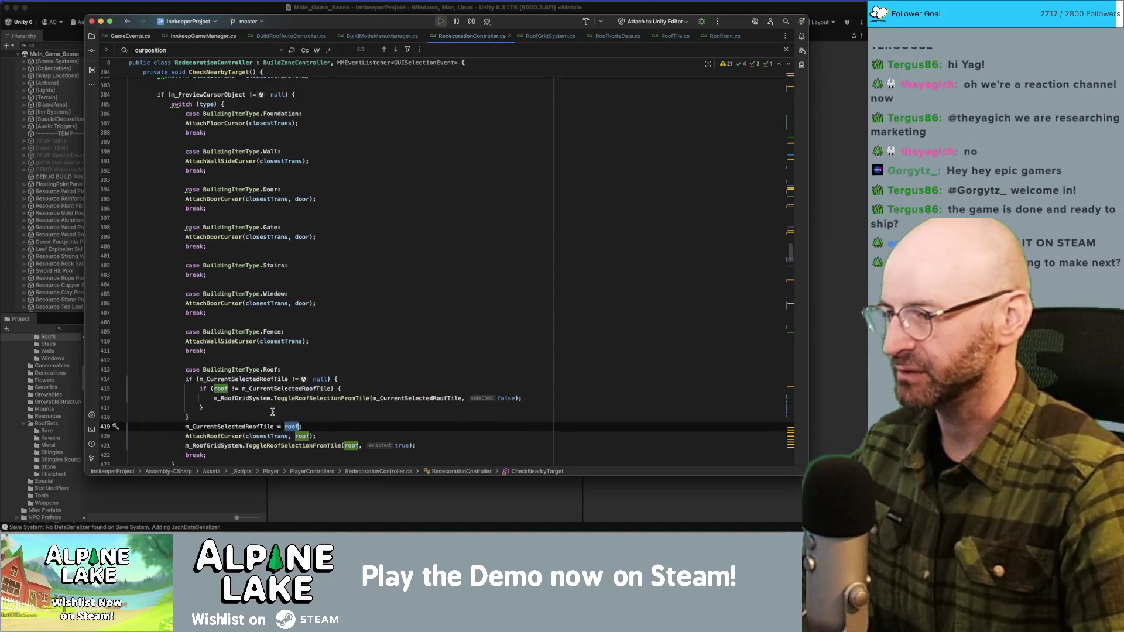
scroll(275, 425, down, 1)
click(240, 430)
click(292, 420)
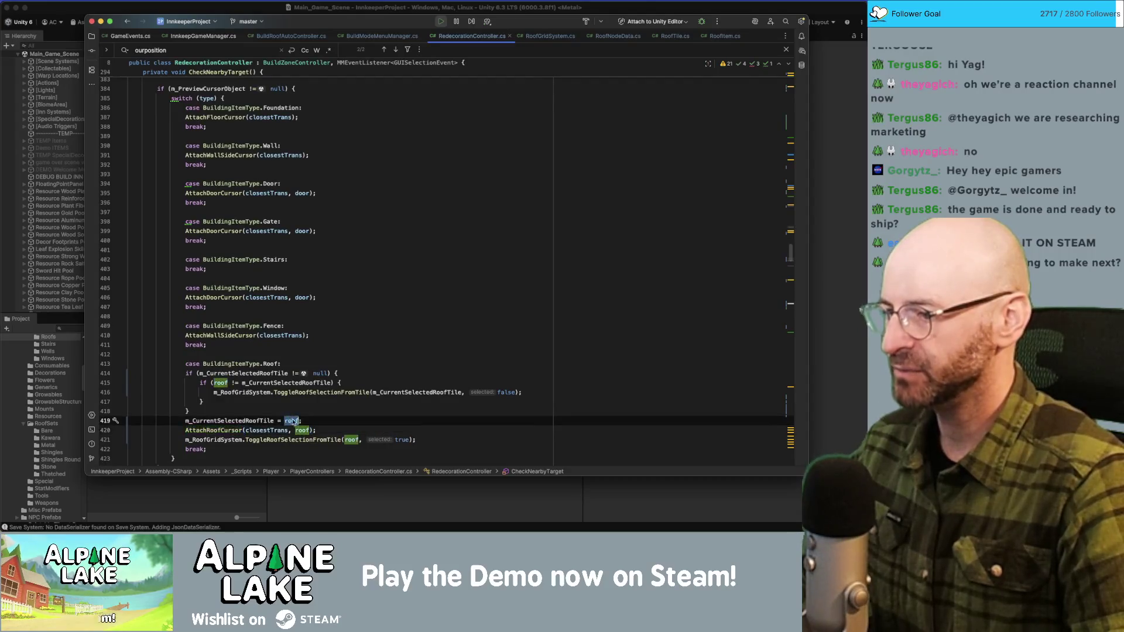
click(275, 438)
super+click(222, 384)
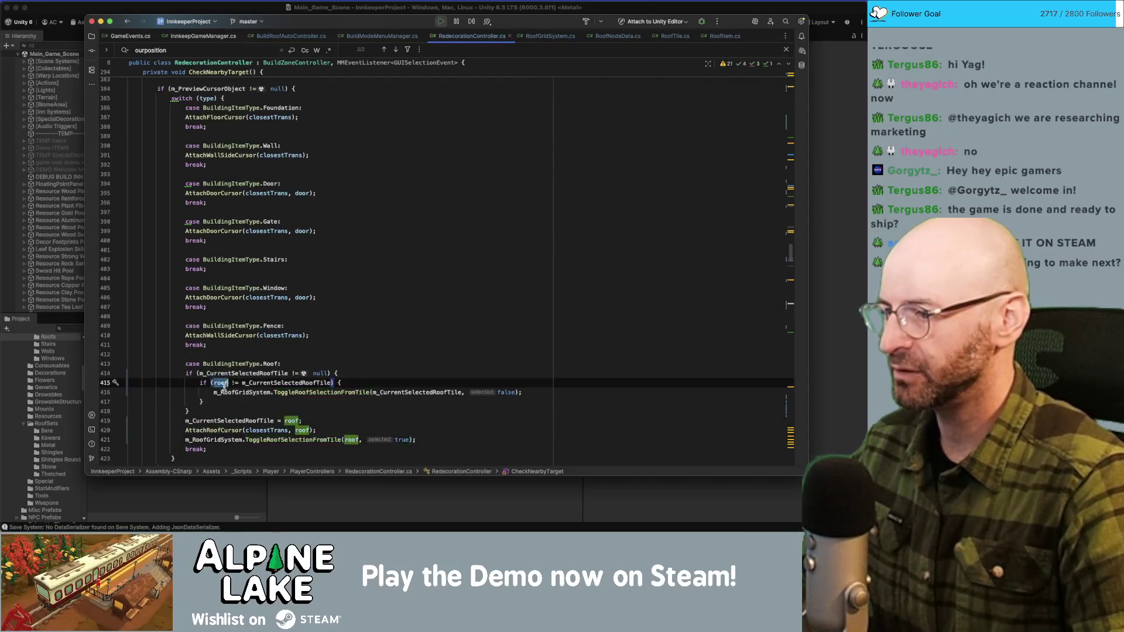
scroll(272, 338, up, 3)
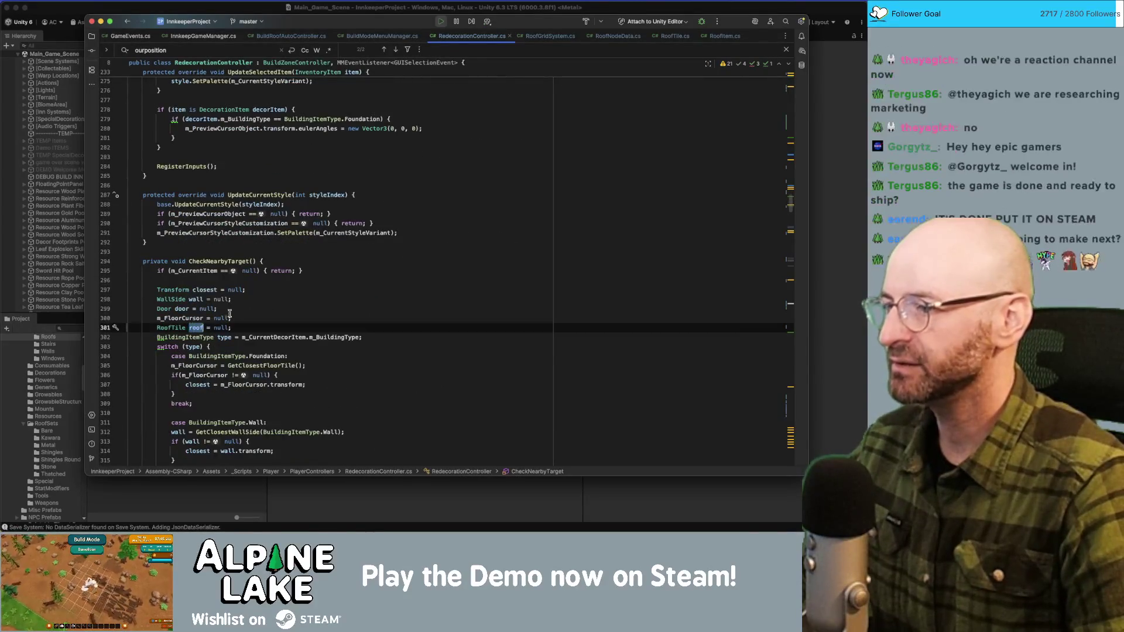
Step: Inspect the m_CurrentDecorItem building type line 302 and highlight usages of type
scroll(193, 325, down, 5)
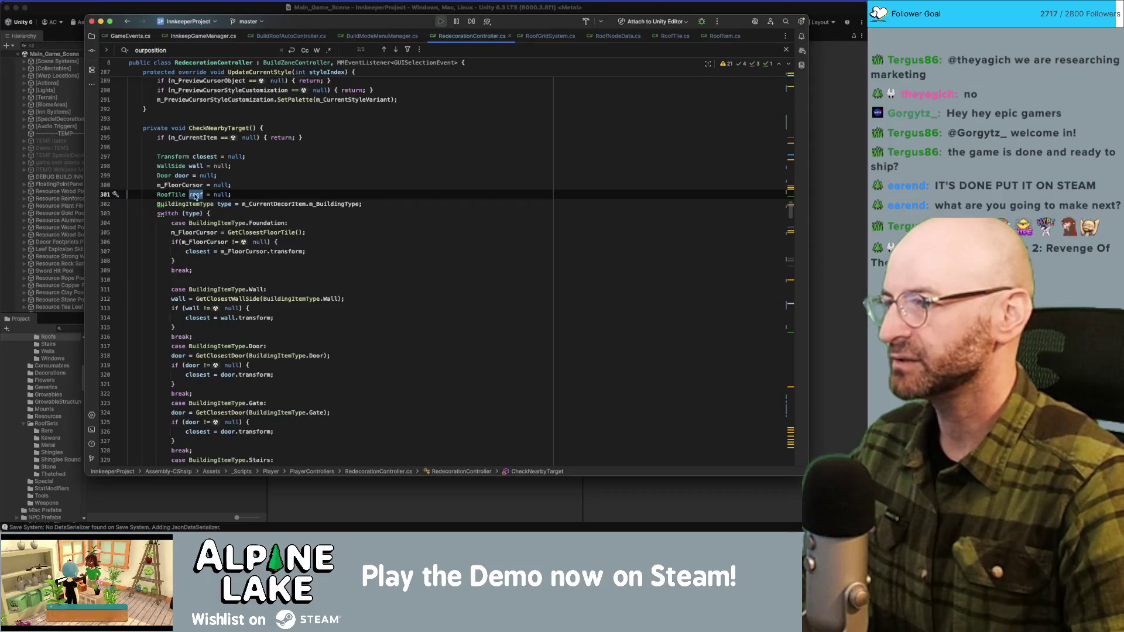
click(197, 209)
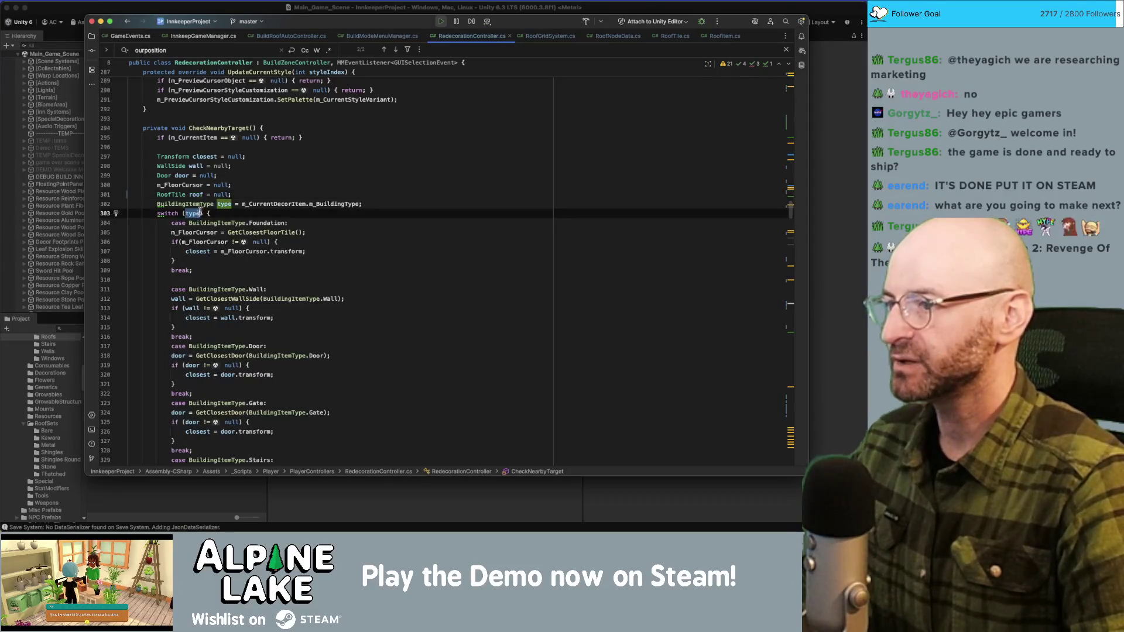
click(264, 206)
triple_click(264, 206)
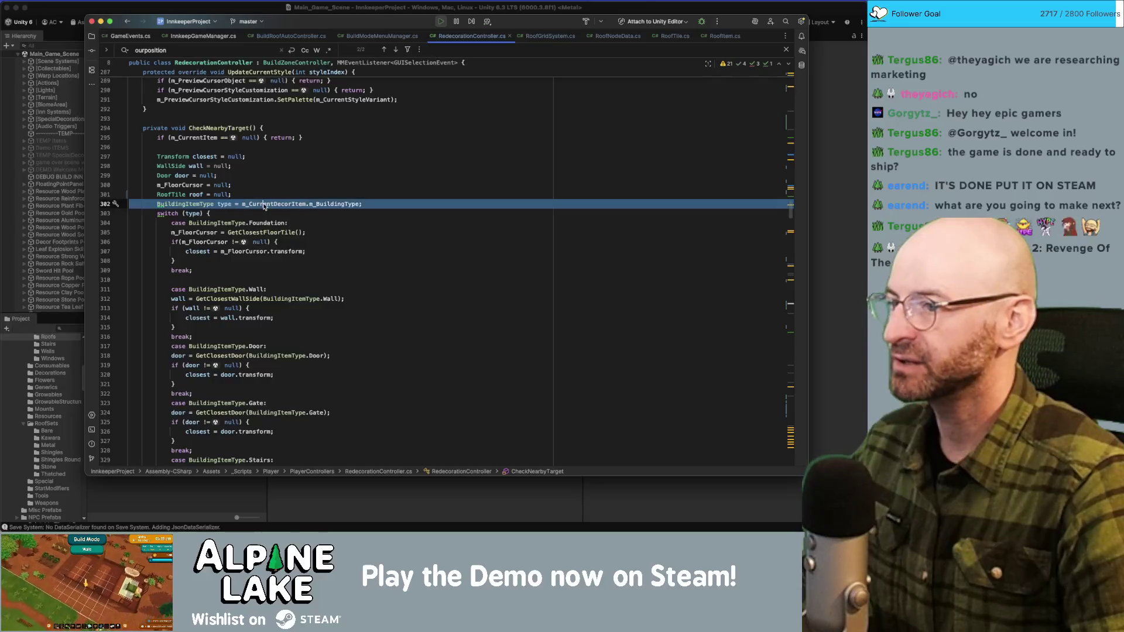
double_click(192, 213)
Step: Examine the GetClosestRoof call on line 345 and the roof null check on line 346
scroll(196, 213, down, 2)
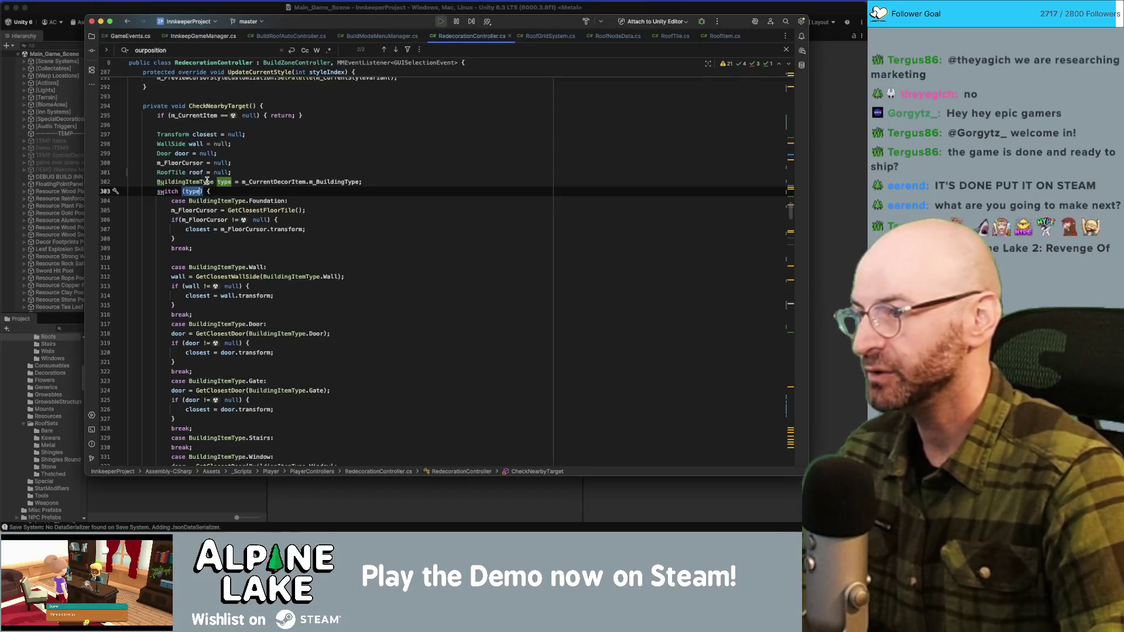
scroll(206, 187, down, 6)
scroll(209, 196, down, 4)
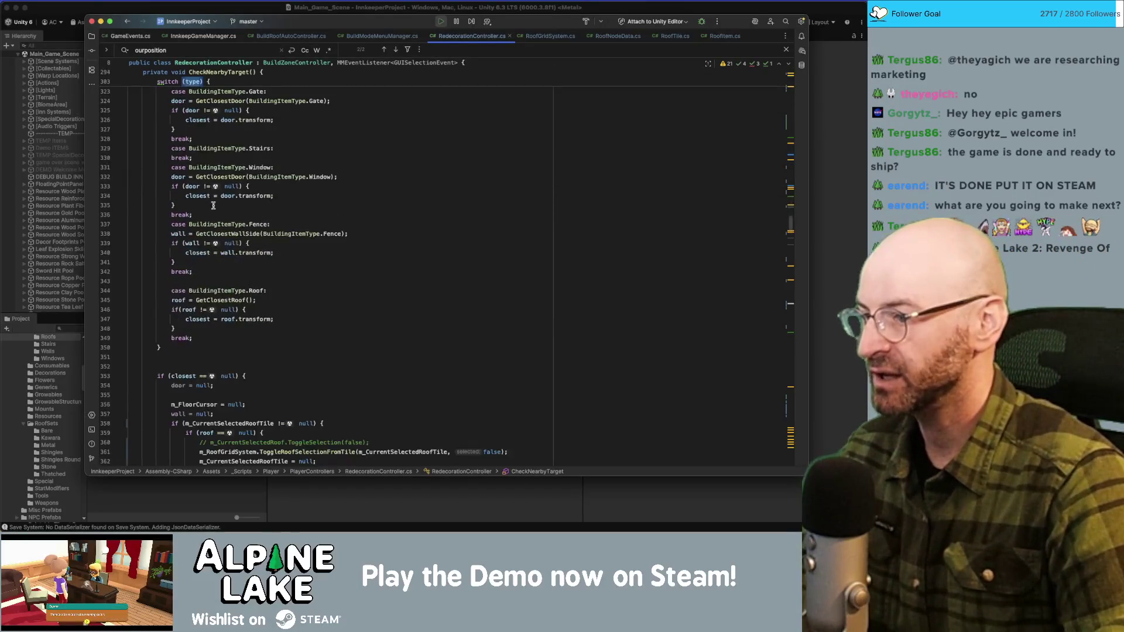
double_click(209, 298)
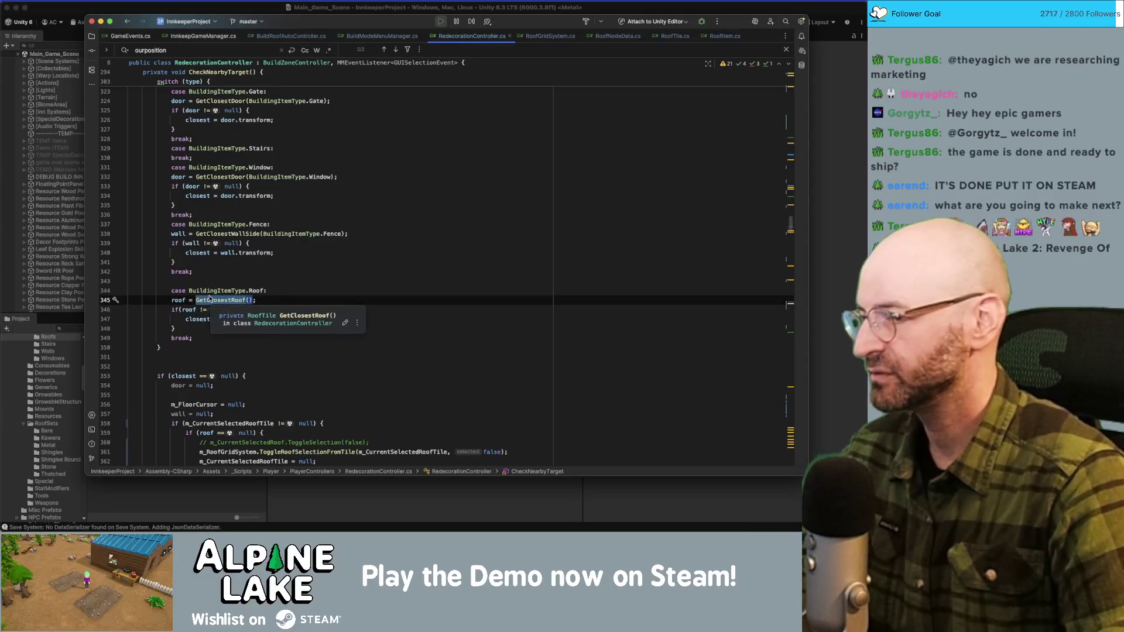
click(181, 309)
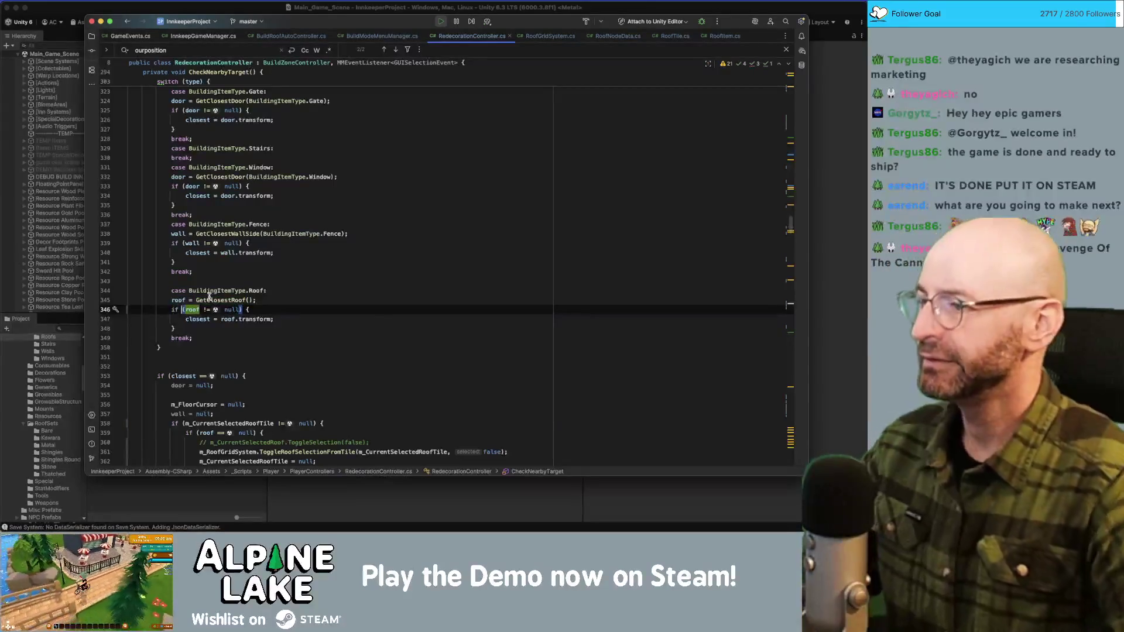
mouse_move(209, 297)
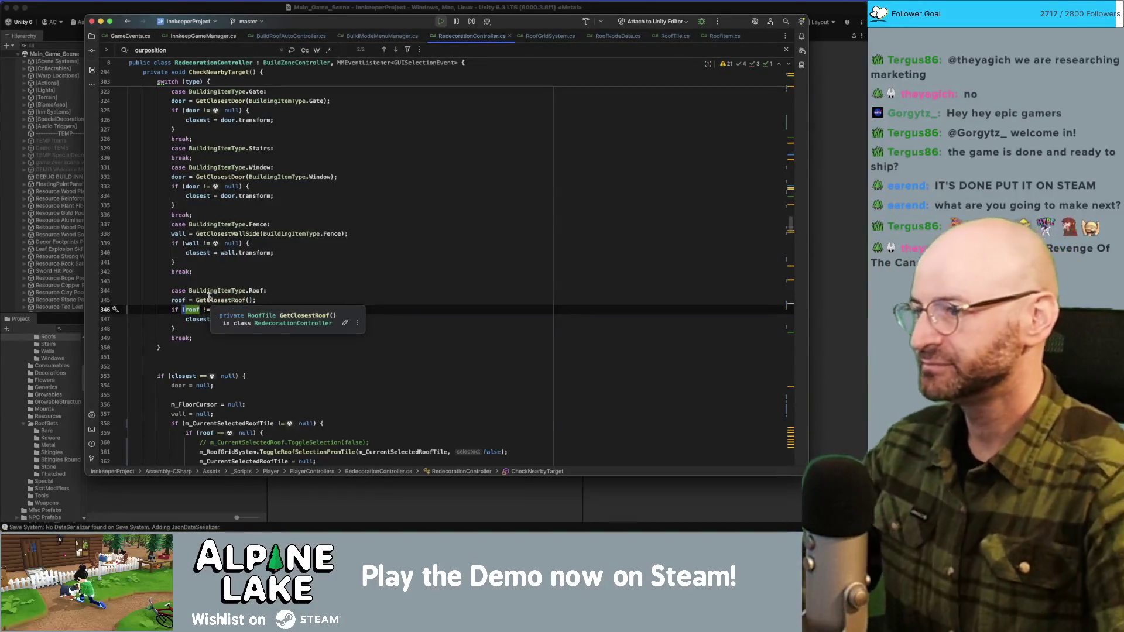
key(Down)
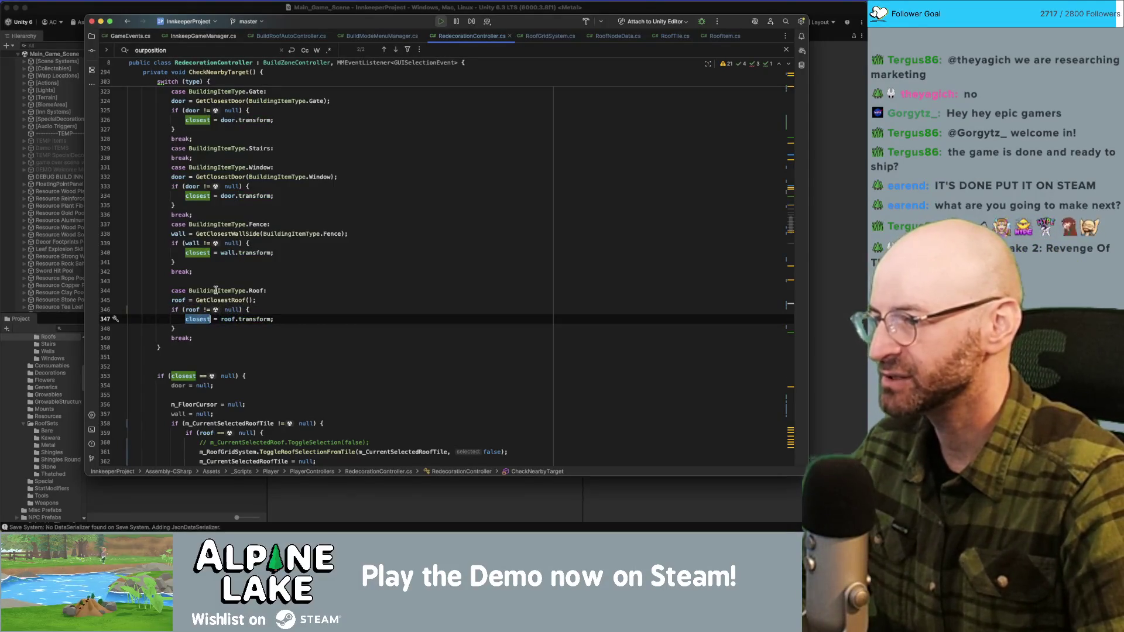
Step: Check the closest null check on line 353, the door reset, and m_FloorCursor usages
scroll(215, 290, down, 3)
click(188, 300)
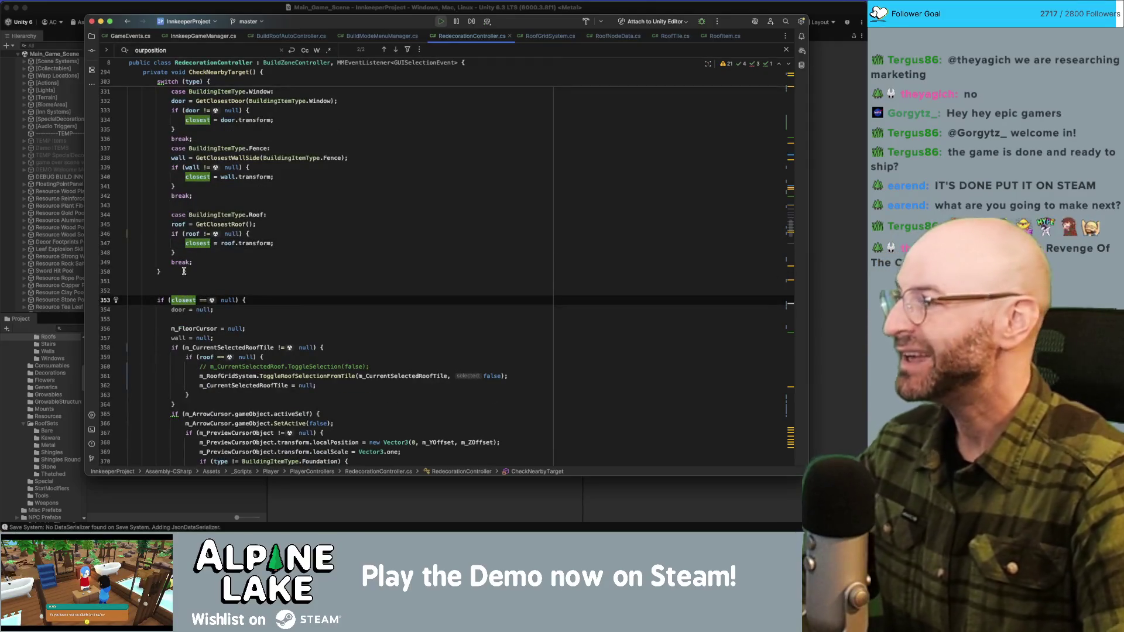
click(194, 234)
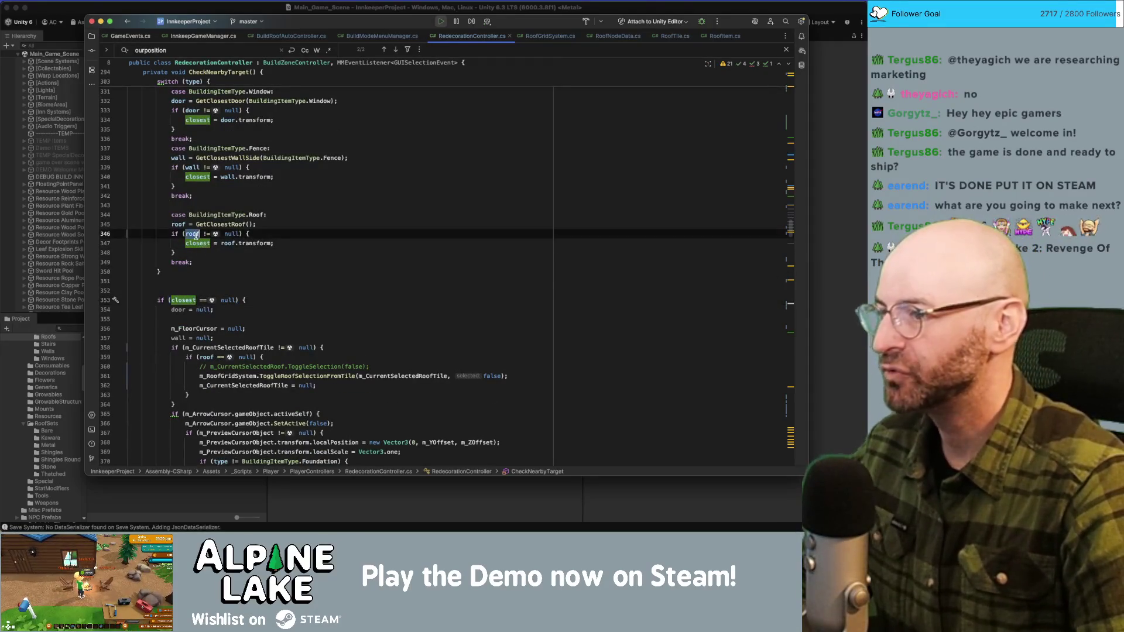
click(183, 300)
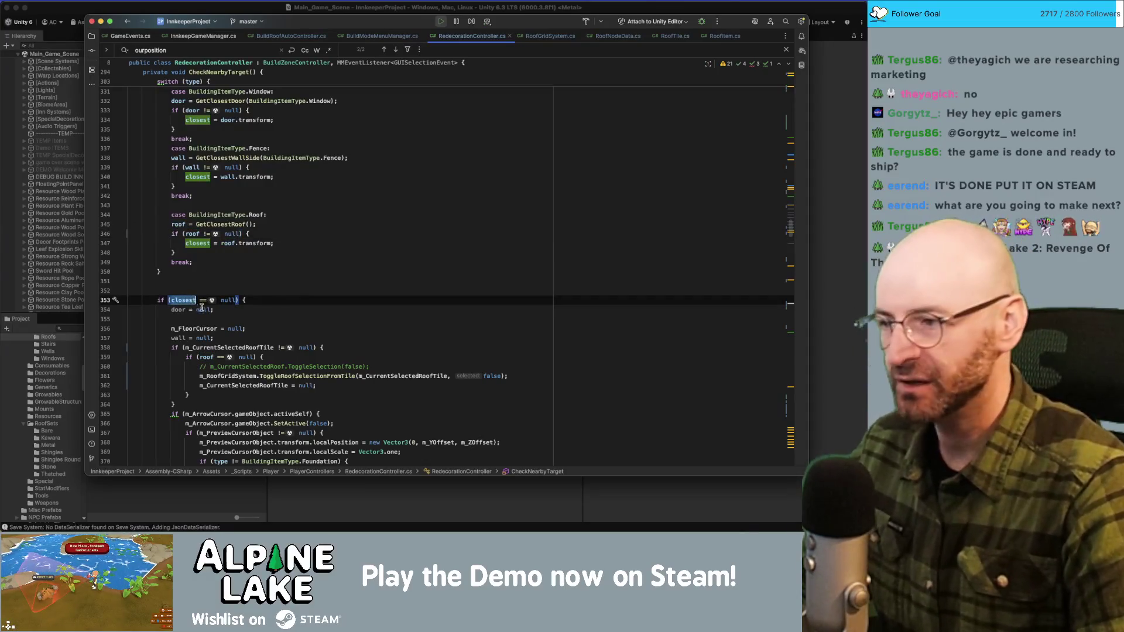
click(181, 309)
scroll(218, 294, down, 1)
click(196, 303)
Step: Highlight every usage of m_PreviewCursorObject further down CheckNearbyTarget
scroll(223, 290, down, 3)
scroll(238, 282, down, 8)
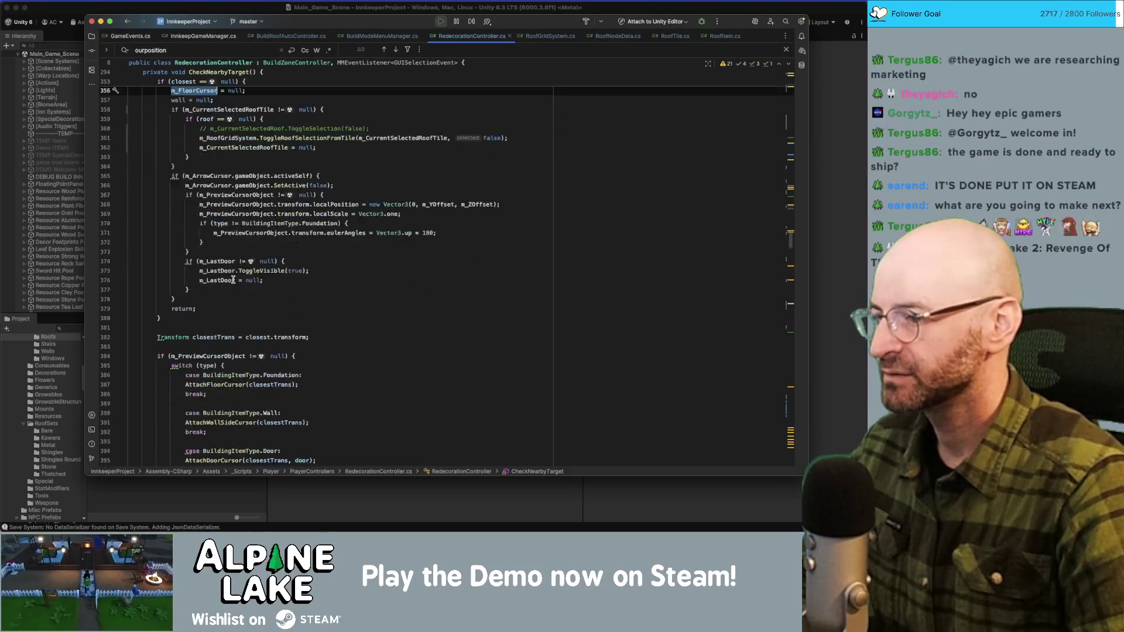
scroll(233, 280, down, 4)
double_click(199, 274)
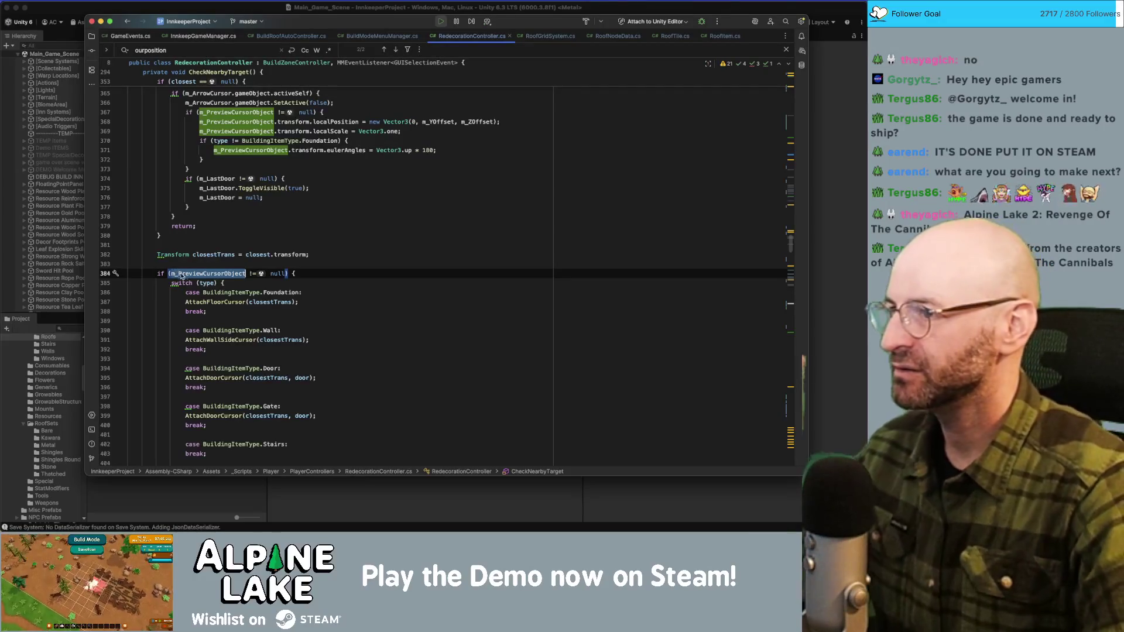
scroll(202, 272, up, 5)
scroll(197, 280, down, 2)
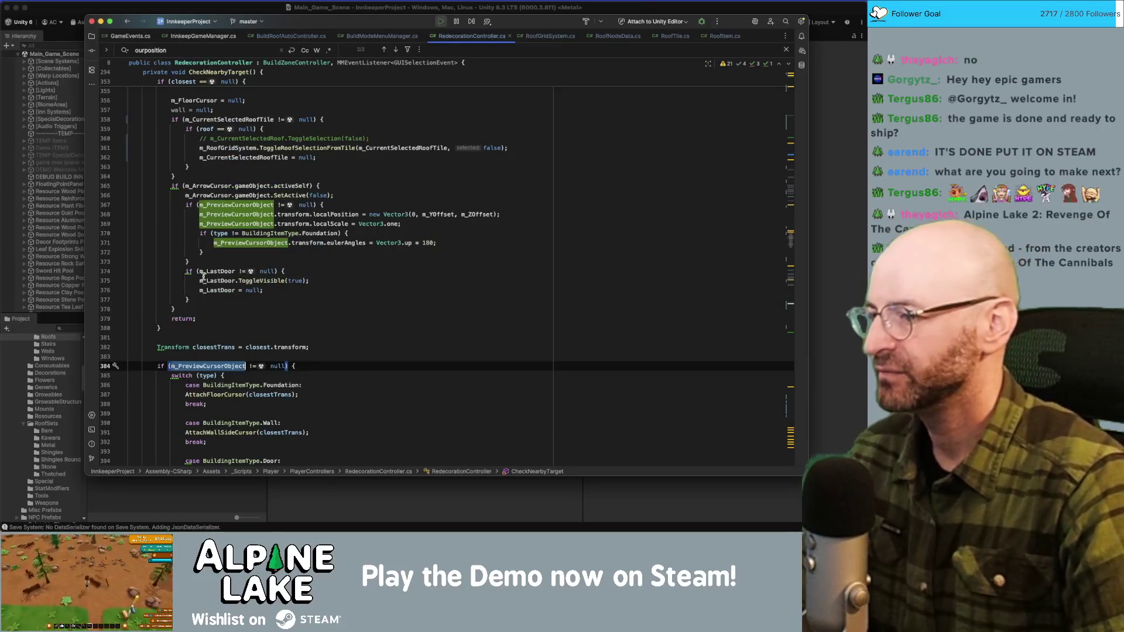
mouse_move(202, 281)
scroll(205, 281, down, 9)
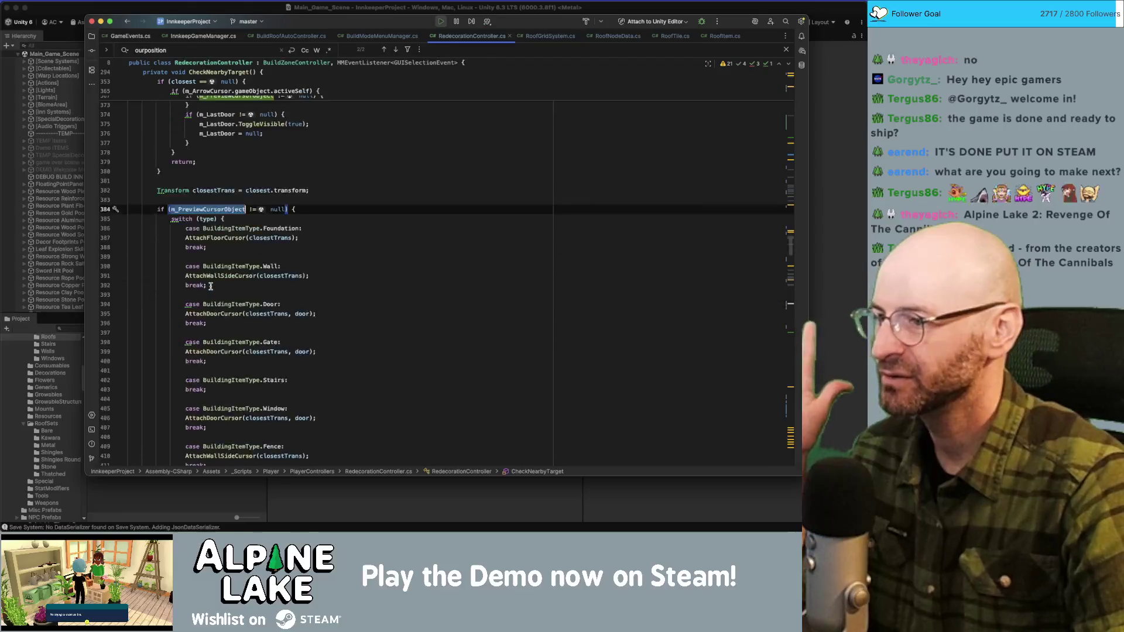
scroll(211, 280, down, 2)
Step: In the cursor switch's Roof case, highlight m_CurrentSelectedRoofTile, roof, and m_RoofGridSystem usages
click(264, 326)
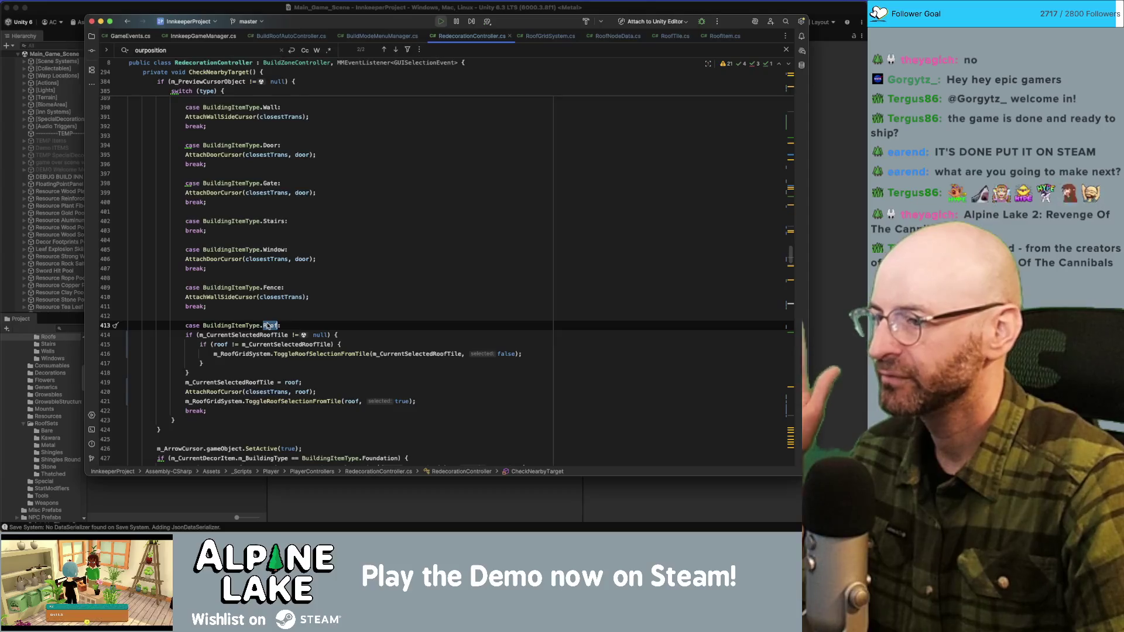
click(261, 332)
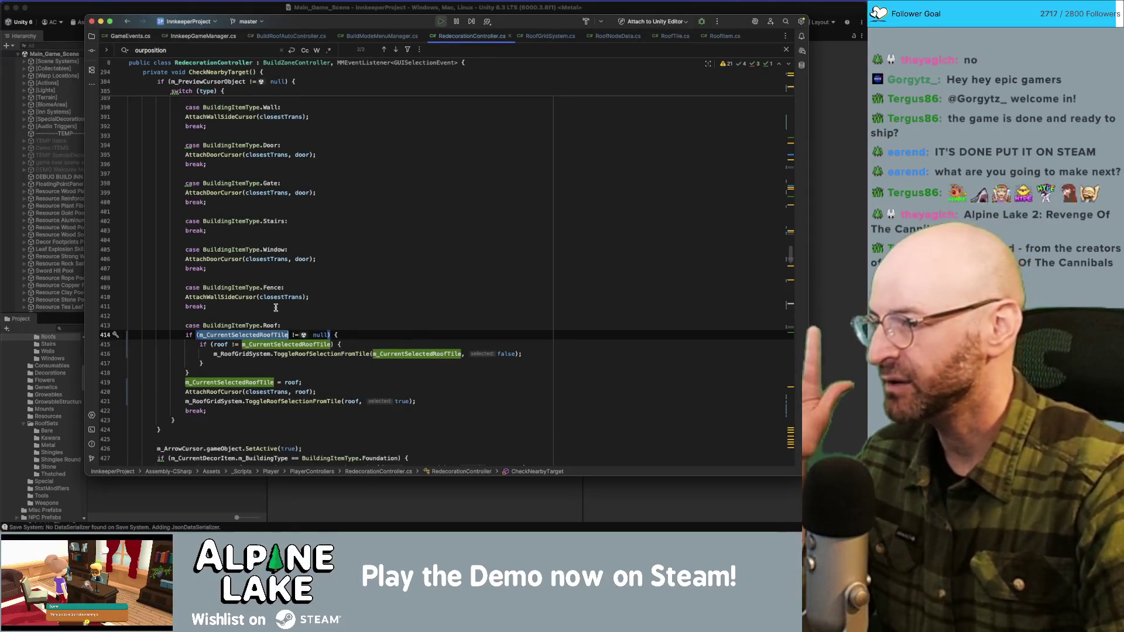
click(229, 344)
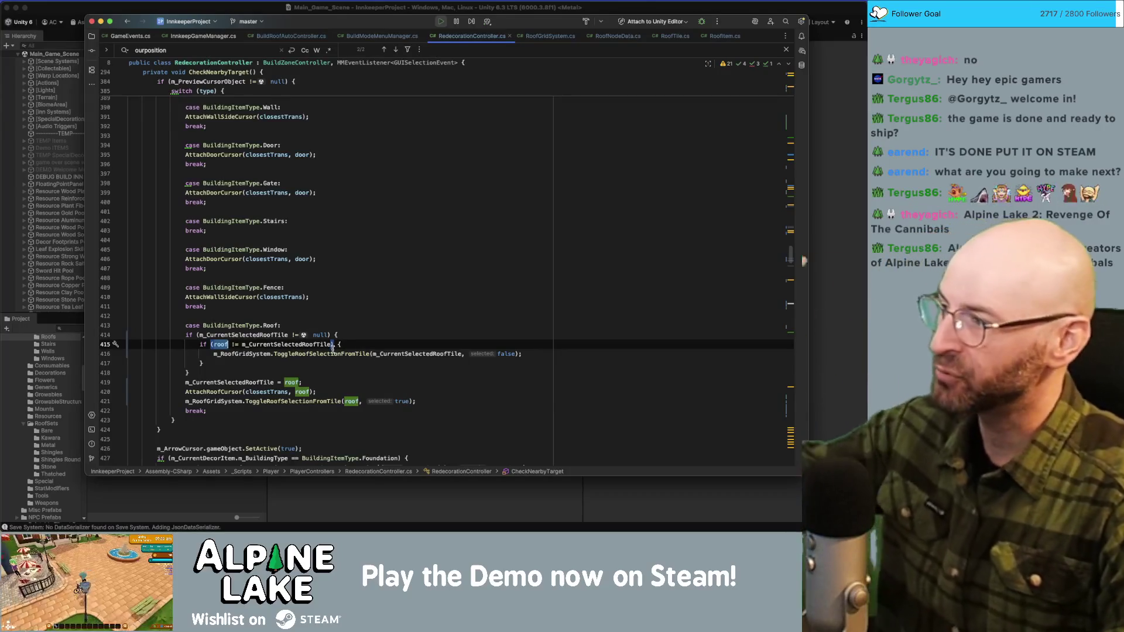
mouse_move(331, 349)
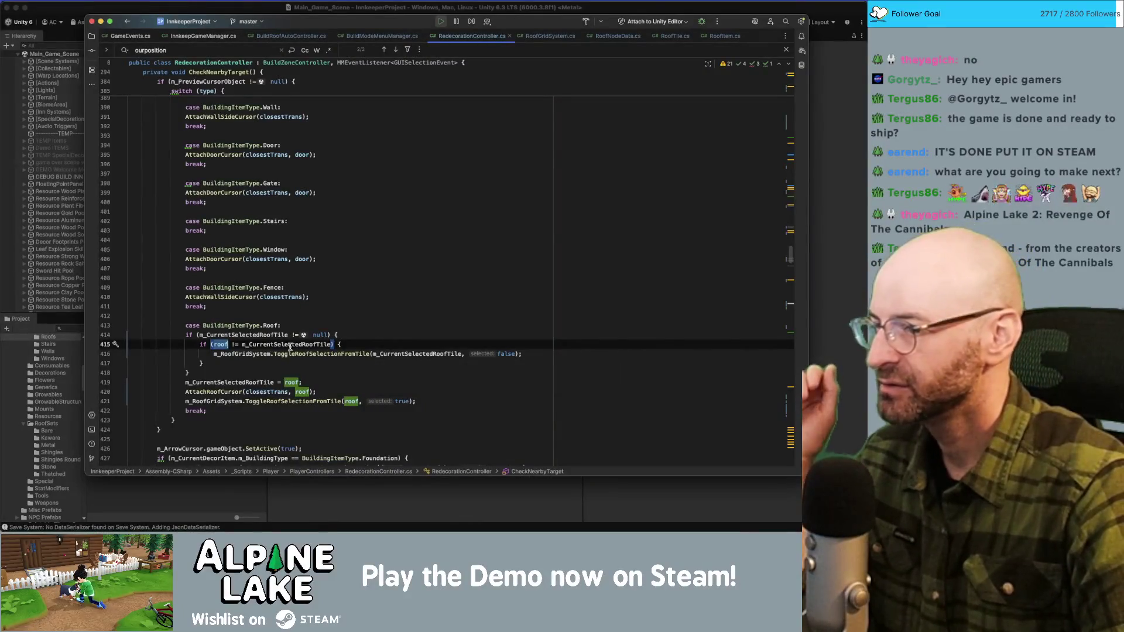
click(414, 353)
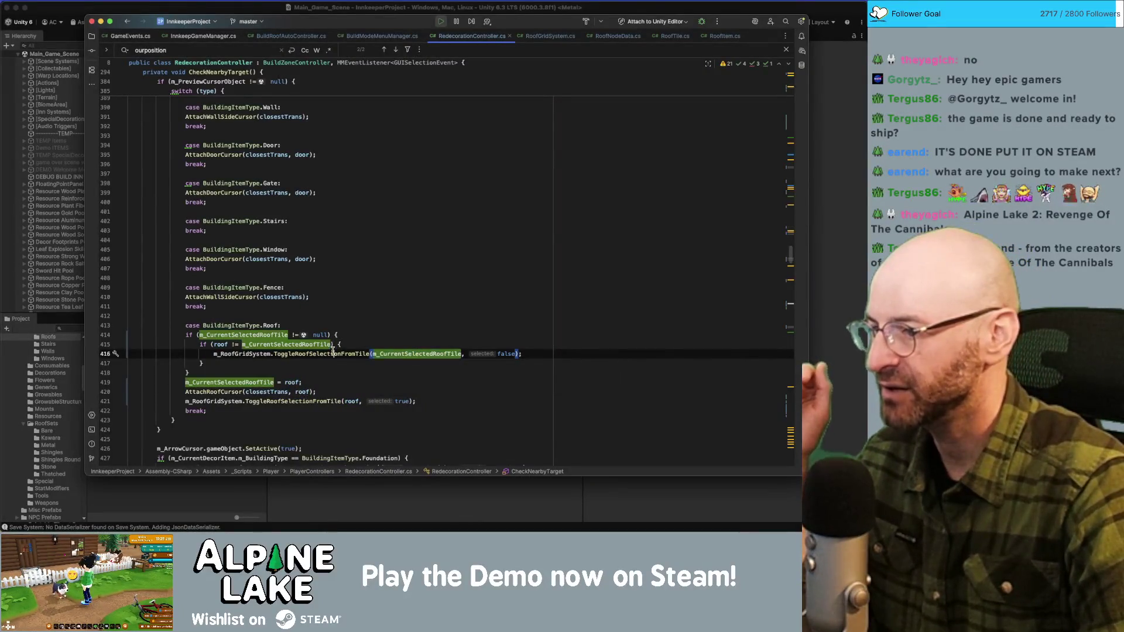
double_click(255, 353)
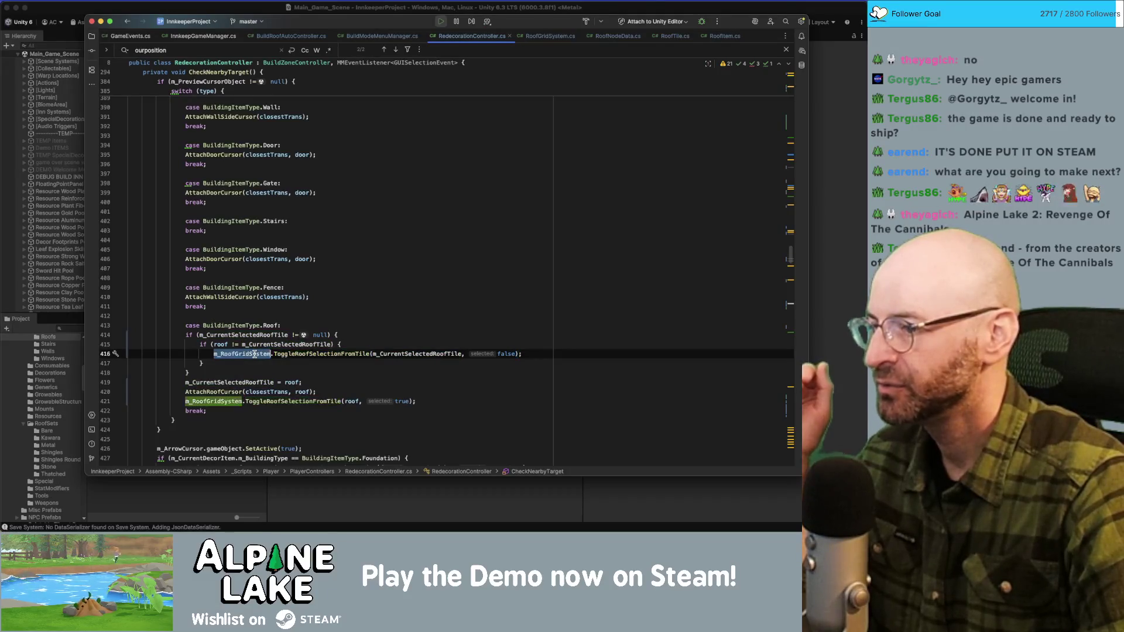
scroll(246, 345, down, 1)
Step: Trace roof and closestTrans on lines 419-420, then go to the AttachRoofCursor definition
double_click(203, 356)
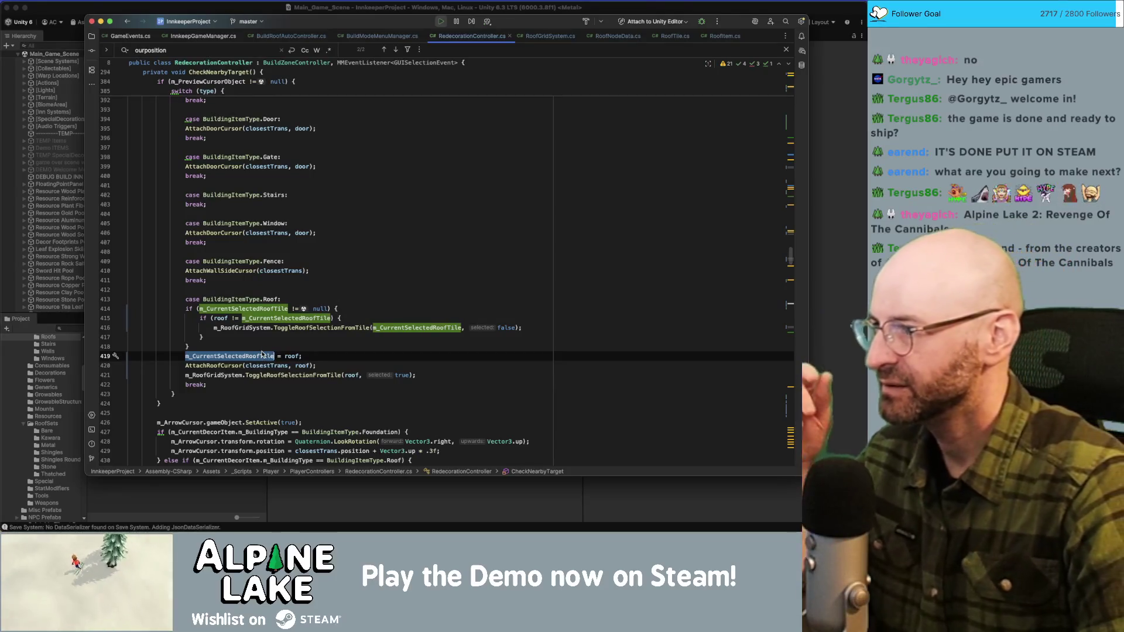
double_click(292, 356)
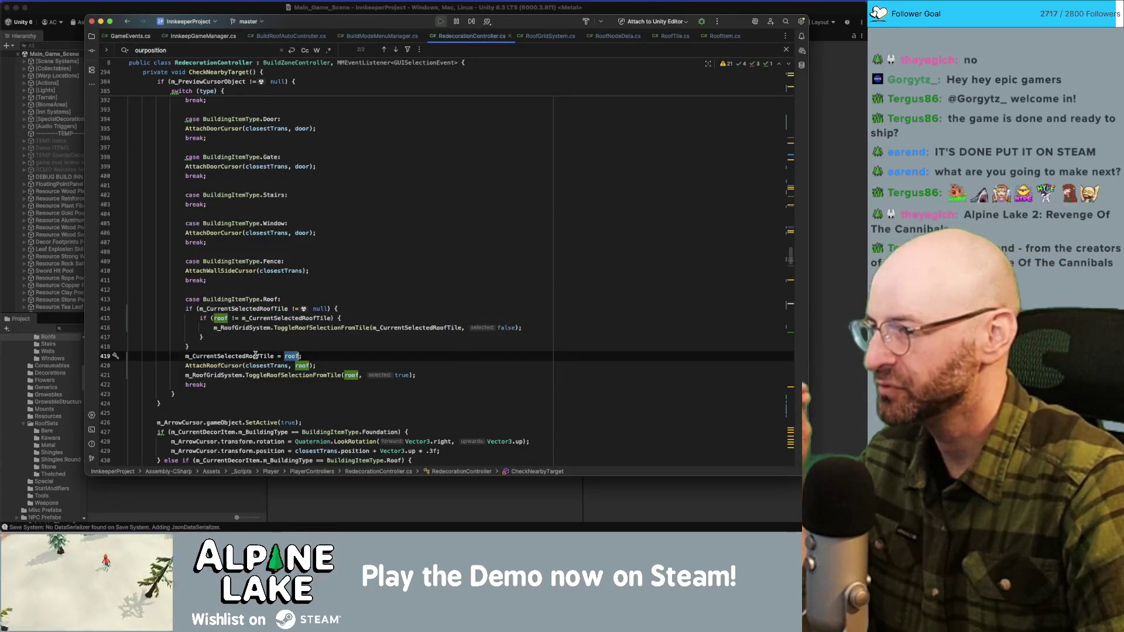
double_click(234, 356)
double_click(225, 366)
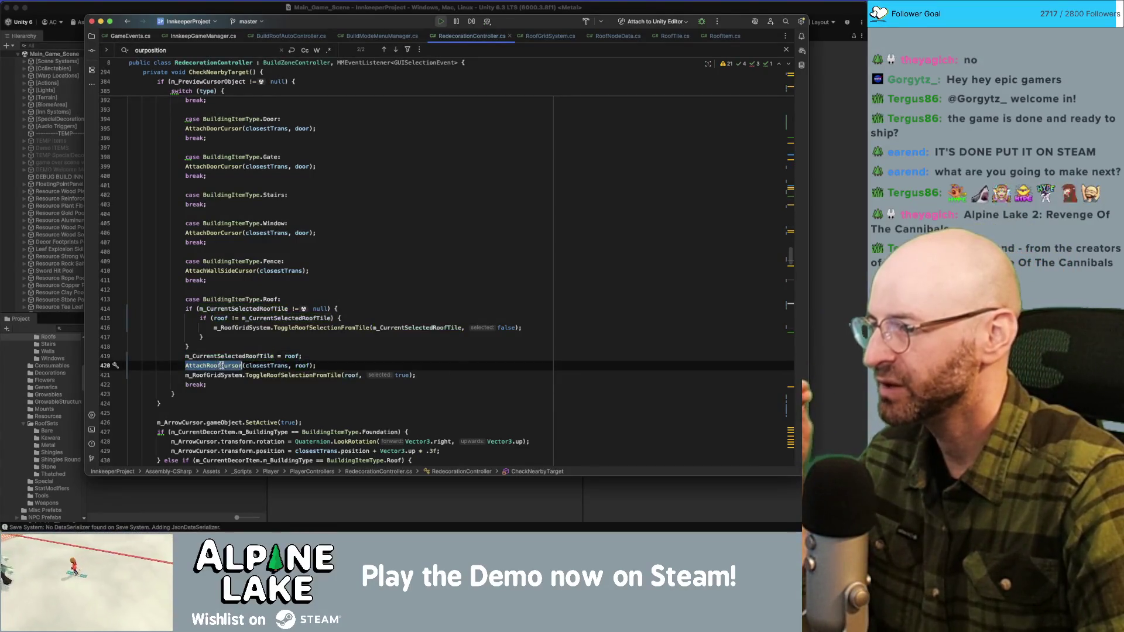
double_click(275, 365)
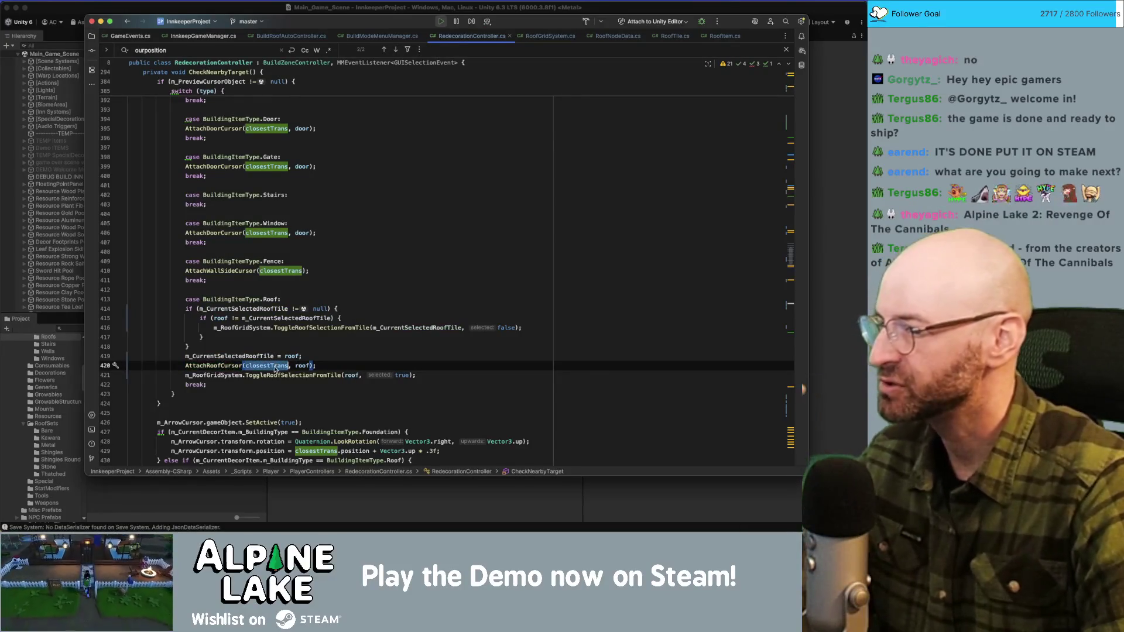
double_click(289, 356)
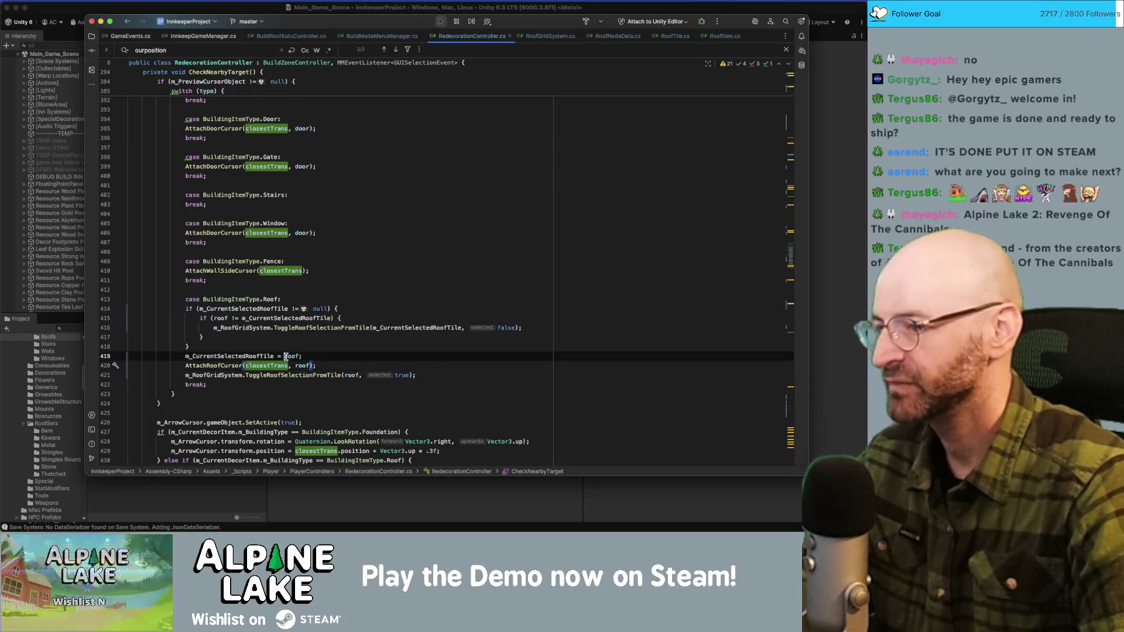
click(278, 365)
key(Home)
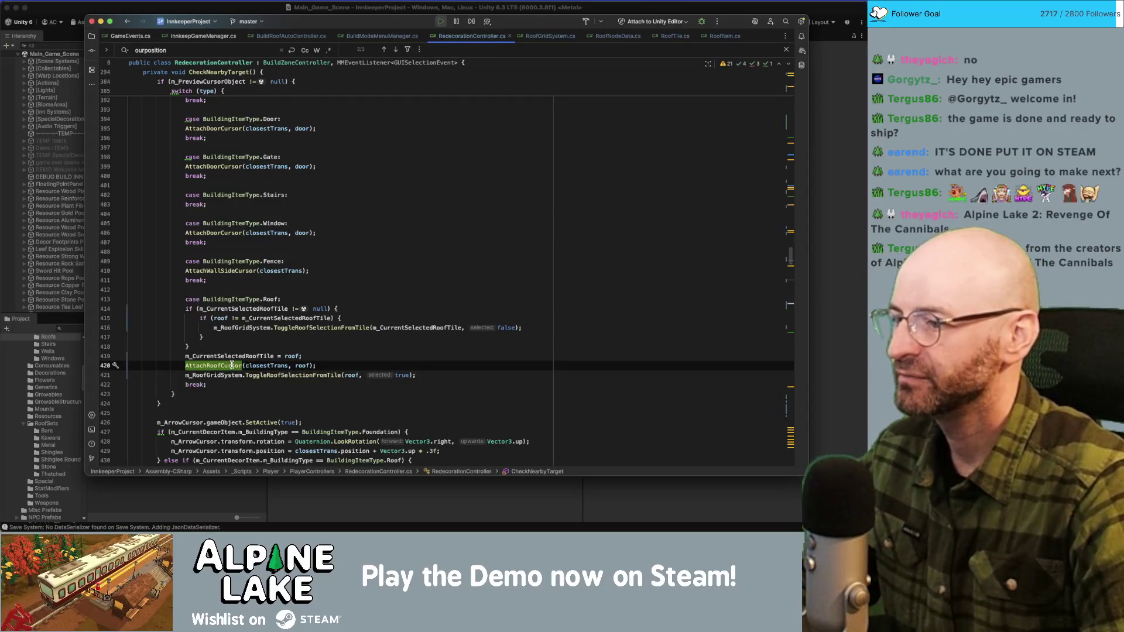
super+click(232, 365)
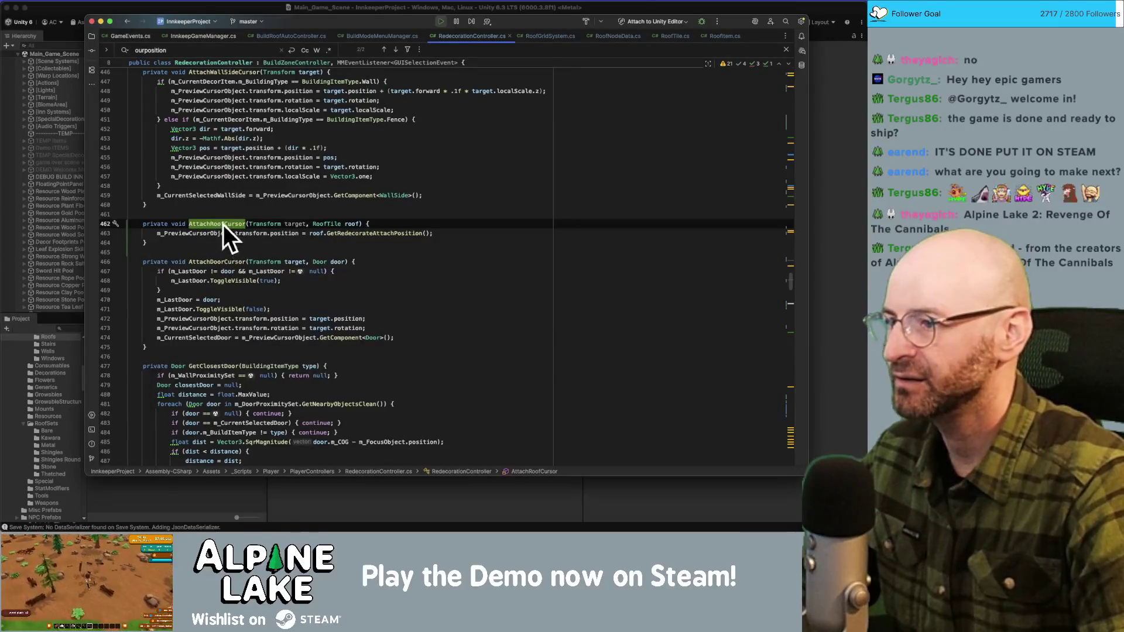
Step: Check m_PreviewCursorObject's declaration, then scroll back up to CheckNearbyTarget's Roof case
mouse_move(230, 233)
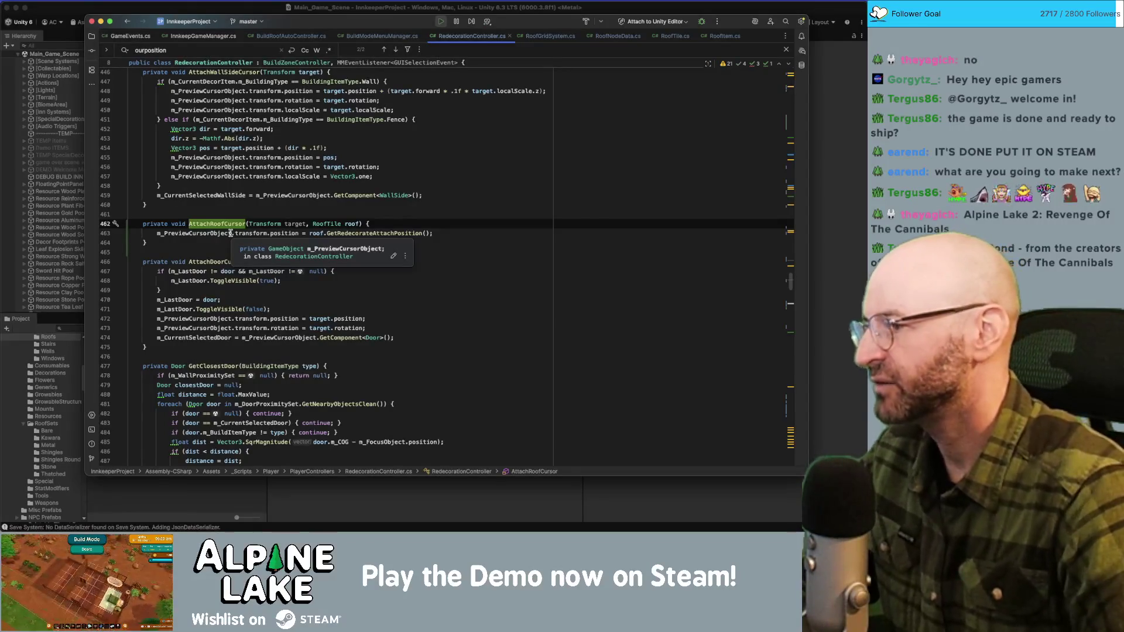
scroll(234, 237, up, 6)
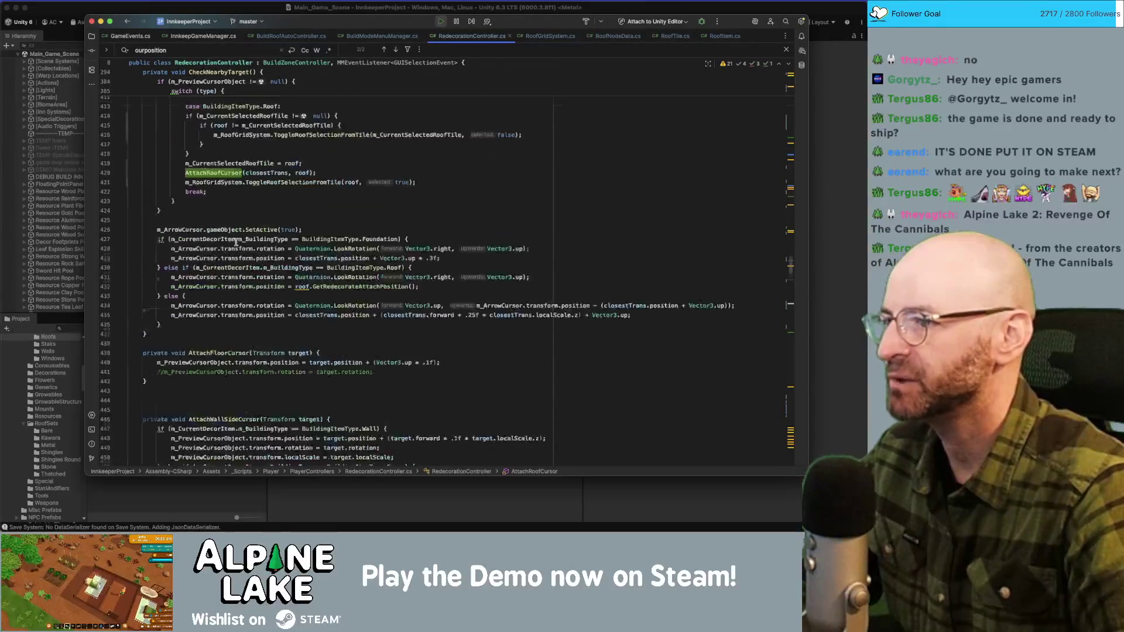
Step: Highlight AttachRoofCursor and m_RoofGridSystem on lines 420-421, then go to ToggleRoofSelectionFromTile's definition
scroll(236, 241, up, 2)
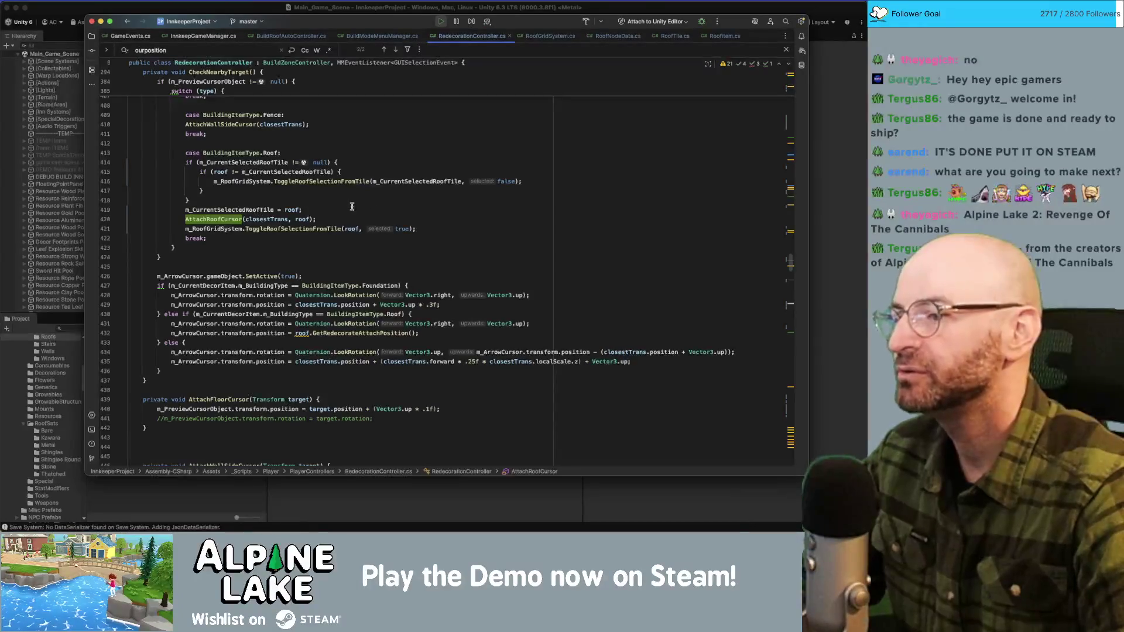
click(324, 210)
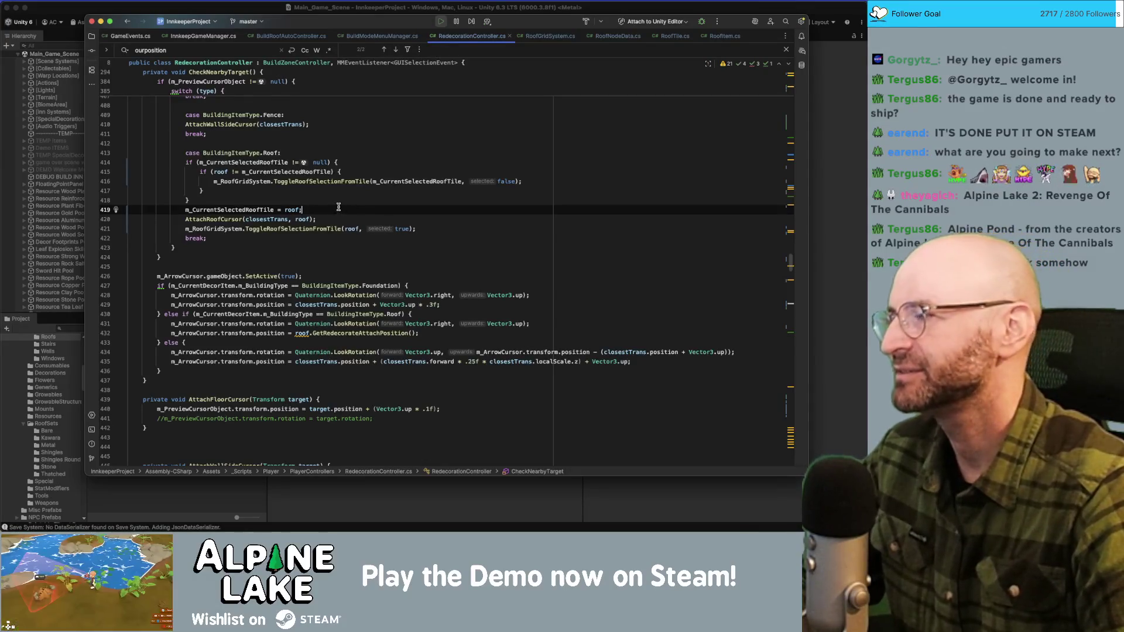
click(338, 219)
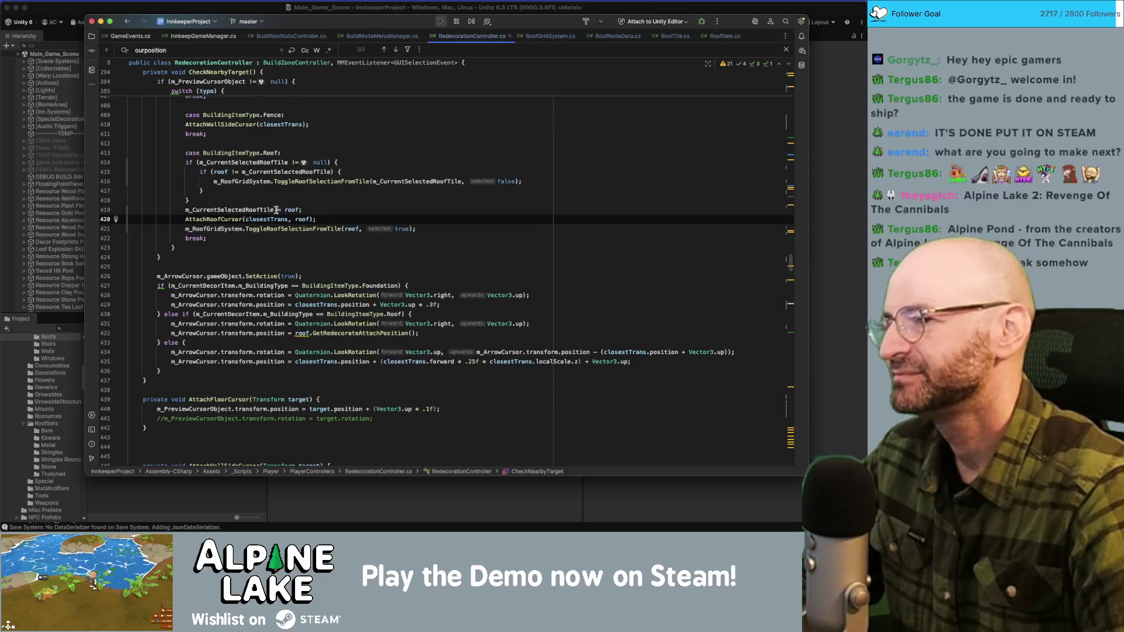
double_click(216, 219)
double_click(211, 228)
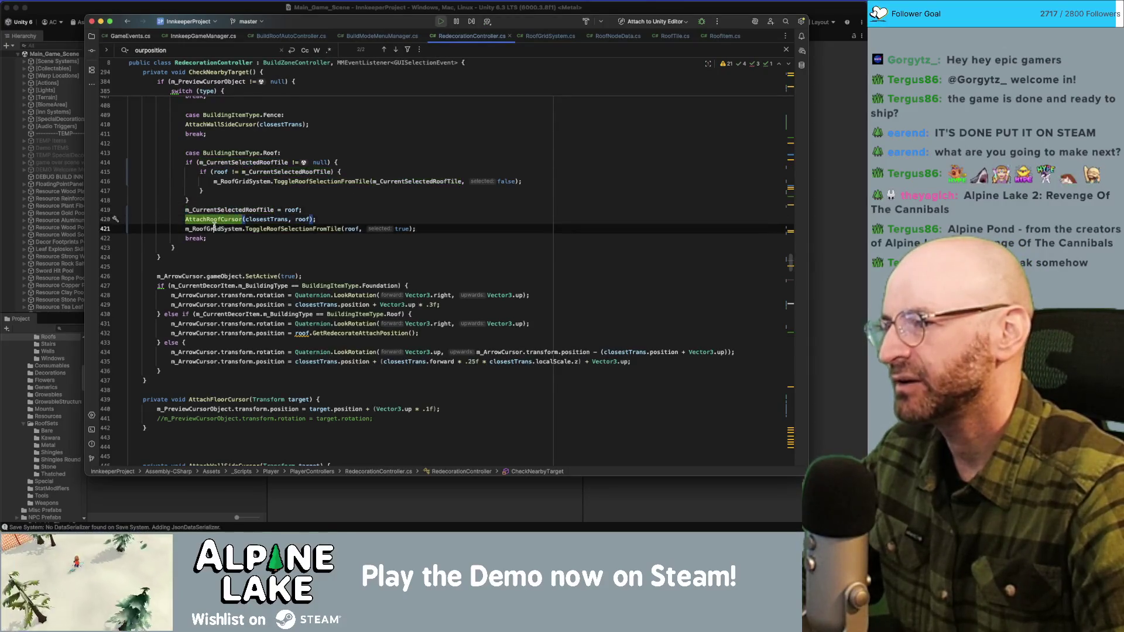
click(357, 228)
double_click(309, 228)
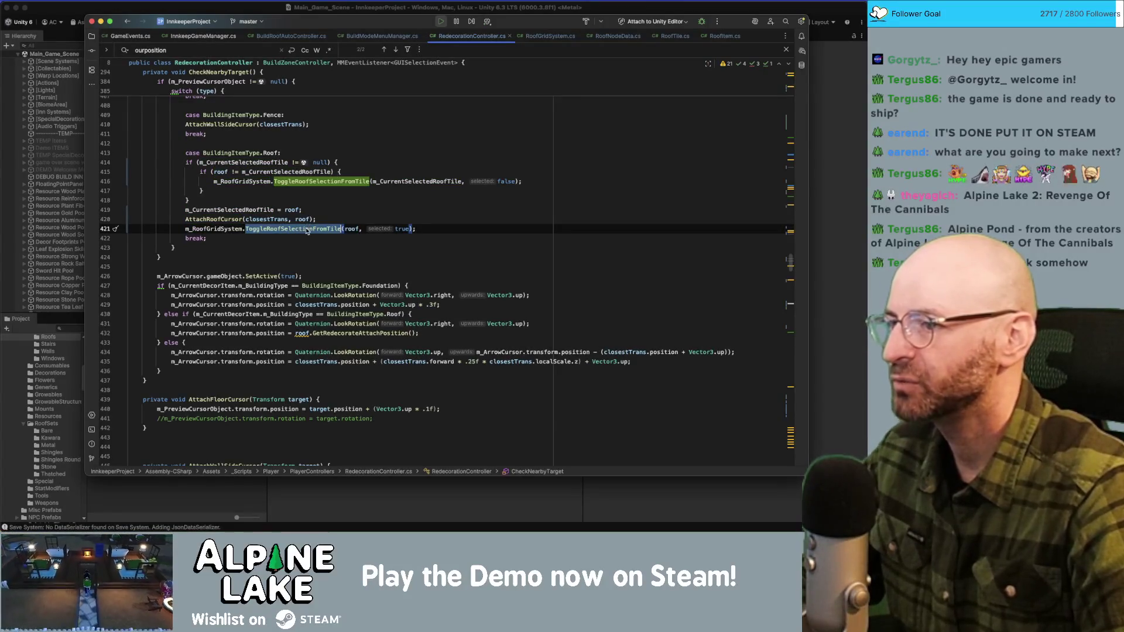
click(317, 229)
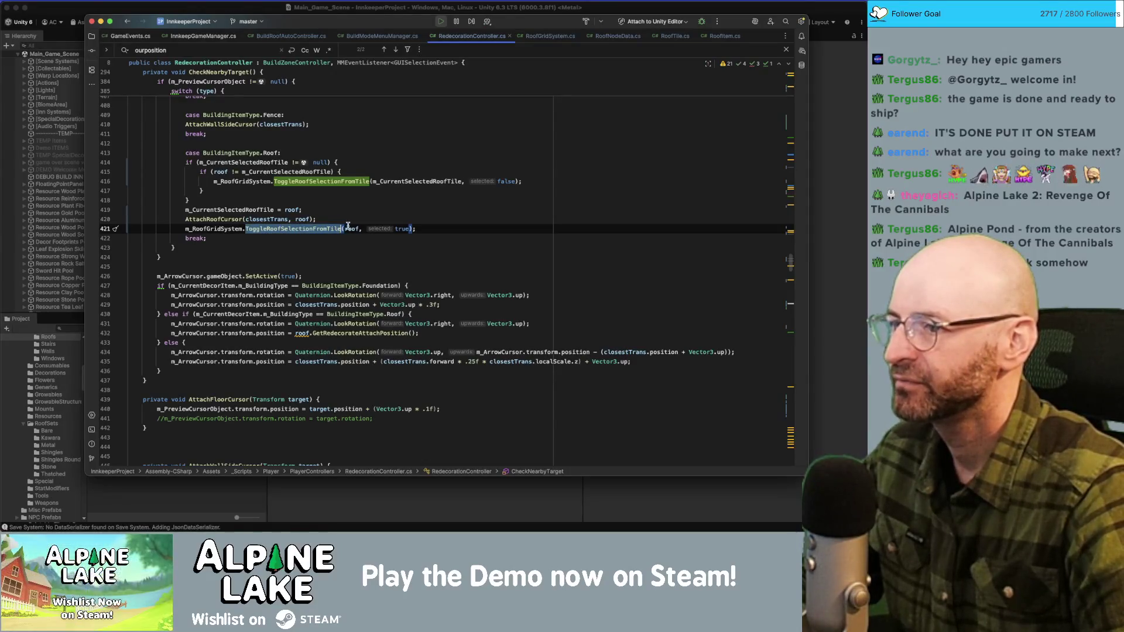
click(303, 228)
super+click(285, 230)
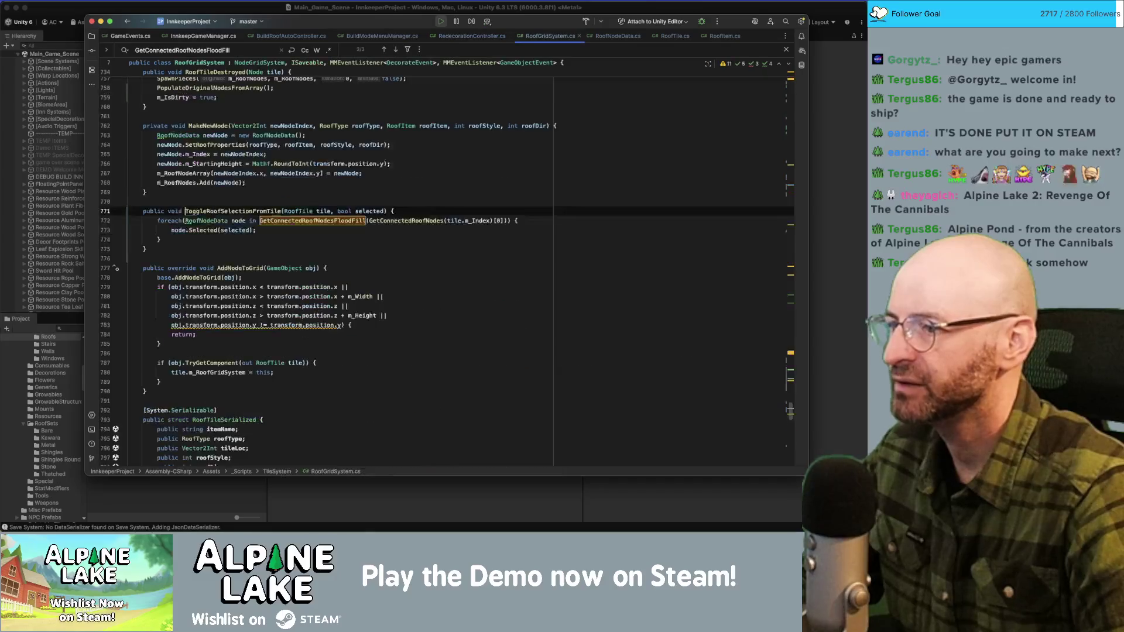
Step: Inspect the GetConnectedRoofNodesFloodFill call and its documentation on line 772
double_click(301, 223)
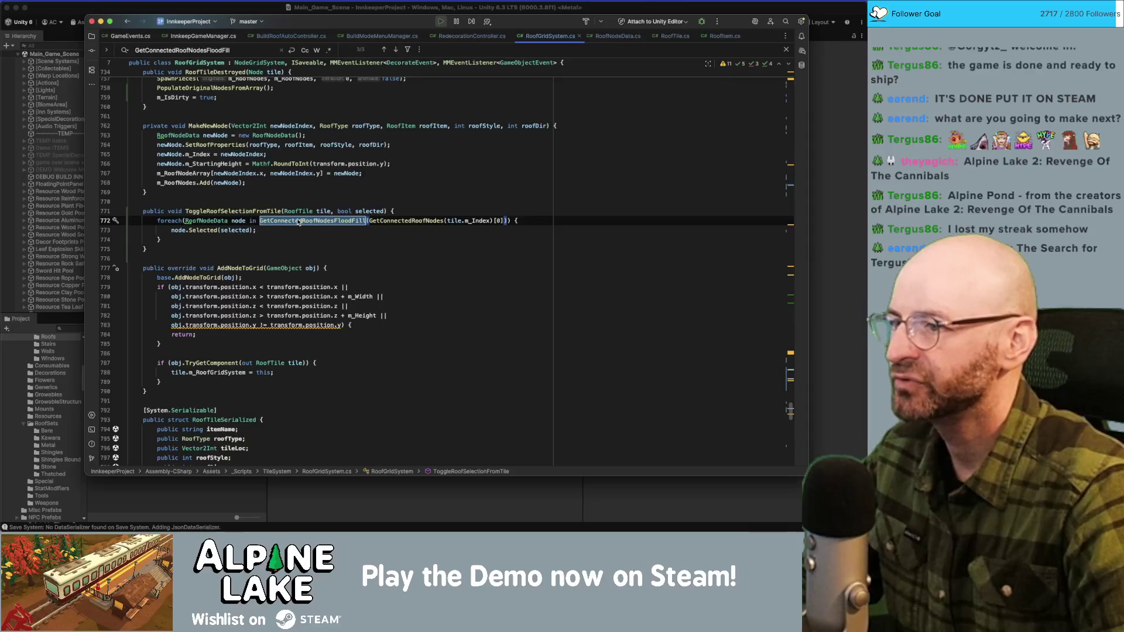
click(298, 221)
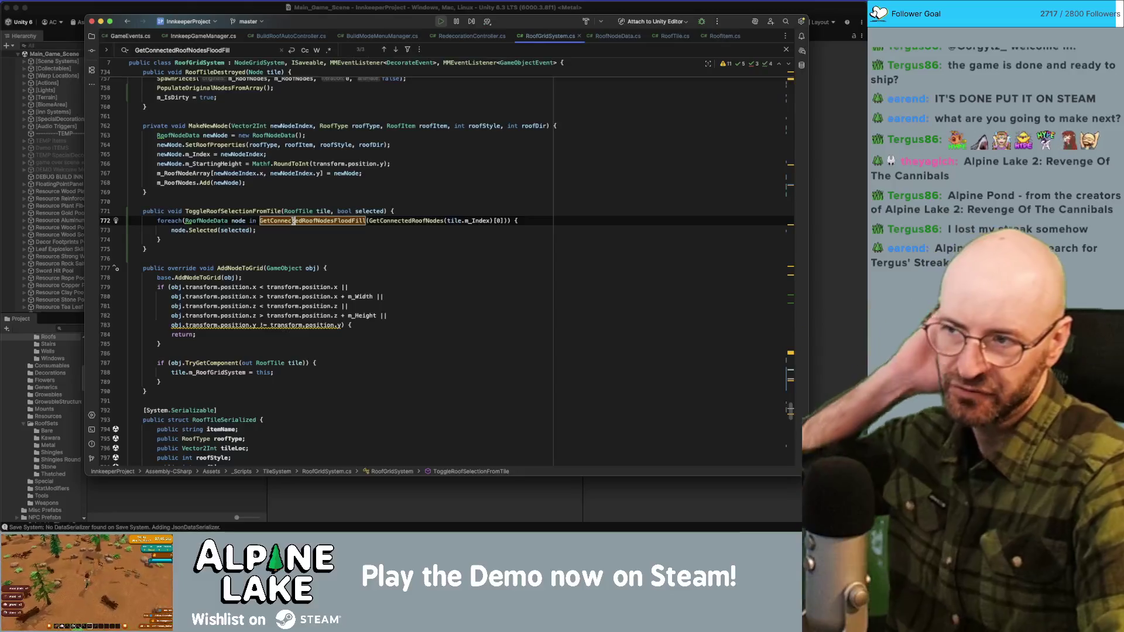
mouse_move(293, 221)
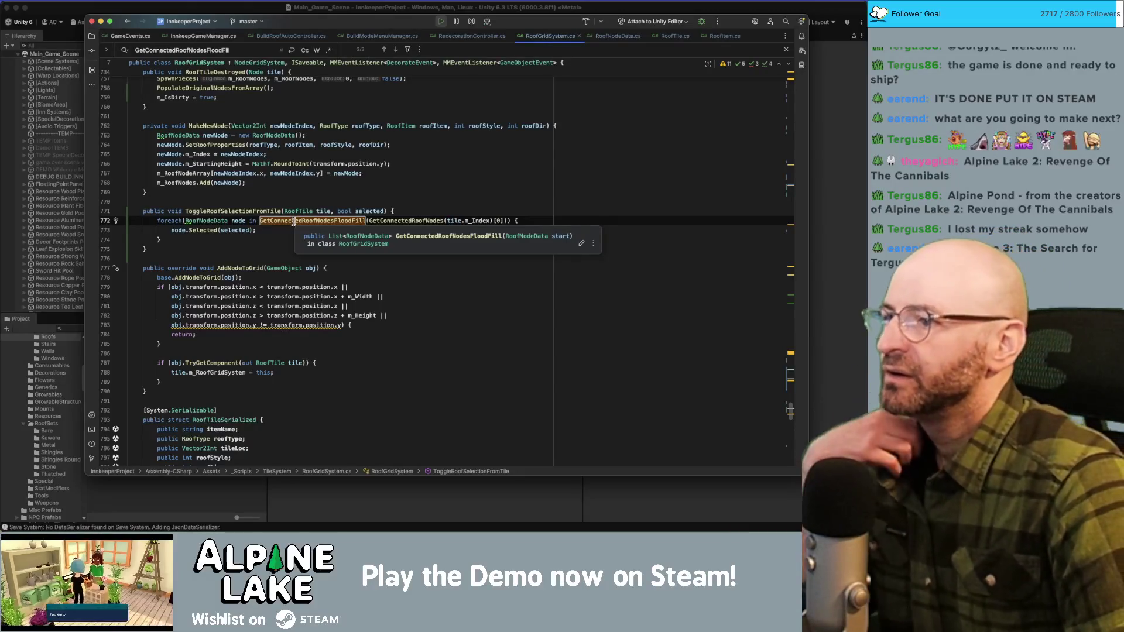
double_click(289, 222)
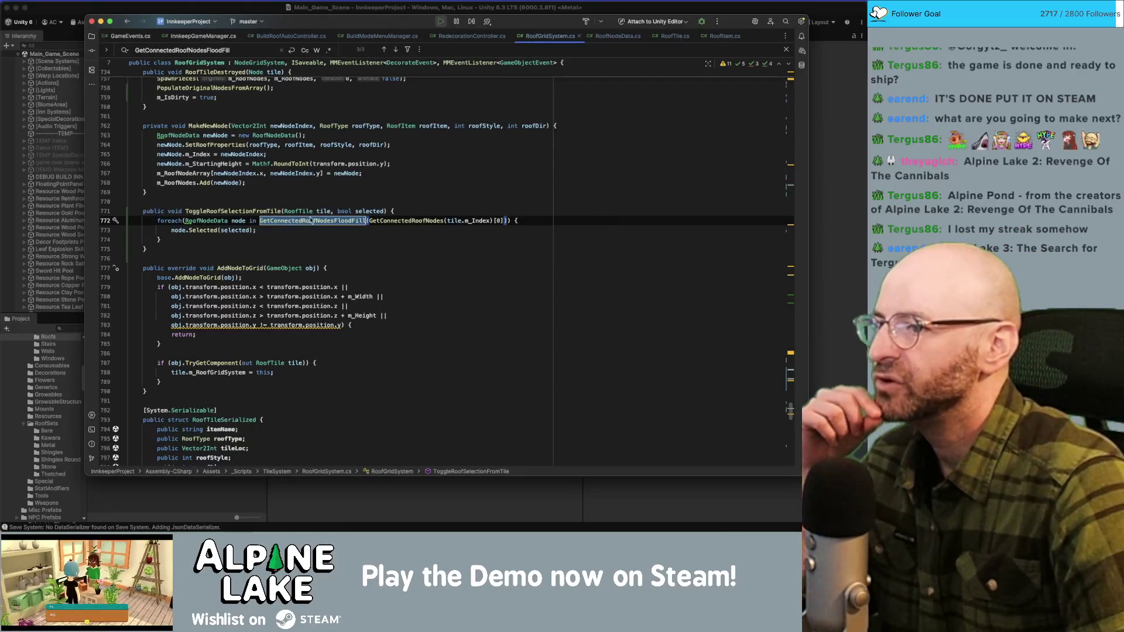
click(391, 221)
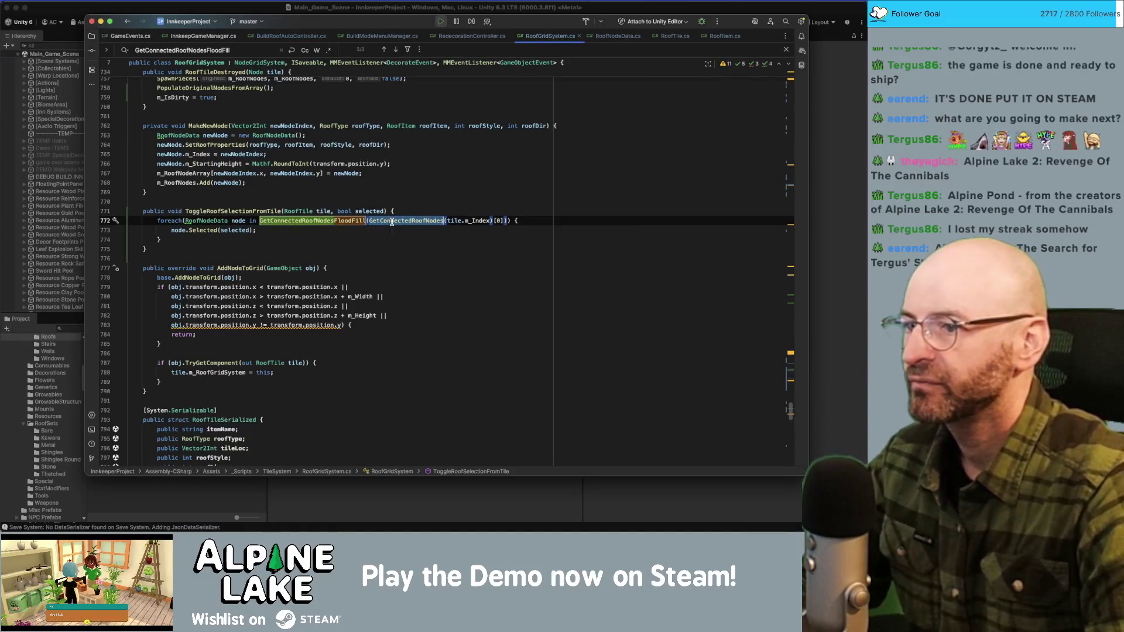
Step: Select the inner GetConnectedRoofNodes(m_Index)[0] call and go to its declaration with Cmd+B
click(477, 221)
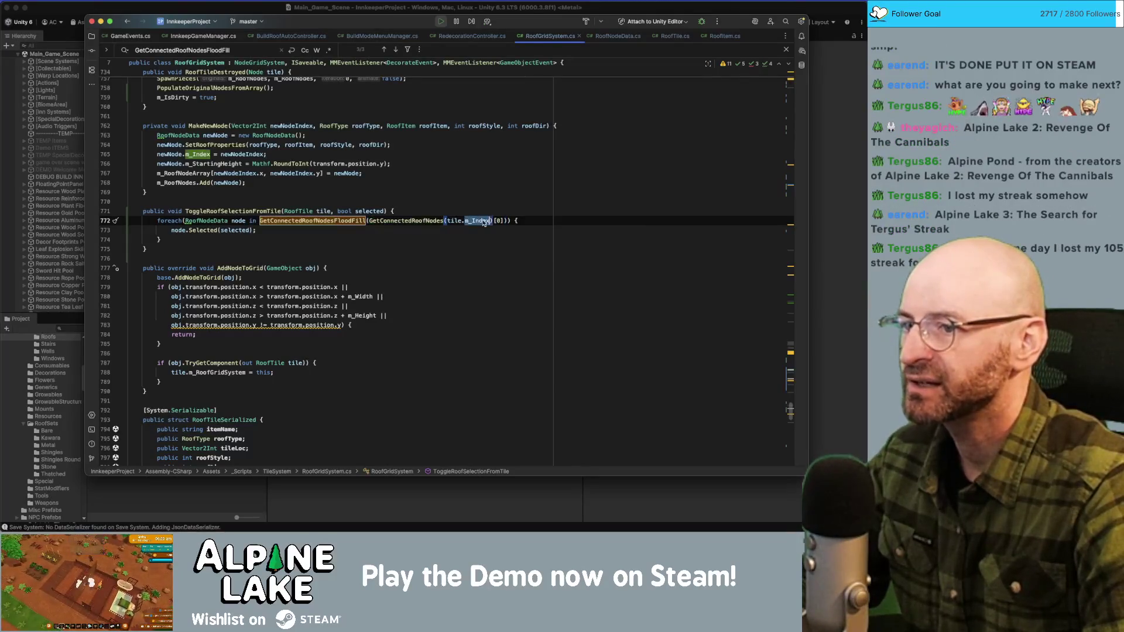
double_click(397, 221)
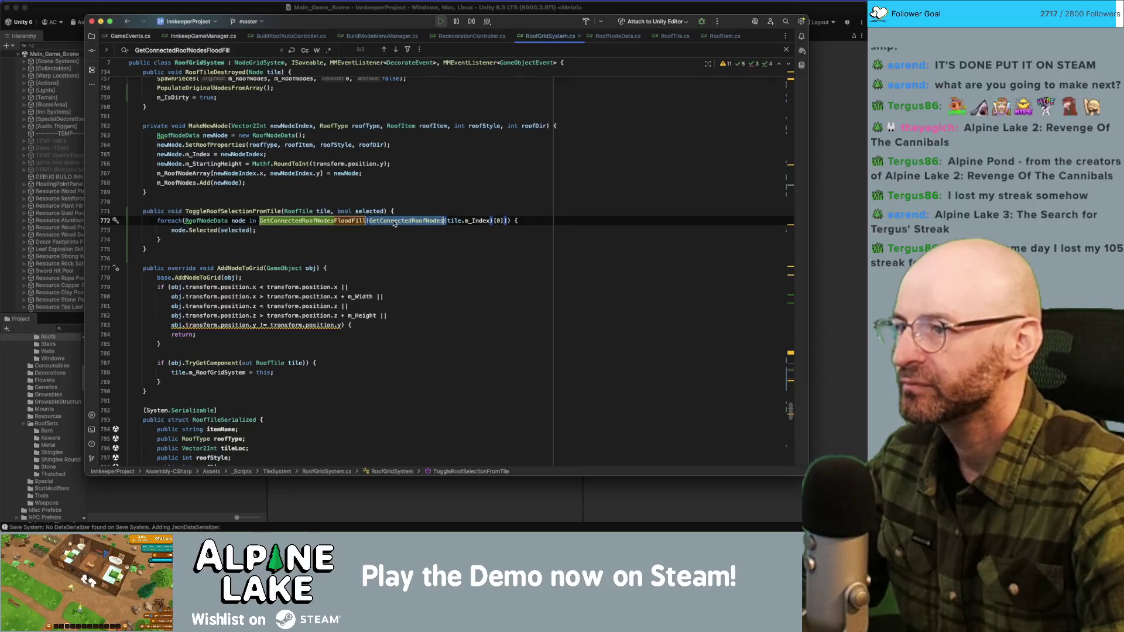
double_click(498, 221)
click(429, 220)
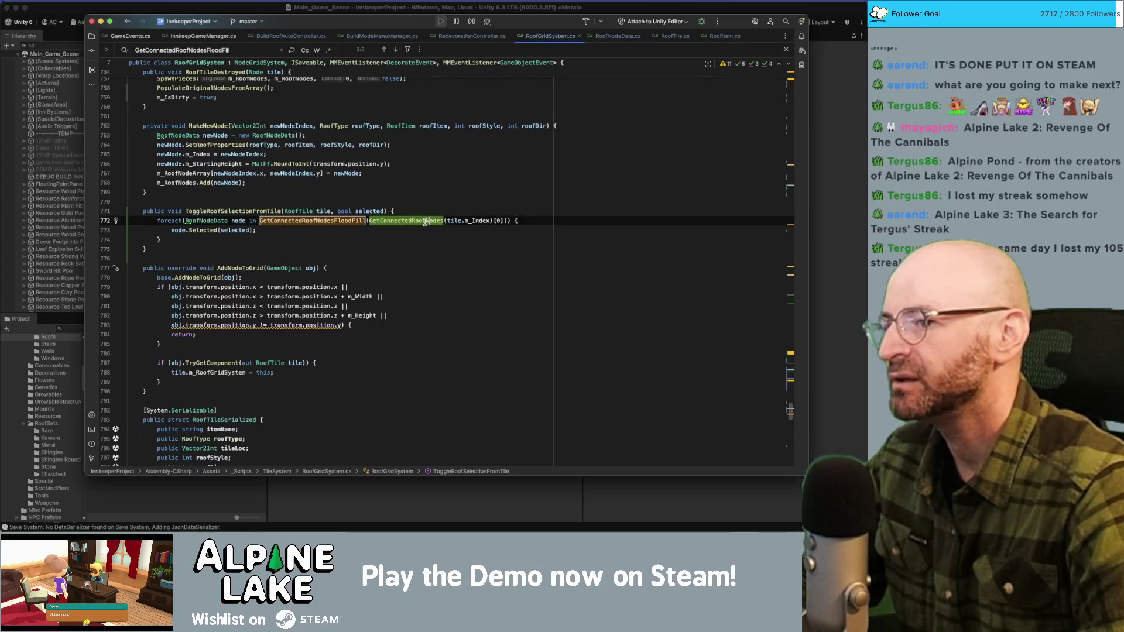
key(alt+Up)
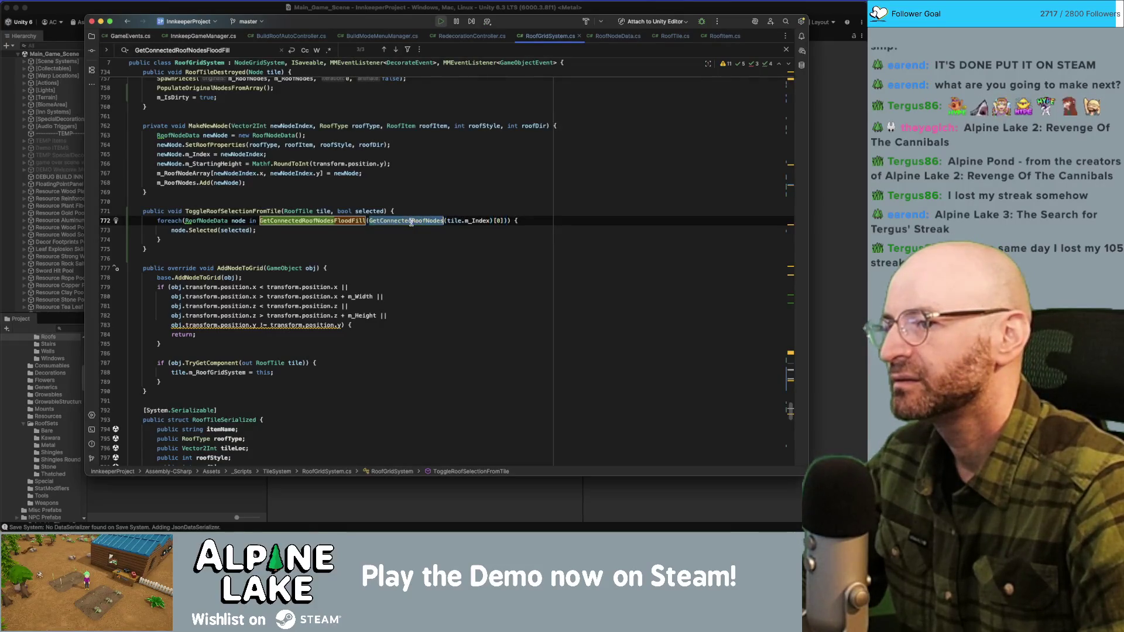
click(411, 221)
key(super+b)
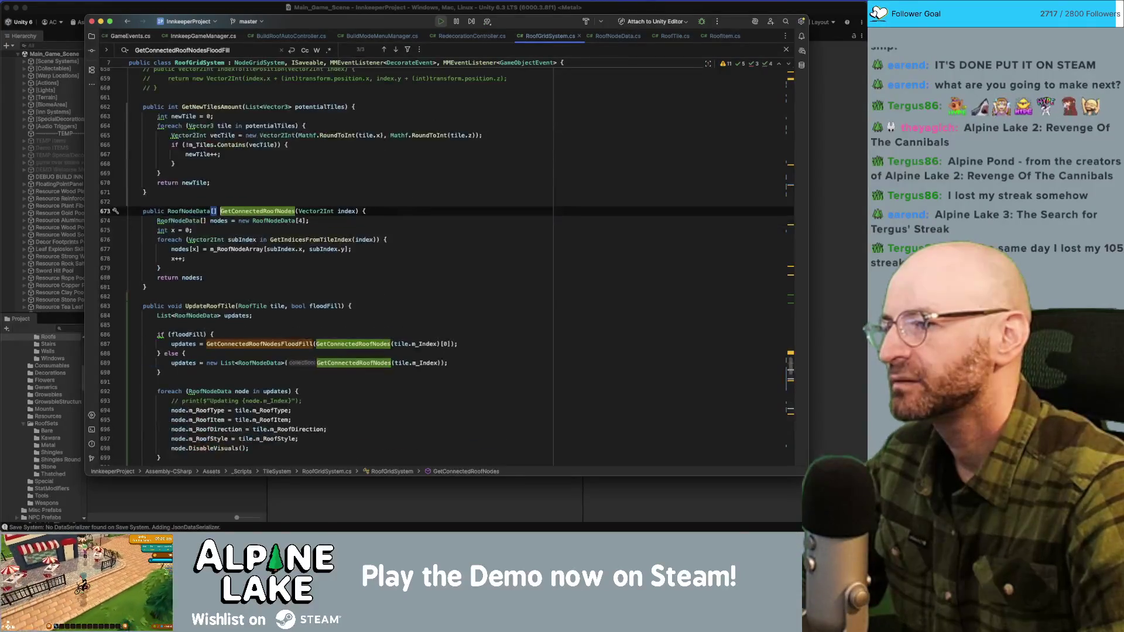
Step: Highlight usages of GetConnectedRoofNodes, index, nodes, x and m_RoofNodeArray in its body
double_click(260, 212)
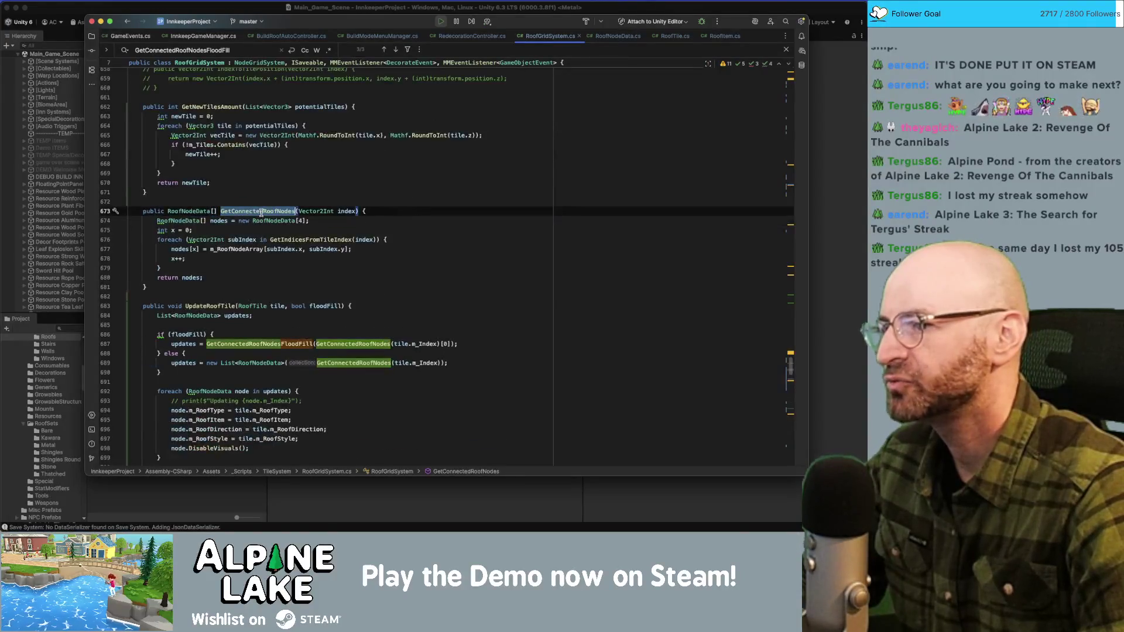
double_click(347, 211)
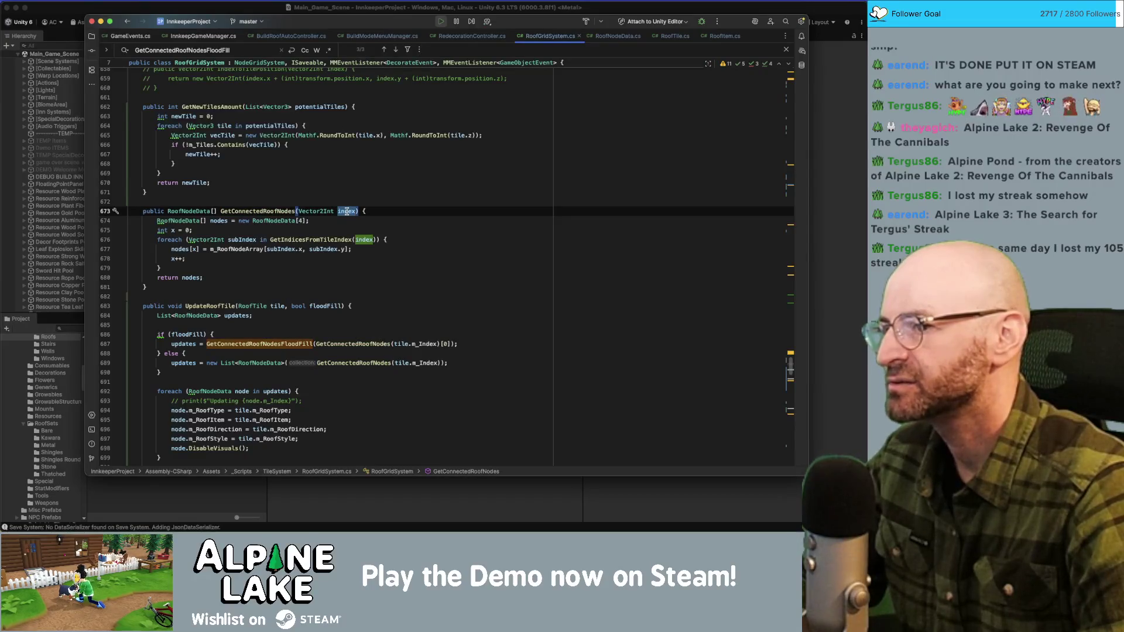
mouse_move(349, 213)
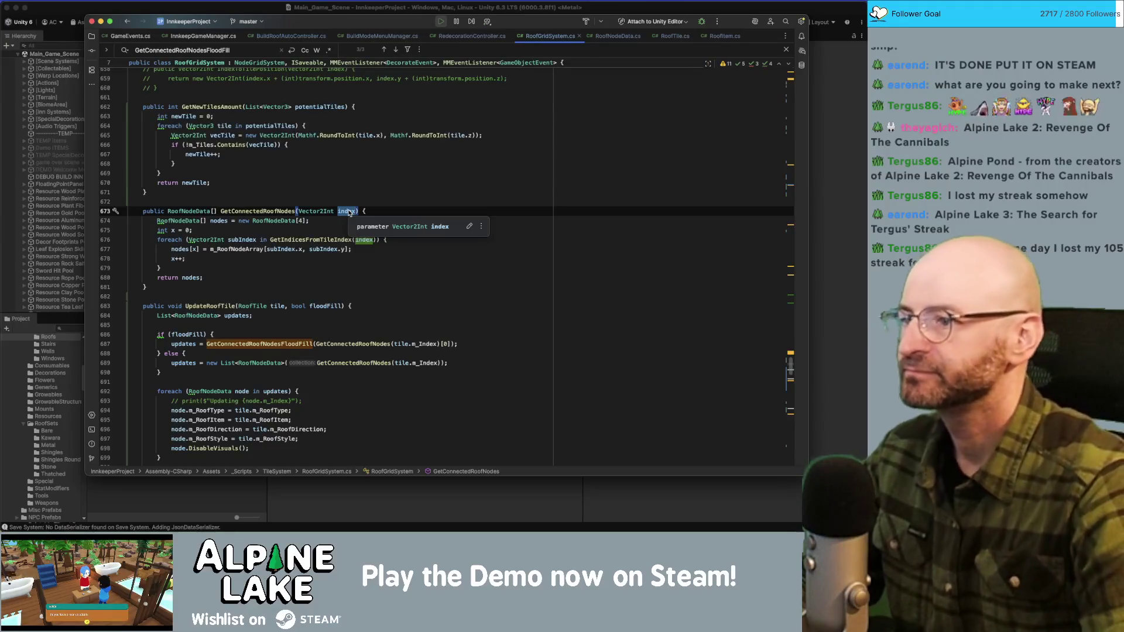
click(306, 240)
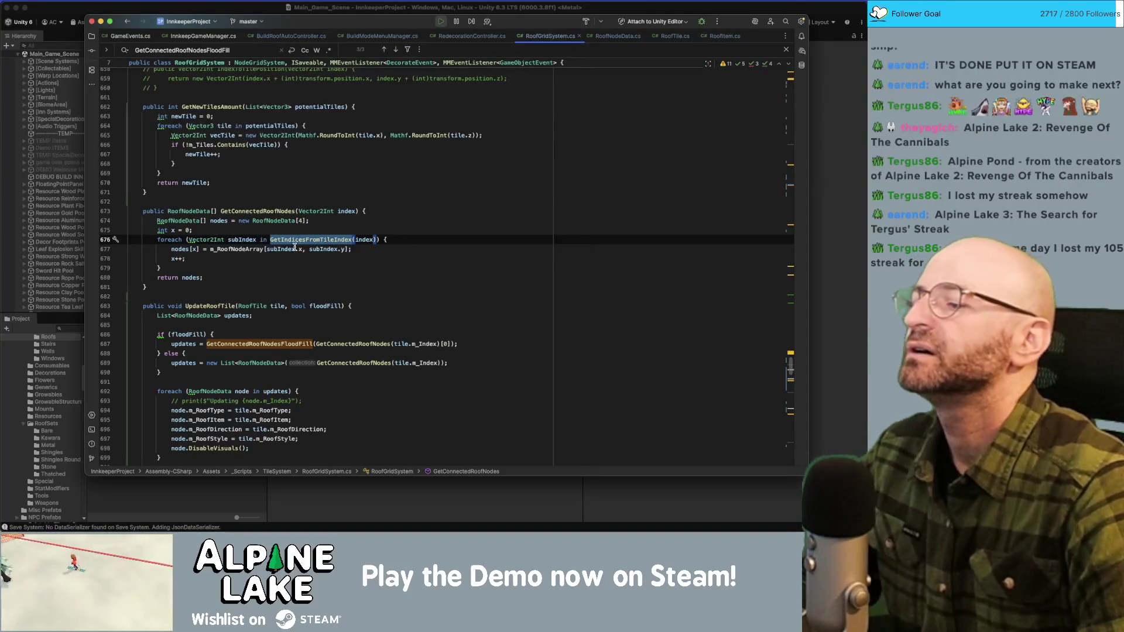
double_click(182, 249)
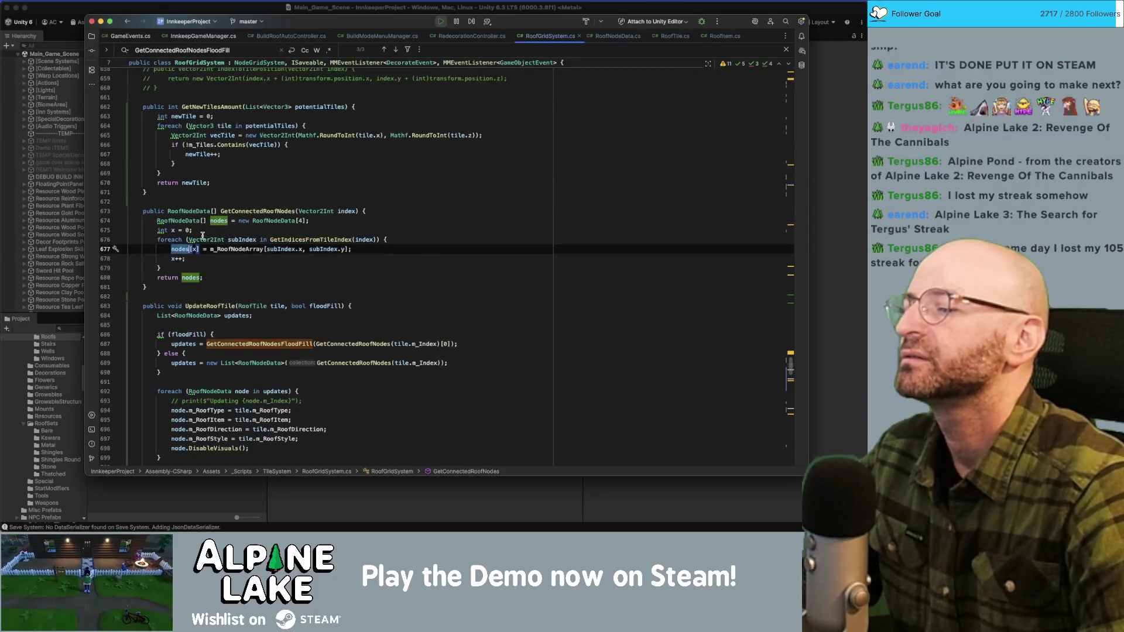
click(195, 249)
double_click(245, 249)
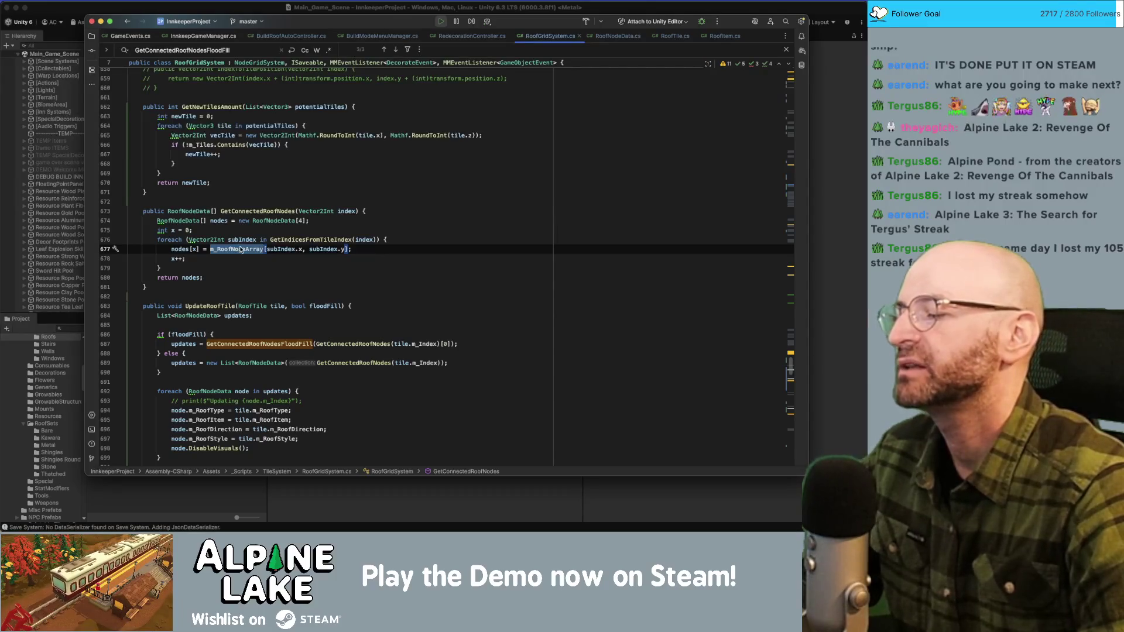
mouse_move(240, 249)
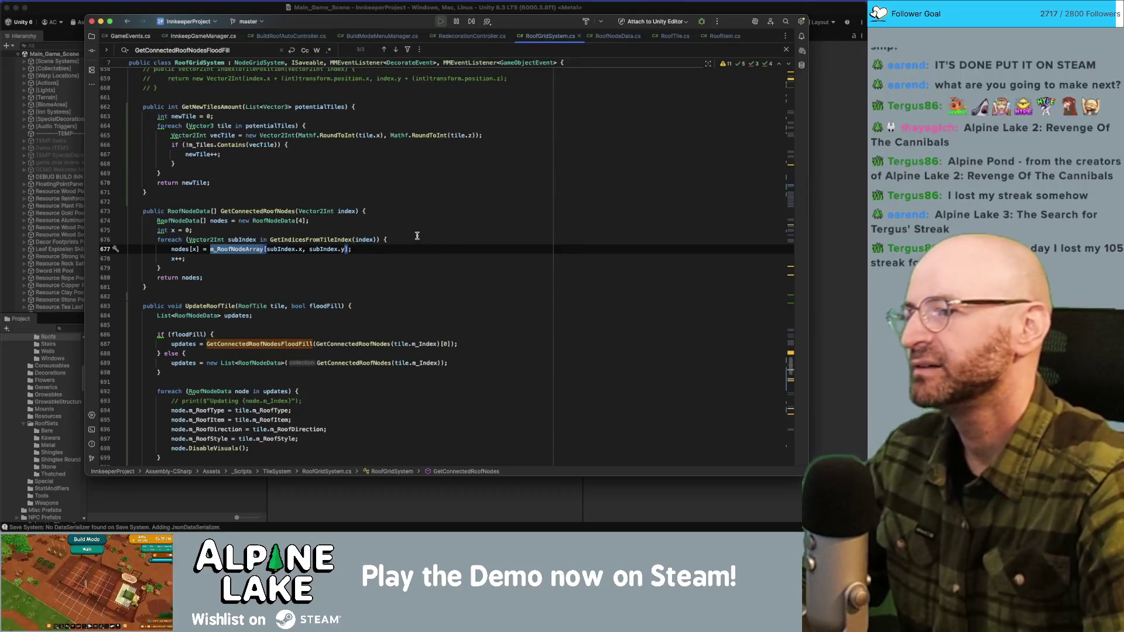
Step: Walk through the foreach loop from line 676 and highlight every use of nodes
click(333, 260)
click(329, 276)
key(Up)
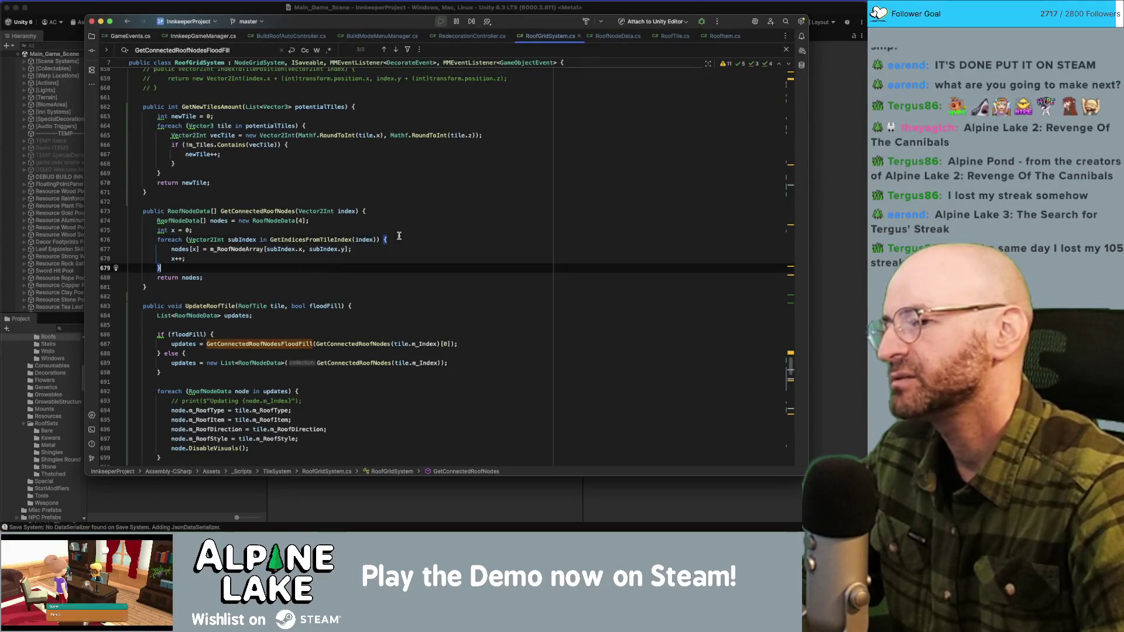
click(397, 239)
click(194, 274)
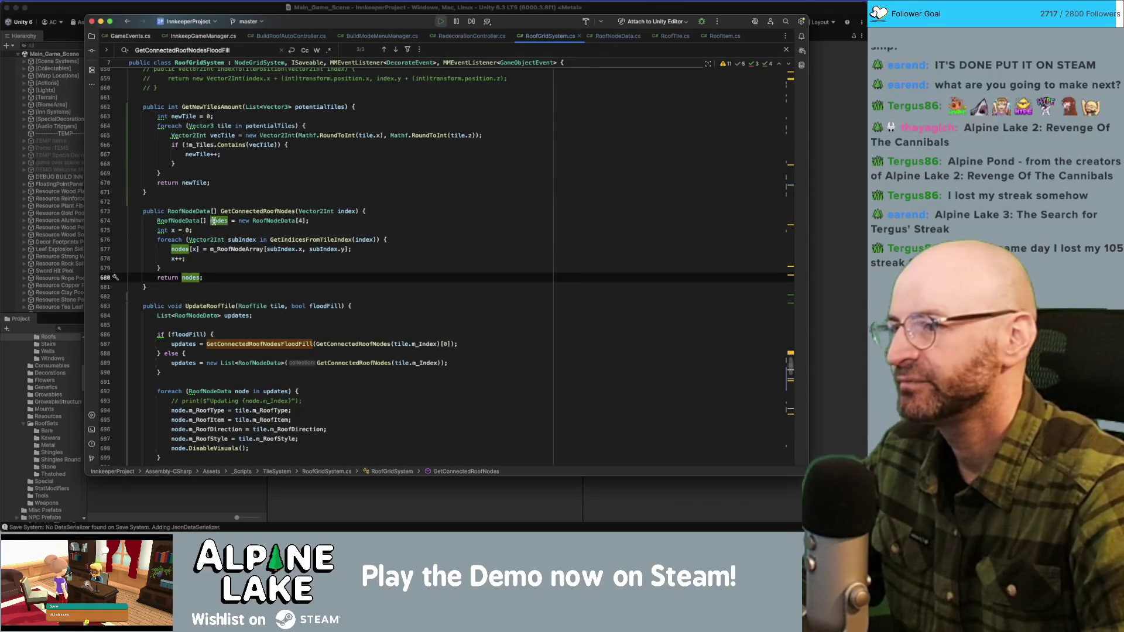
Step: Search the file for GetConnectedRoofNodes and step through matches to the line-772 flood-fill call
click(236, 212)
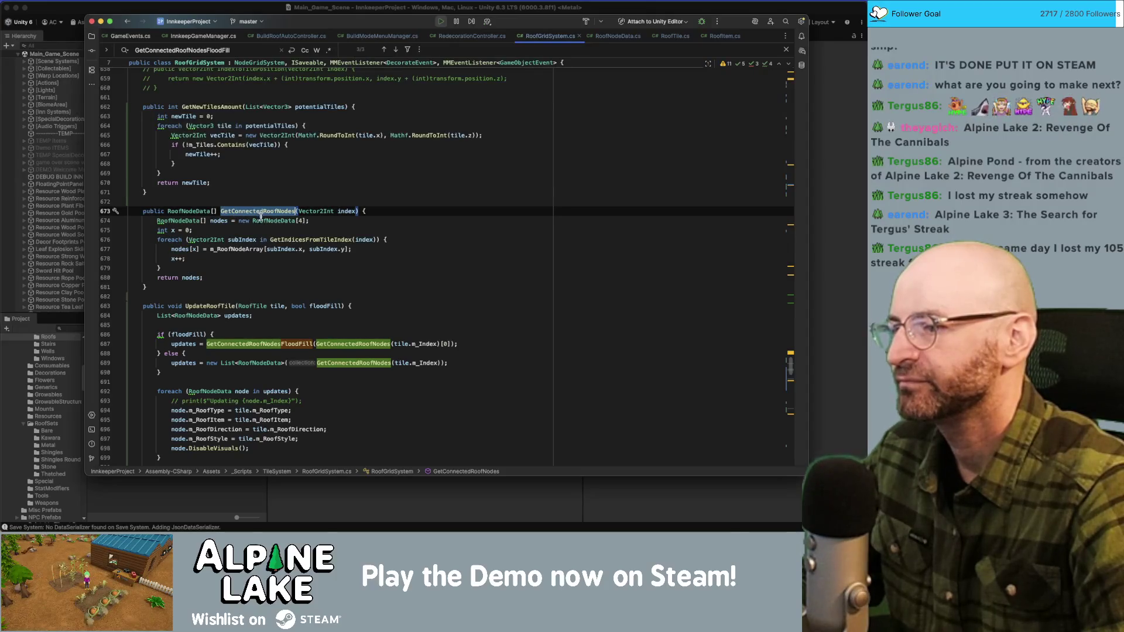
key(super+f)
key(Return)
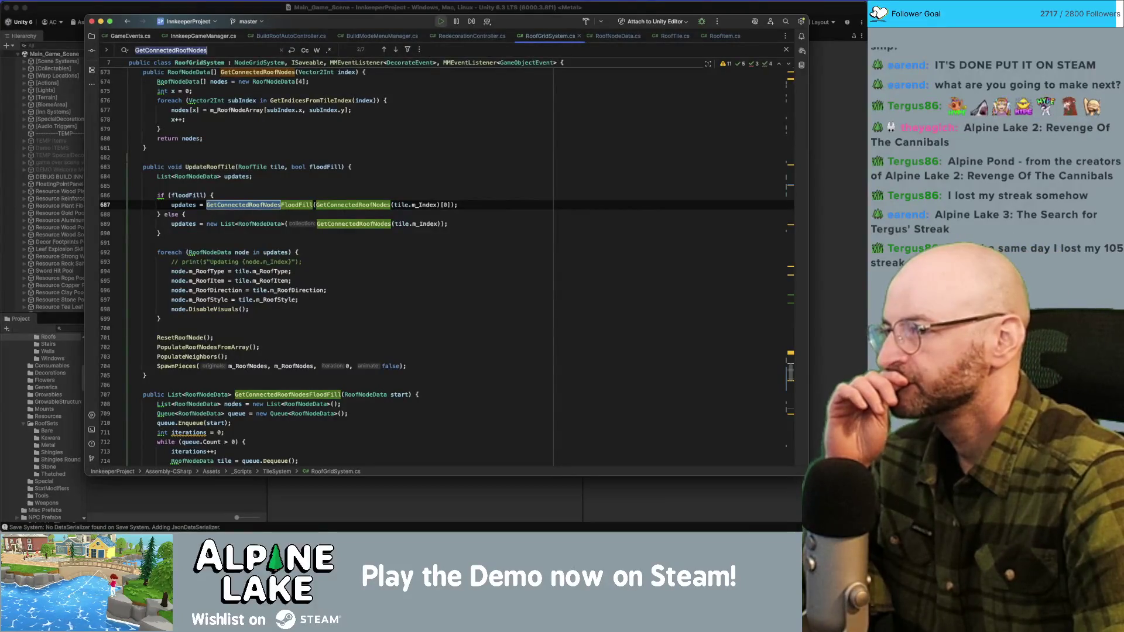
key(Return)
key(Return)
key(Return)
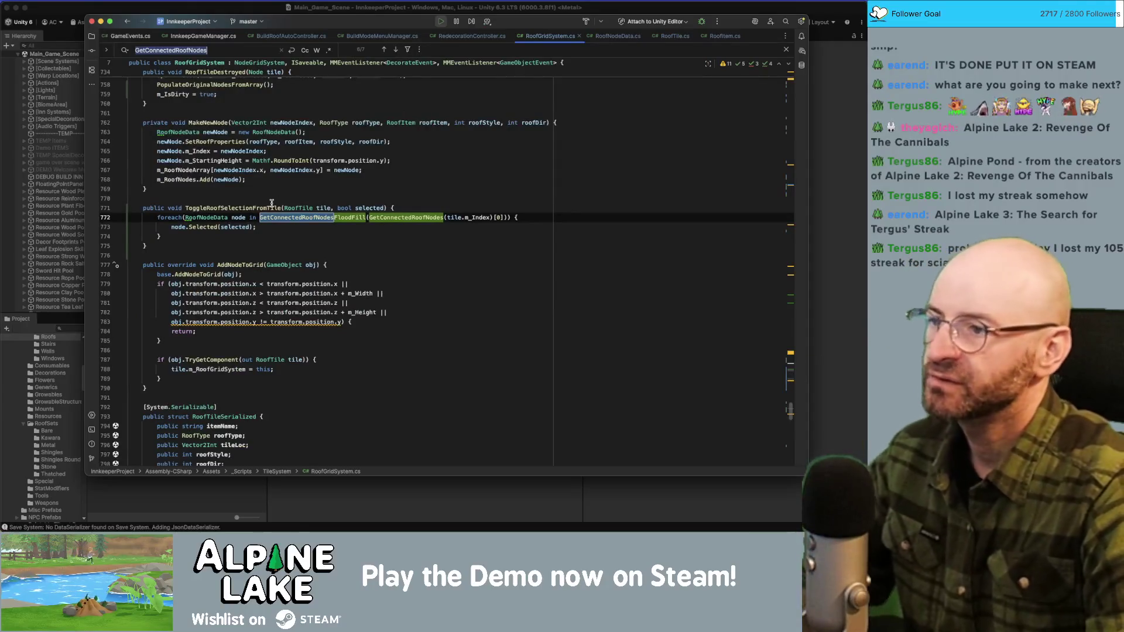
click(286, 217)
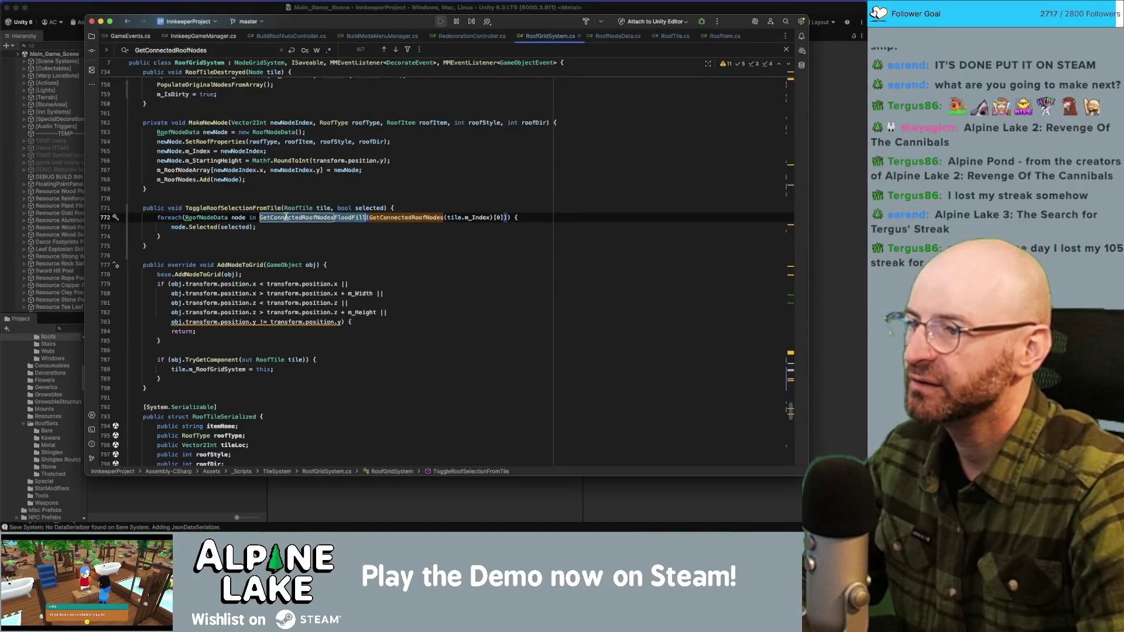
Step: Go to GetConnectedRoofNodesFloodFill and trace the start parameter into the queue
super+click(286, 217)
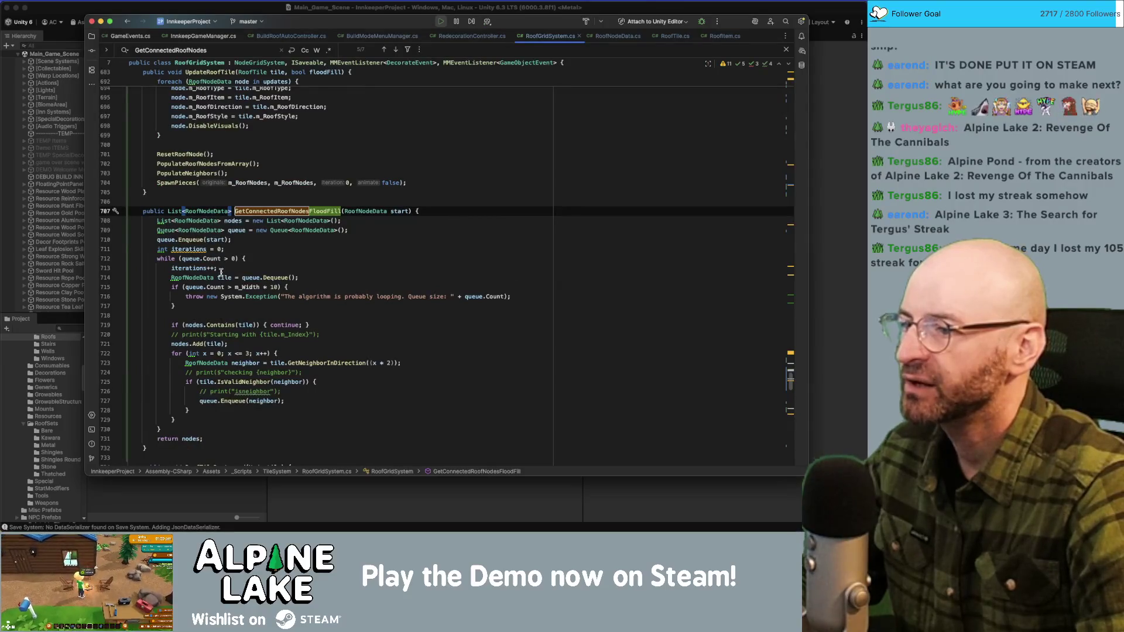
double_click(393, 211)
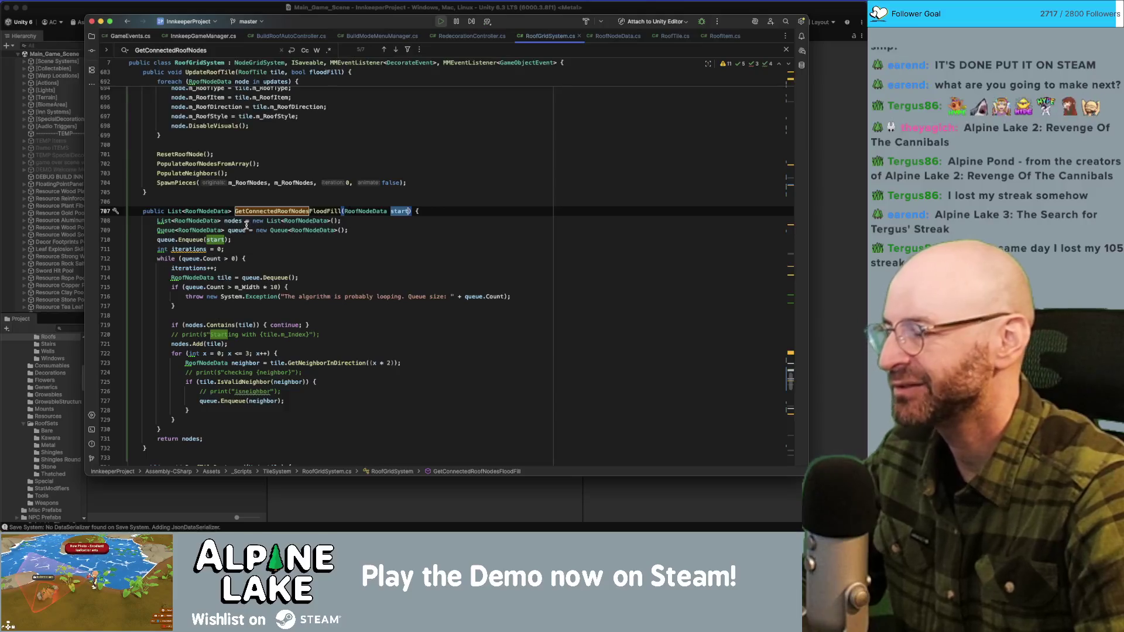
double_click(216, 240)
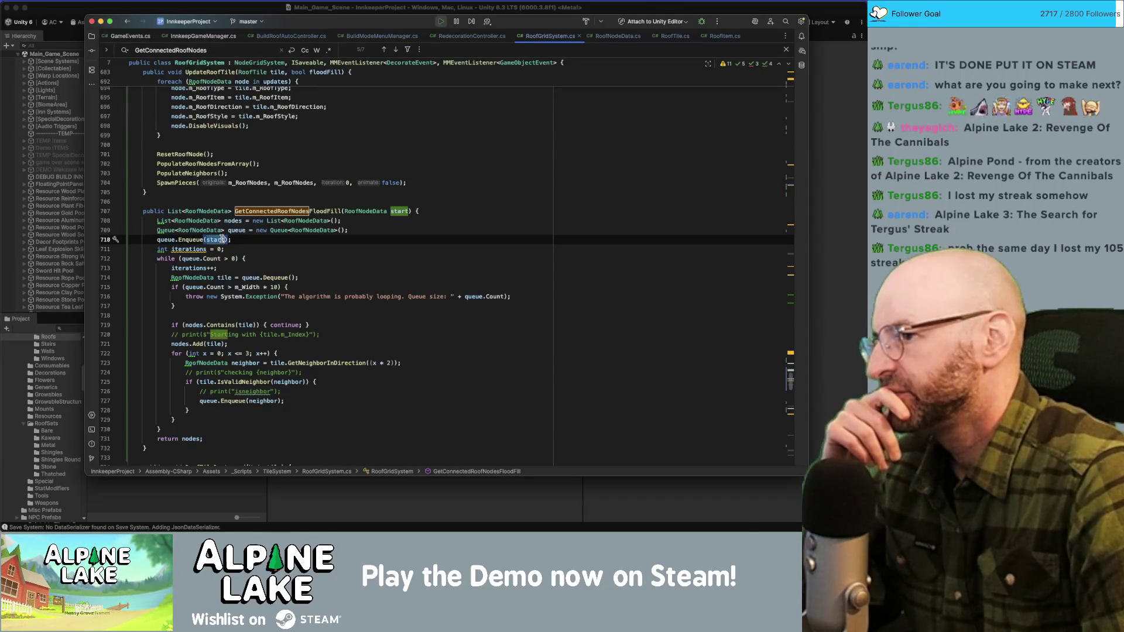
click(172, 240)
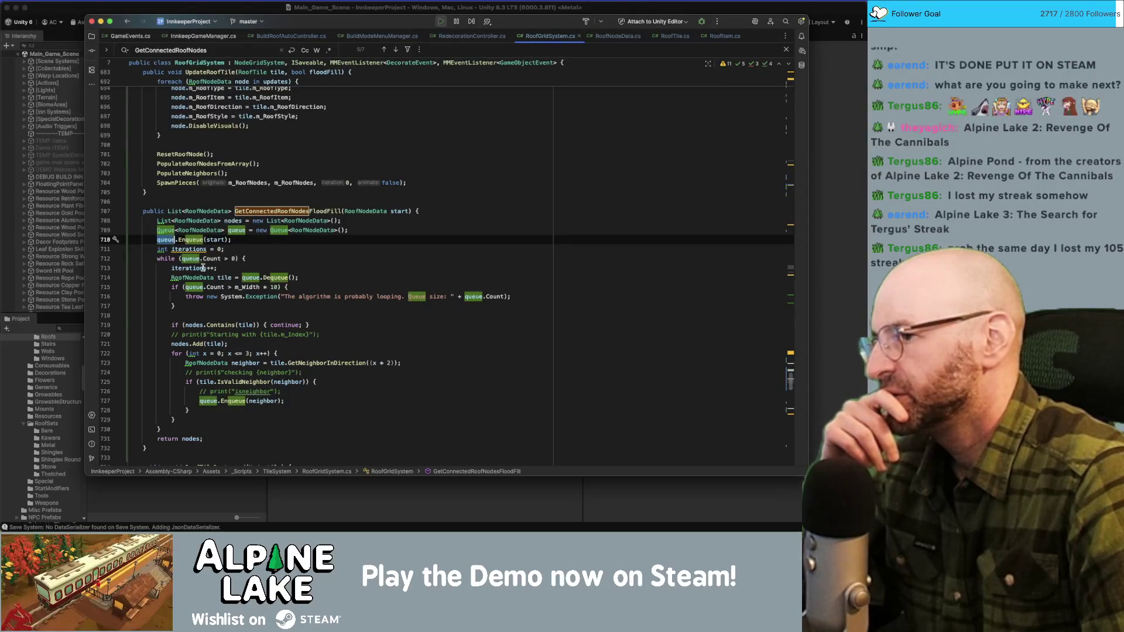
Step: Trace the dequeued tile through nodes.Add and the GetNeighborInDirection neighbour loop
click(262, 275)
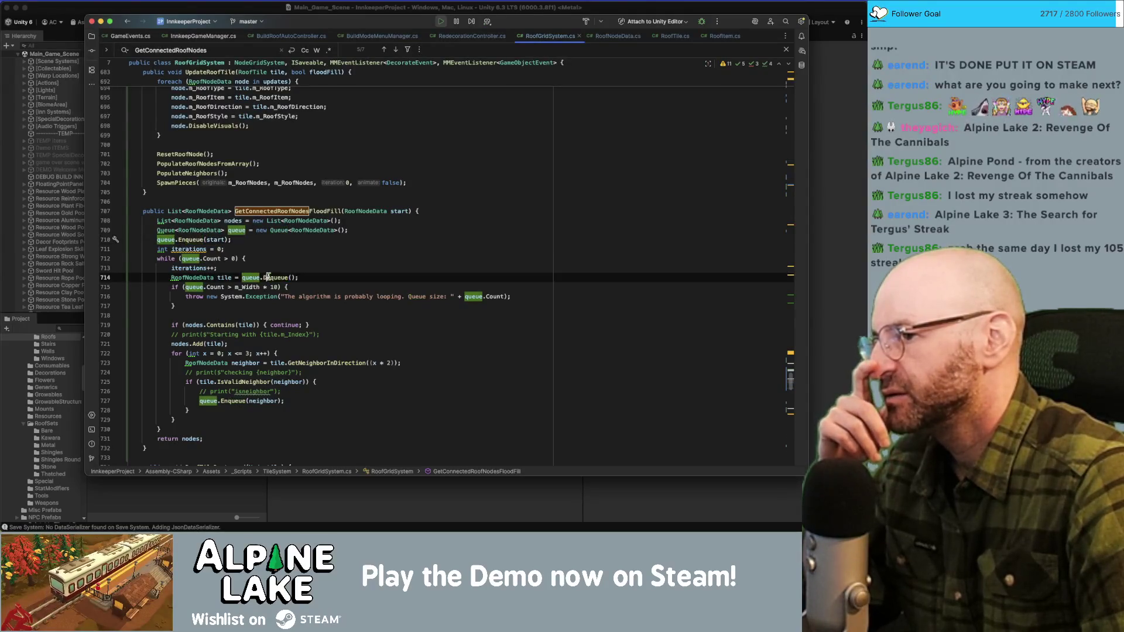
double_click(226, 277)
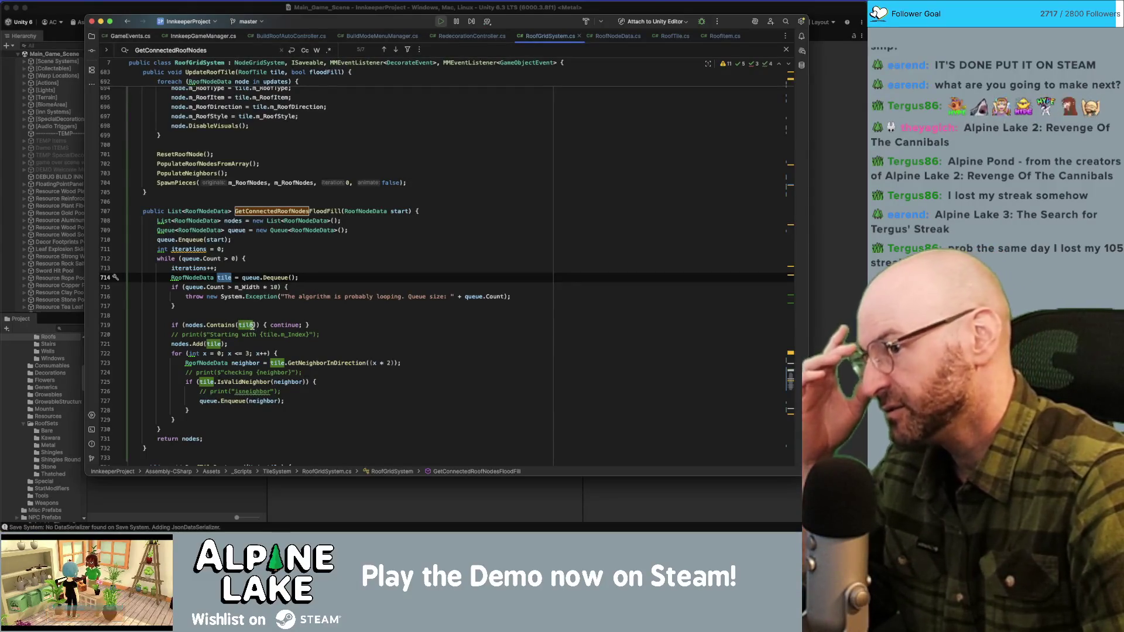
click(214, 344)
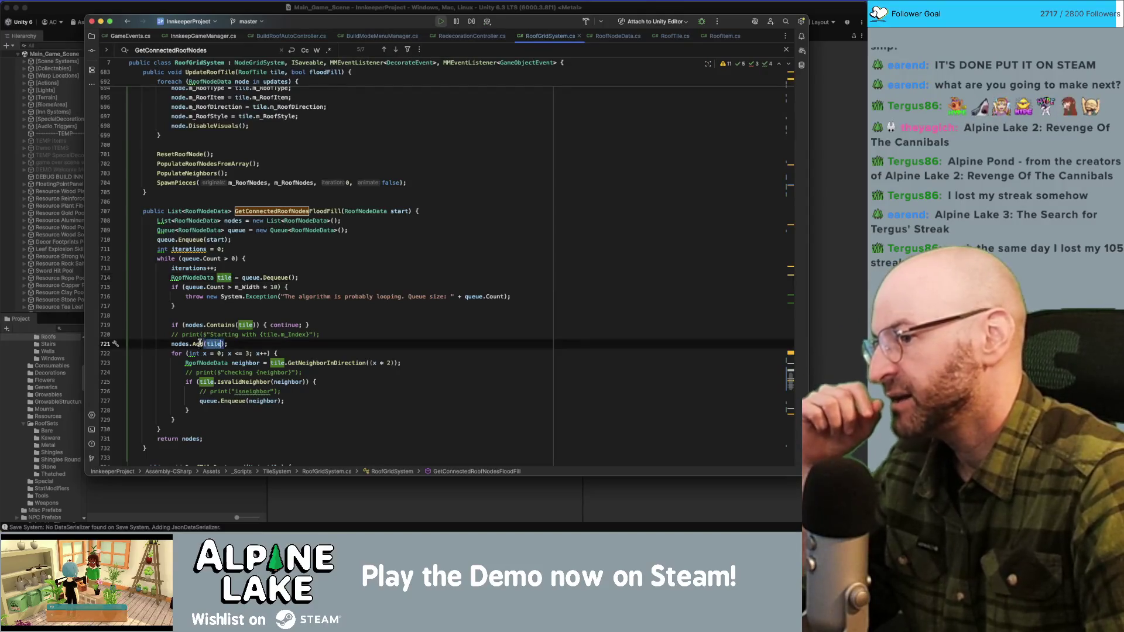
double_click(213, 343)
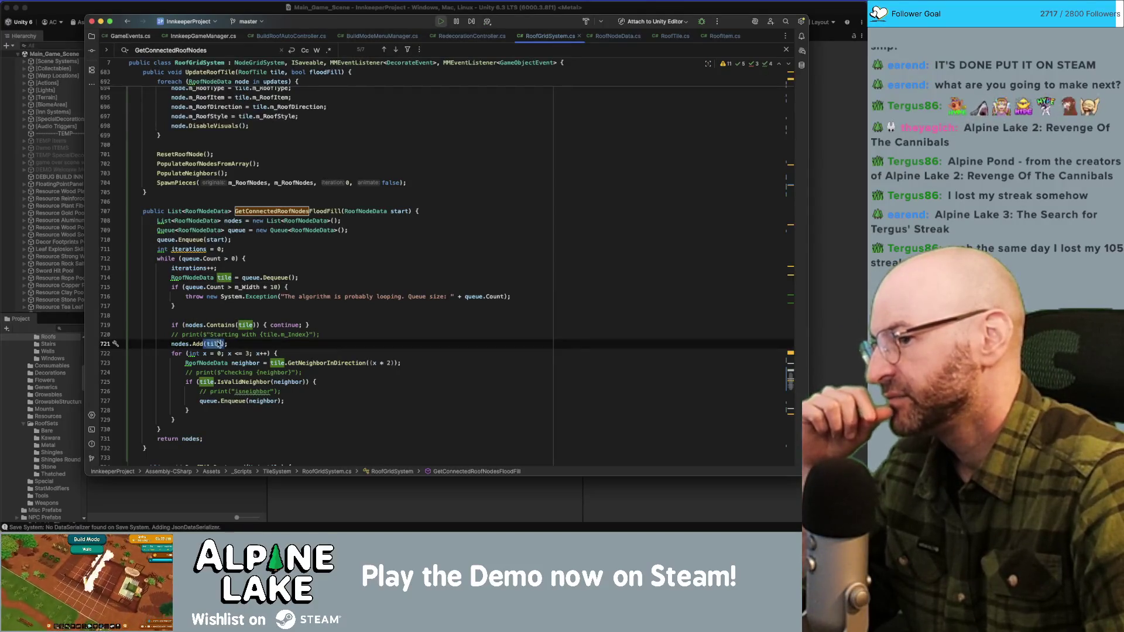
double_click(330, 364)
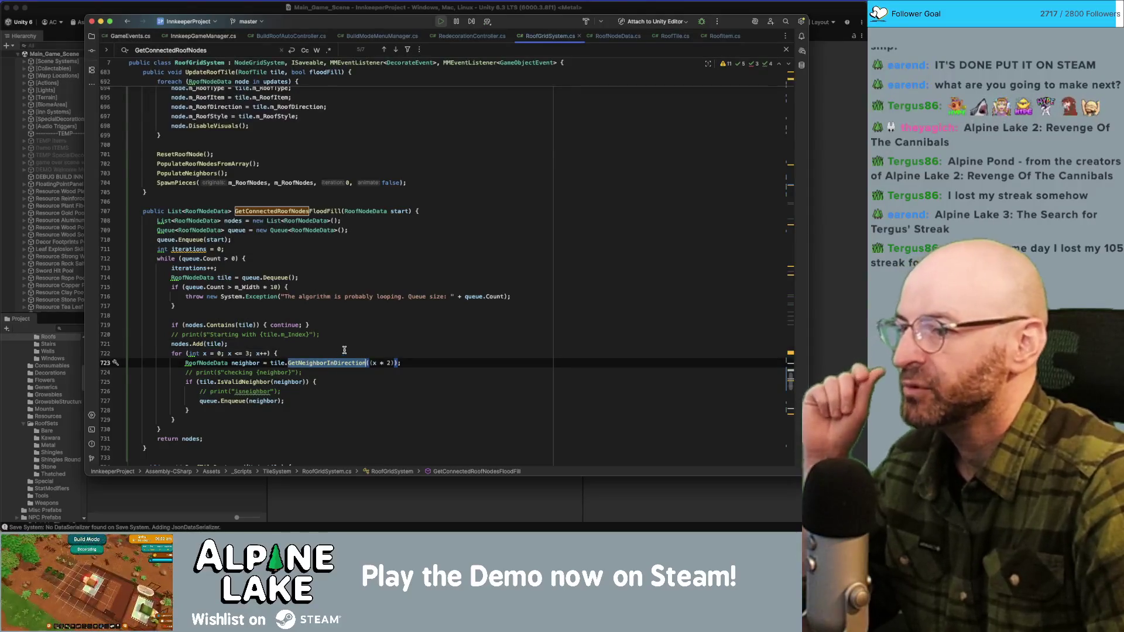
click(397, 363)
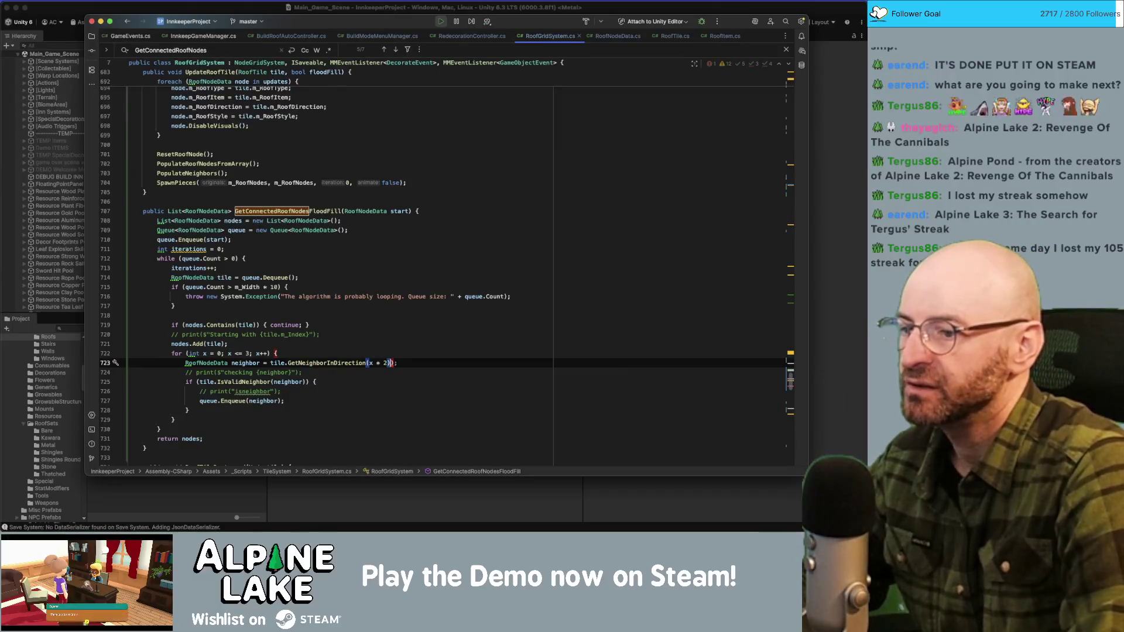
key(Up)
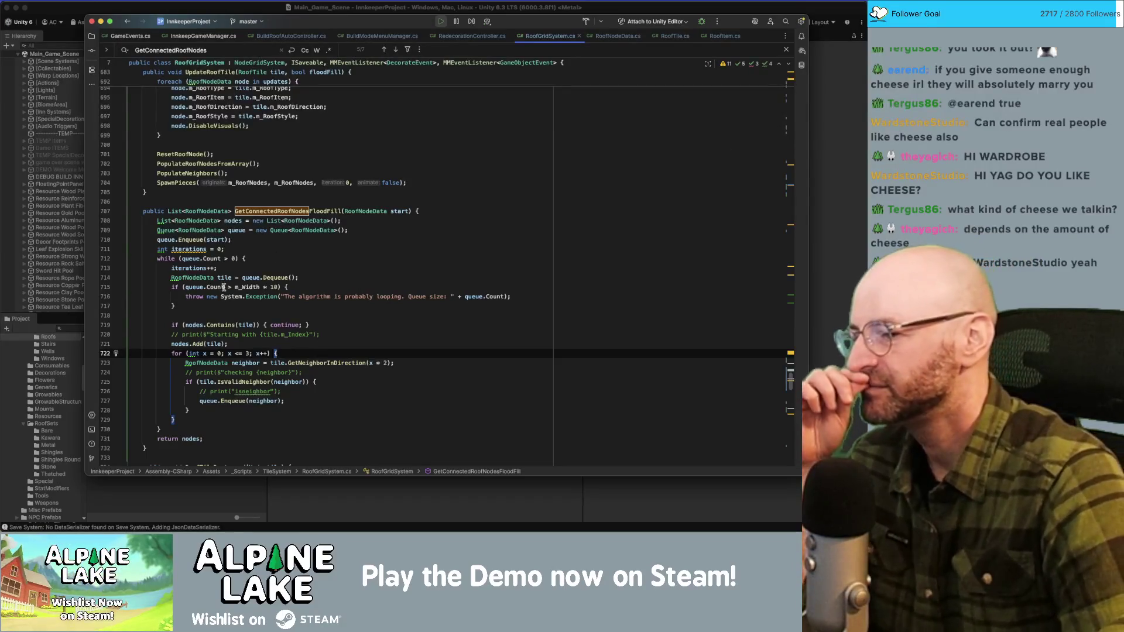
Step: Highlight uses of tile in the flood-fill loop, glance at RoofNodeData.cs, then bring Unity forward
click(276, 363)
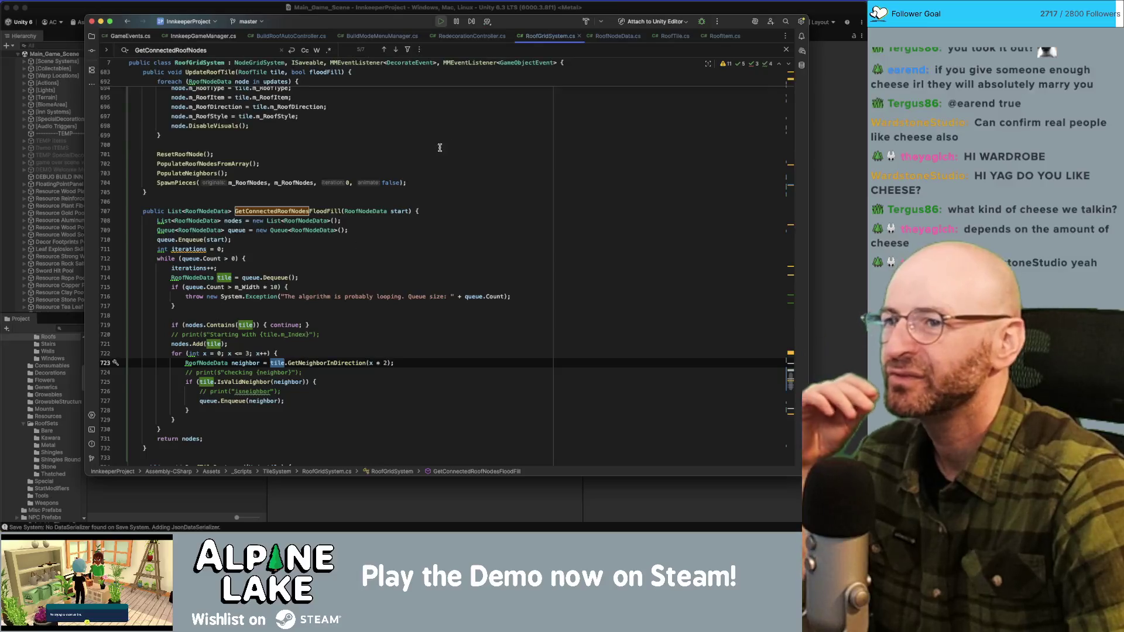
click(613, 37)
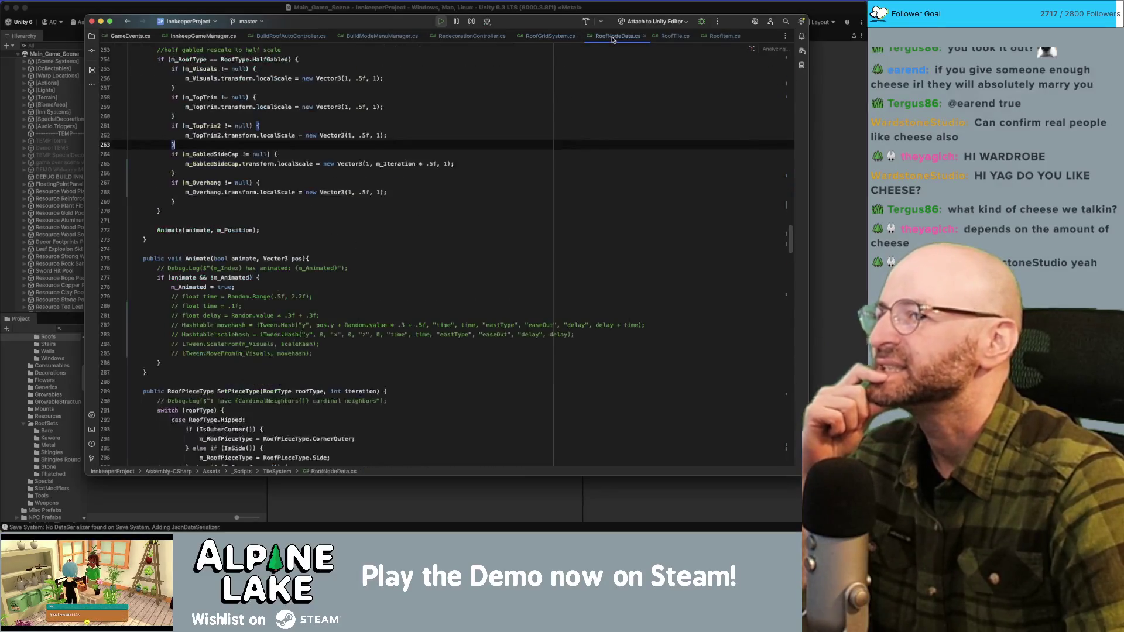
click(552, 37)
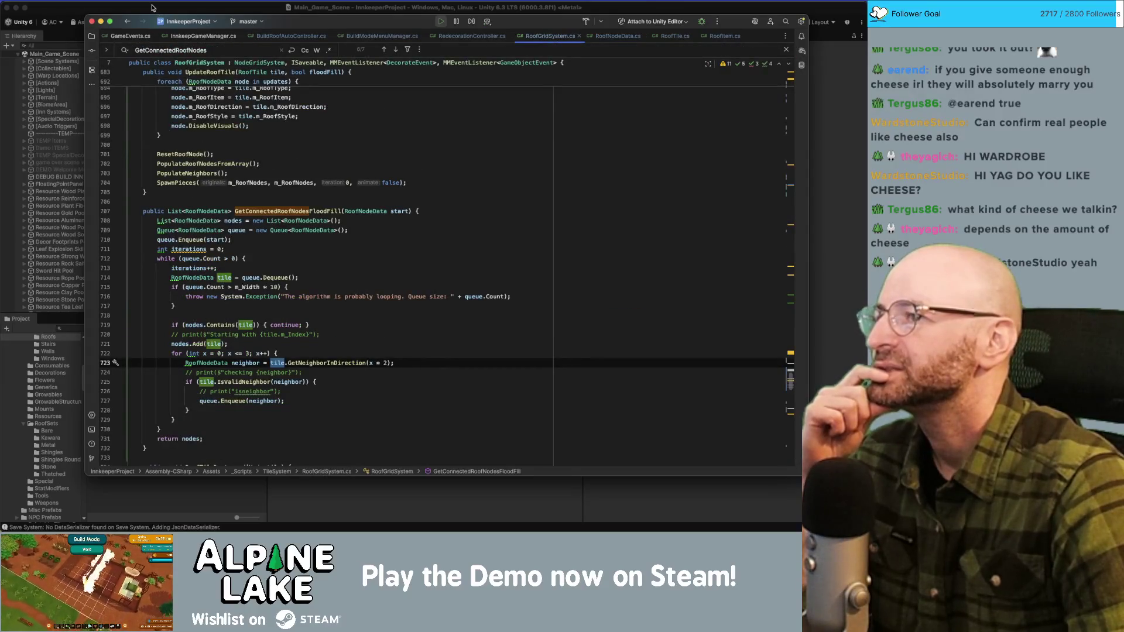
click(152, 7)
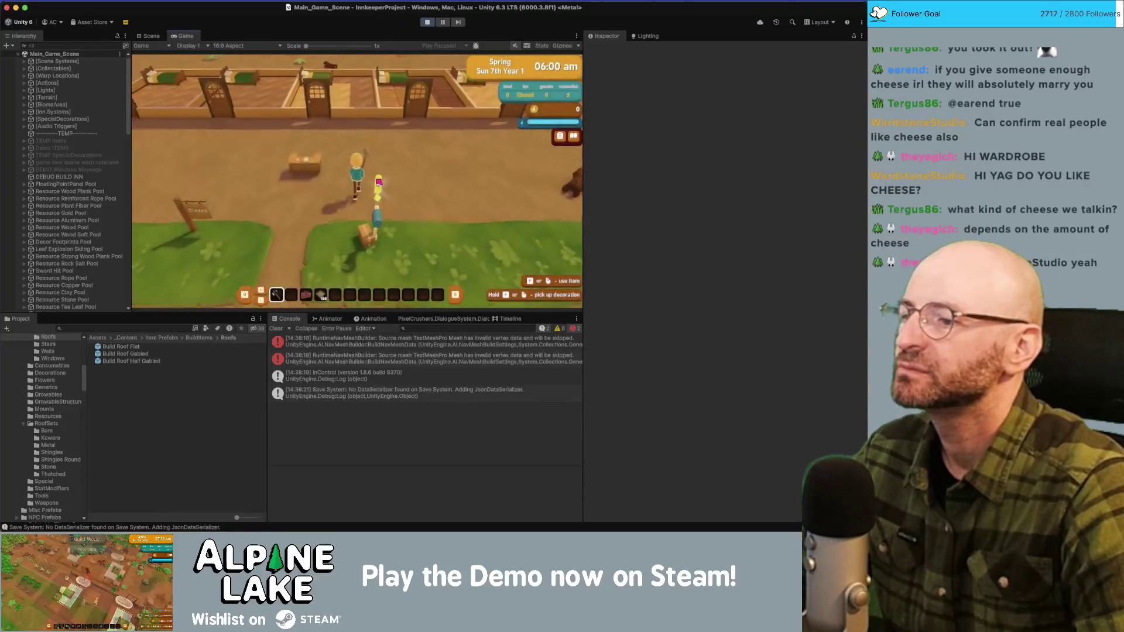
Step: Enter redecorating mode, switch it to roofing, and pan the camera over the rooftops
key(r)
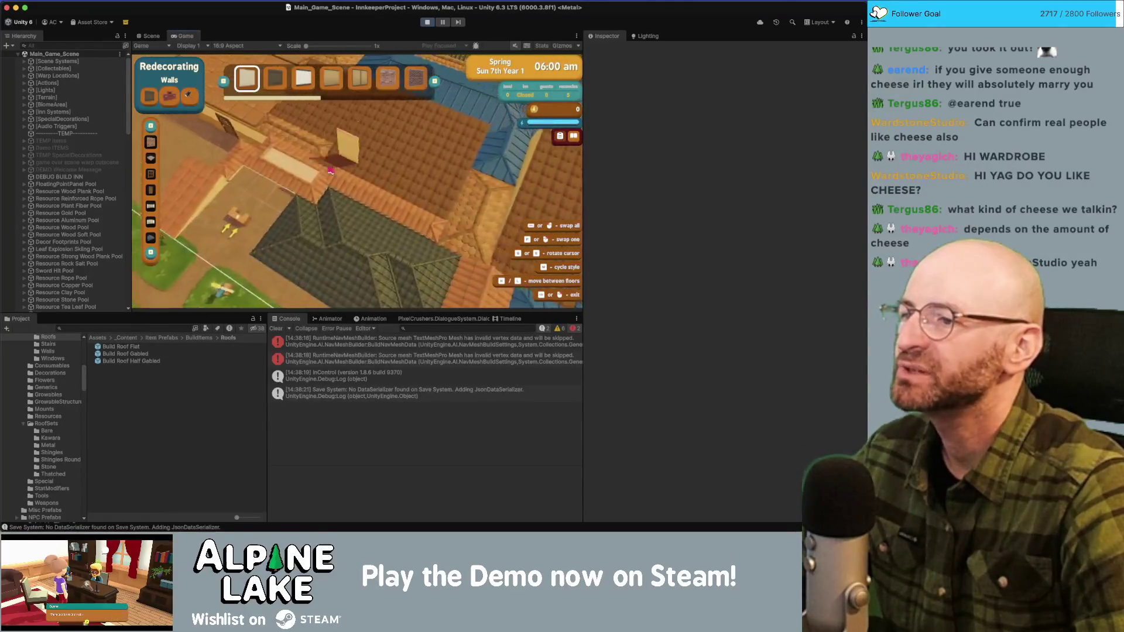
key(d)
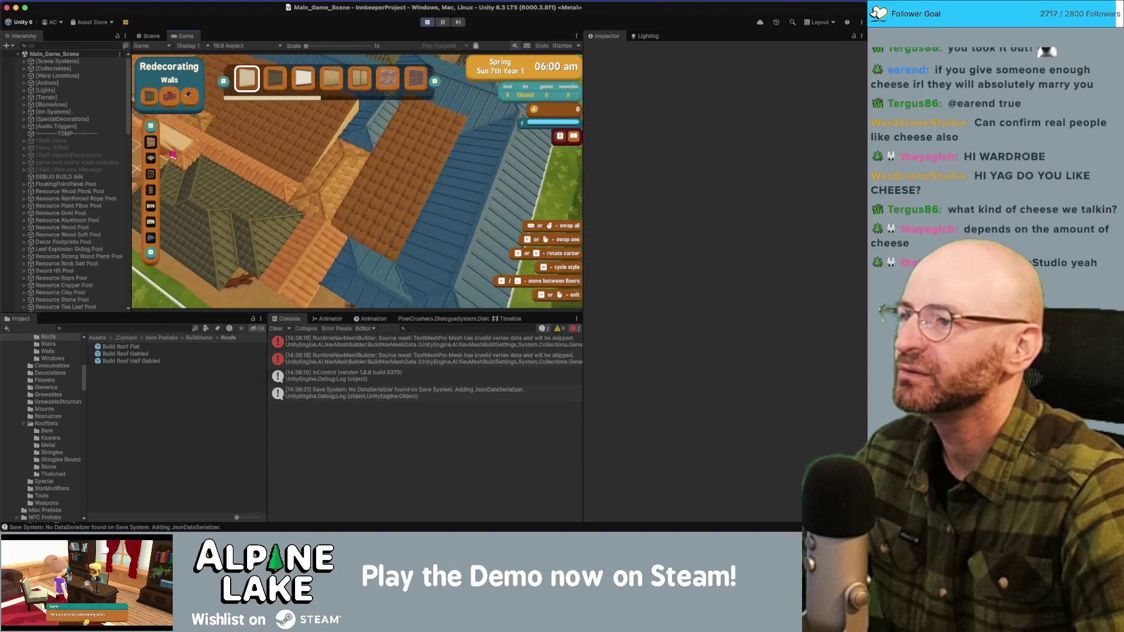
key(q)
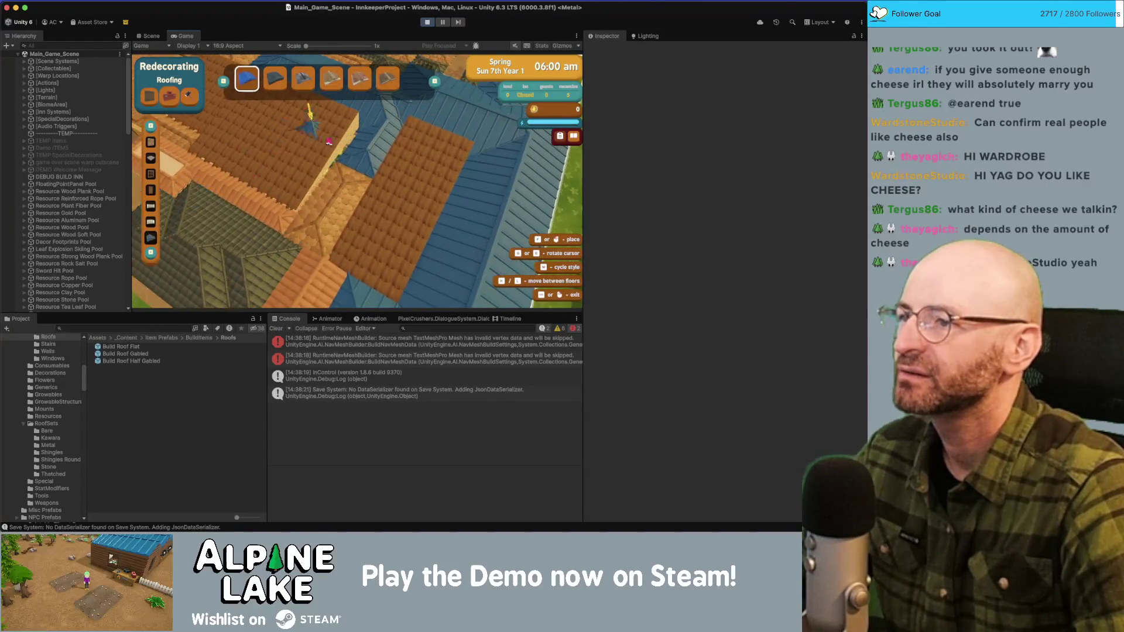
key(s)
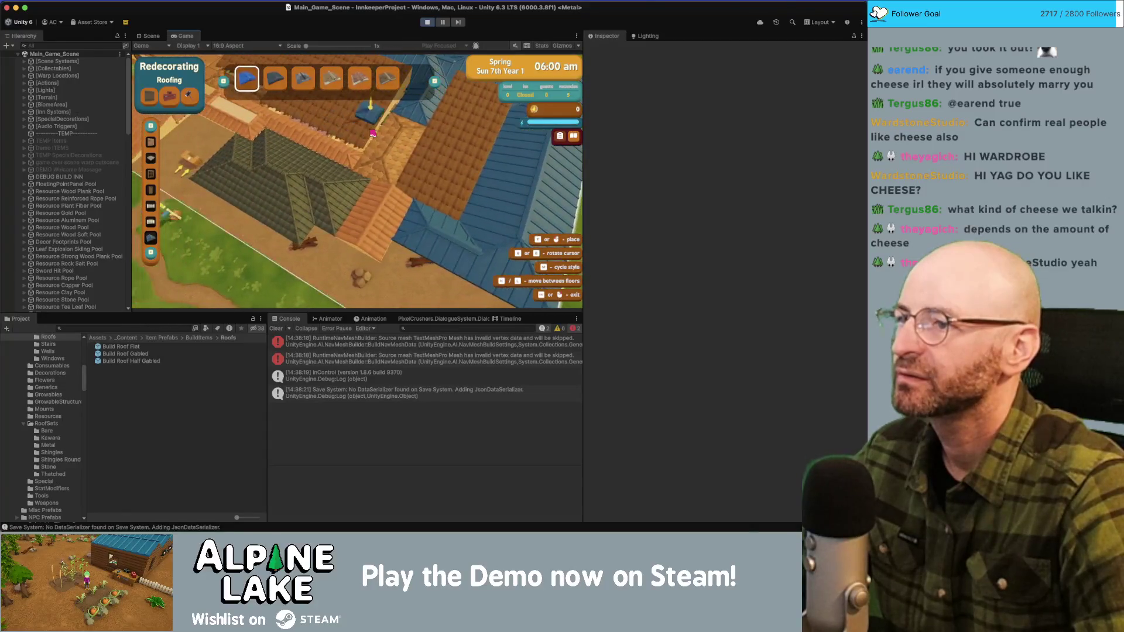
key(d)
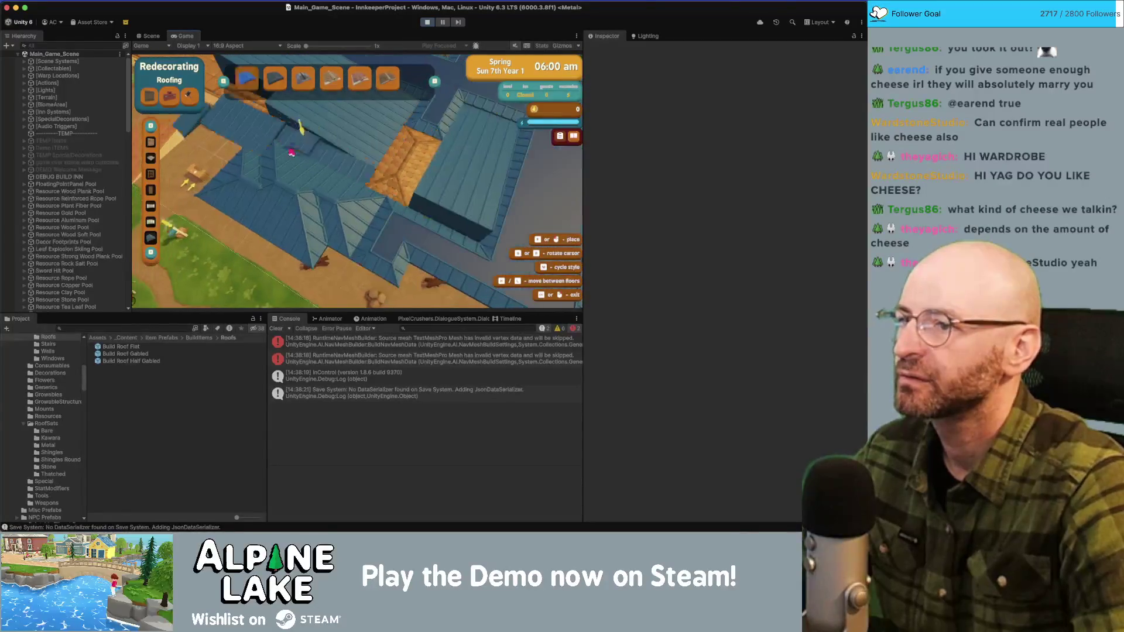
Step: Preview roof styles 1, 3 and 5, then leave roofing mode with Escape
key(1)
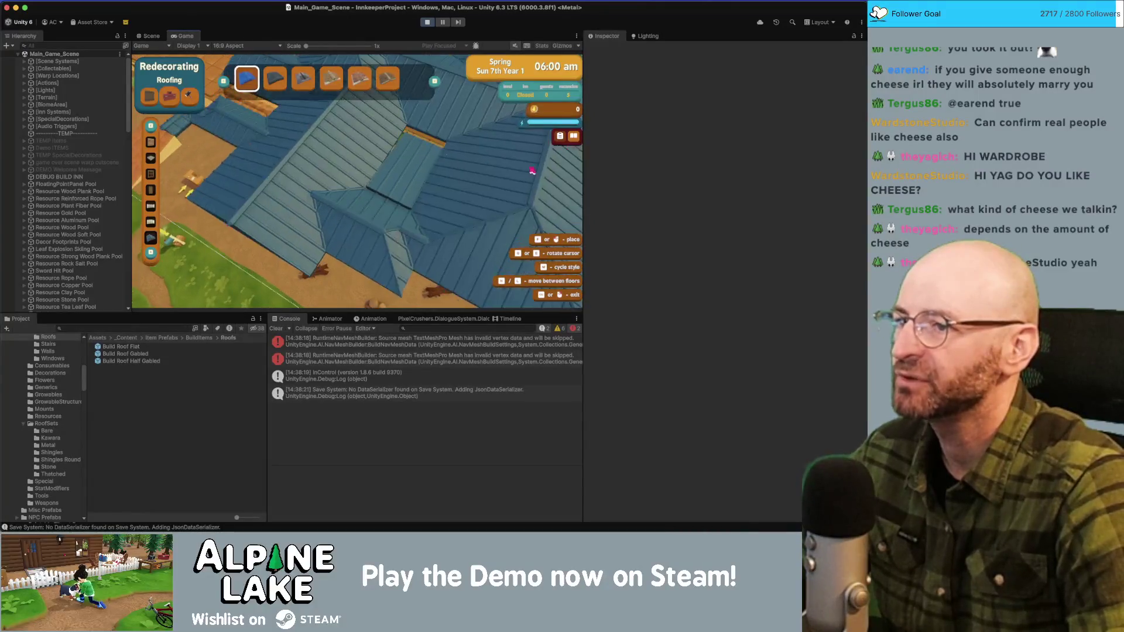
scroll(349, 164, up, 3)
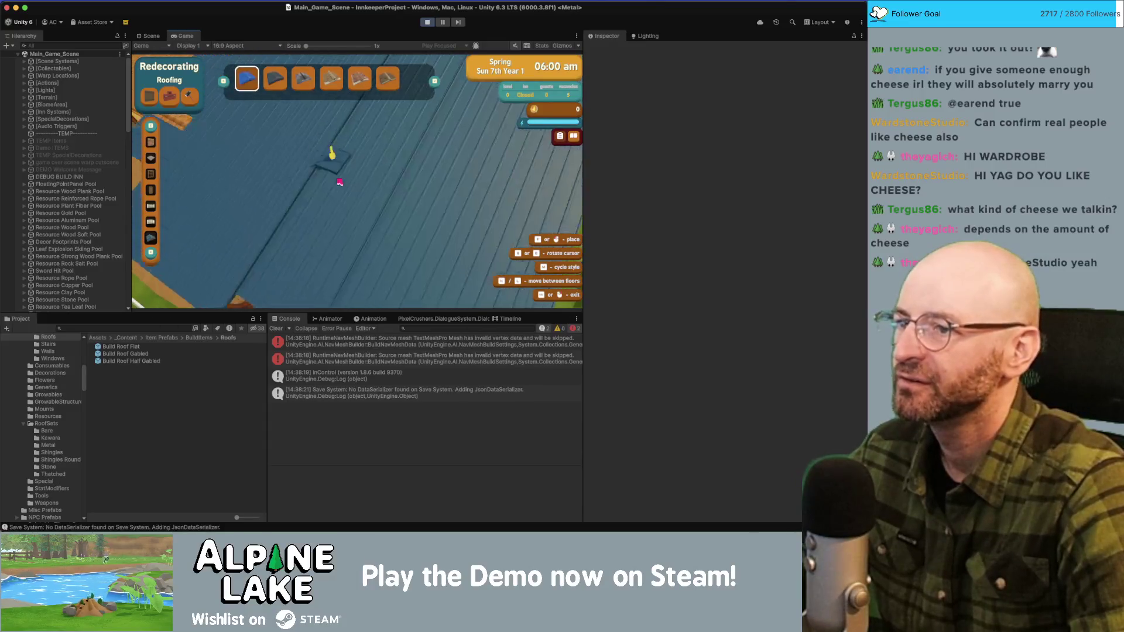
scroll(342, 164, down, 3)
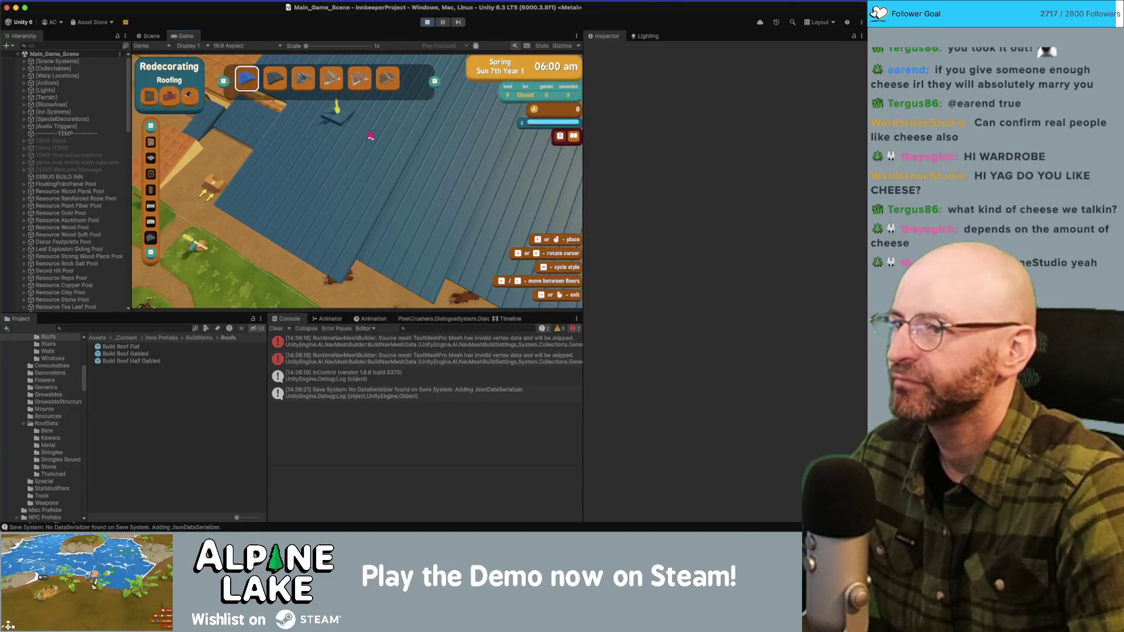
key(Tab)
key(Tab)
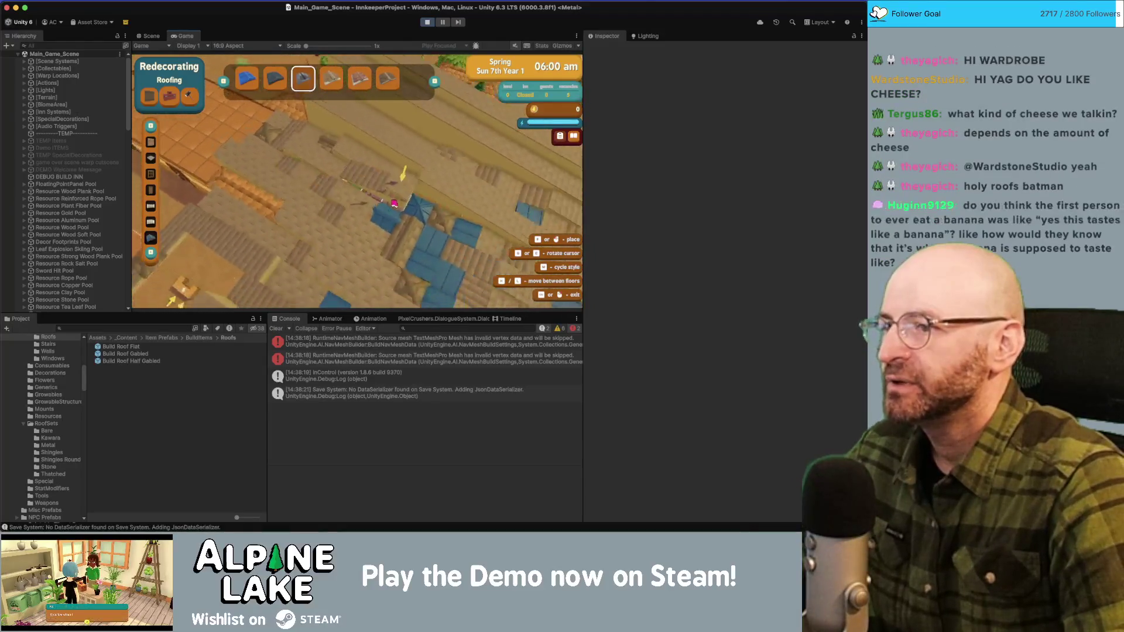
key(5)
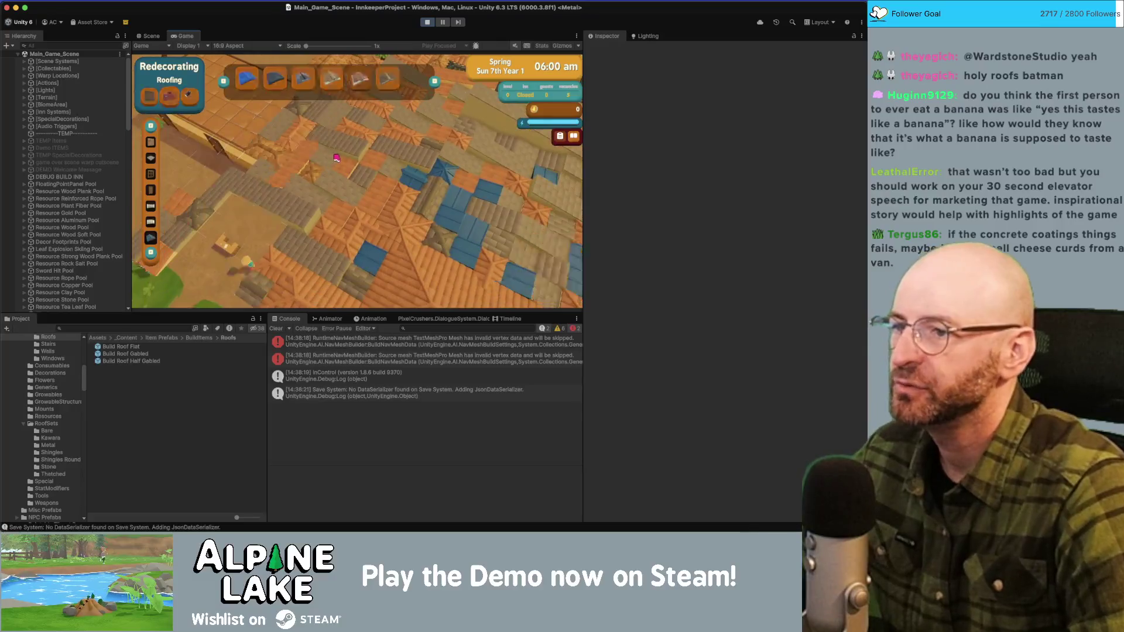
key(Escape)
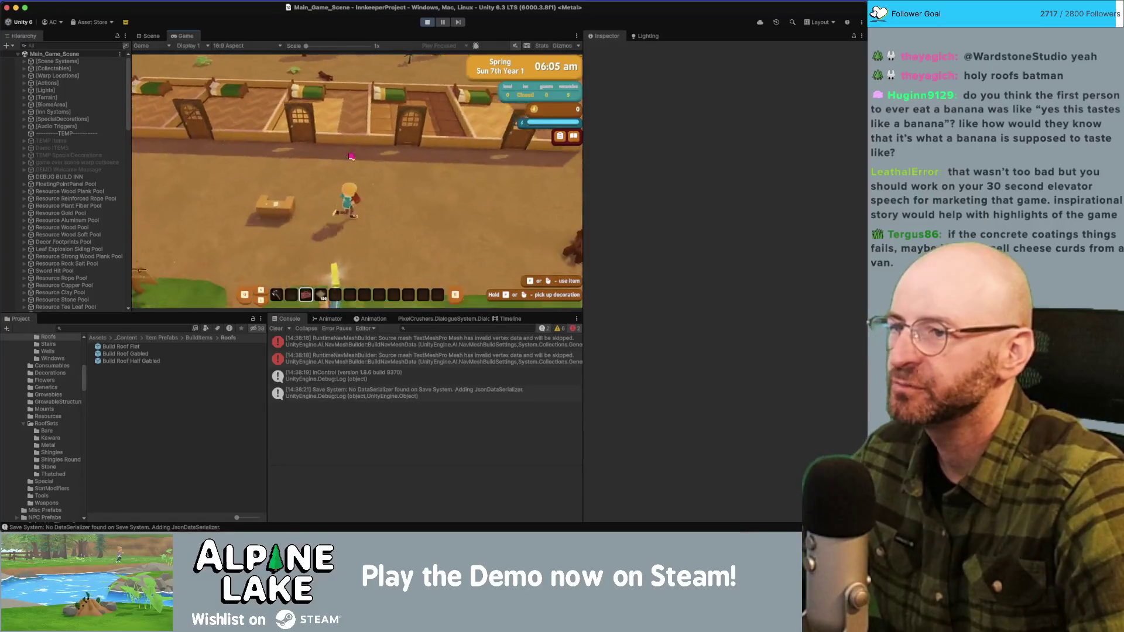
Step: Walk the player toward and away from the inn several times, watching its roofs hide and reappear
key(s)
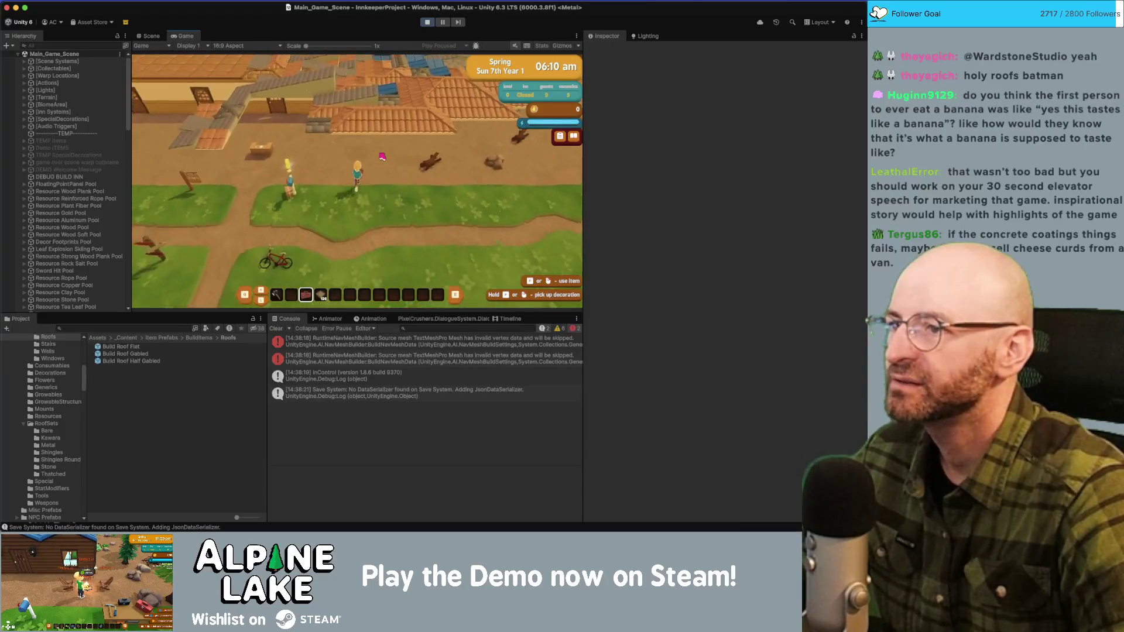
key(w)
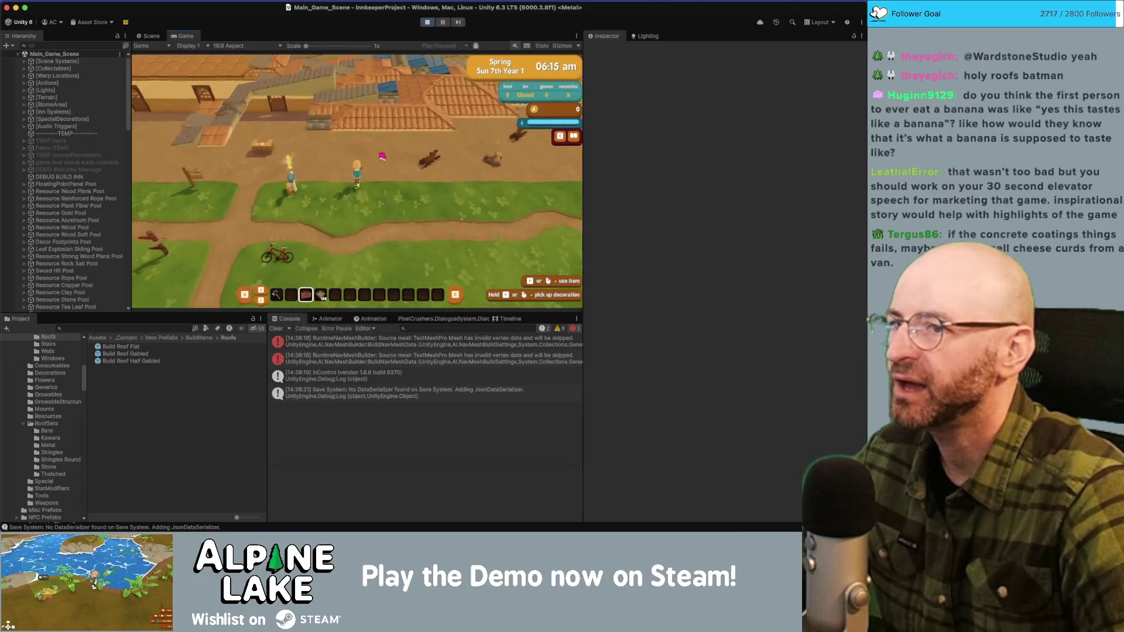
key(w)
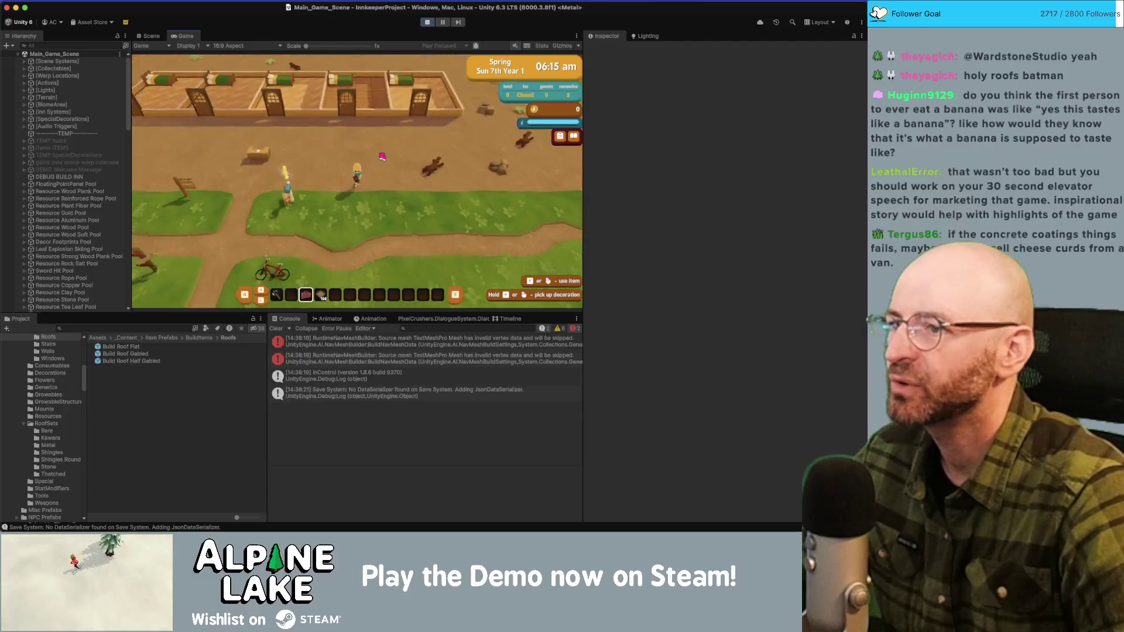
key(s)
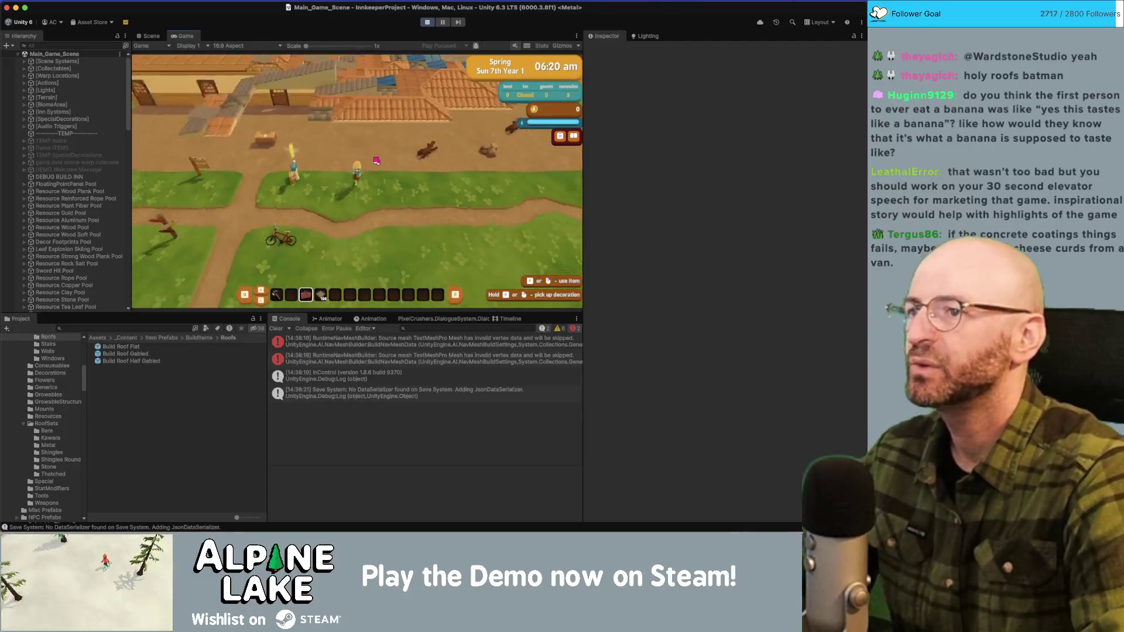
key(w)
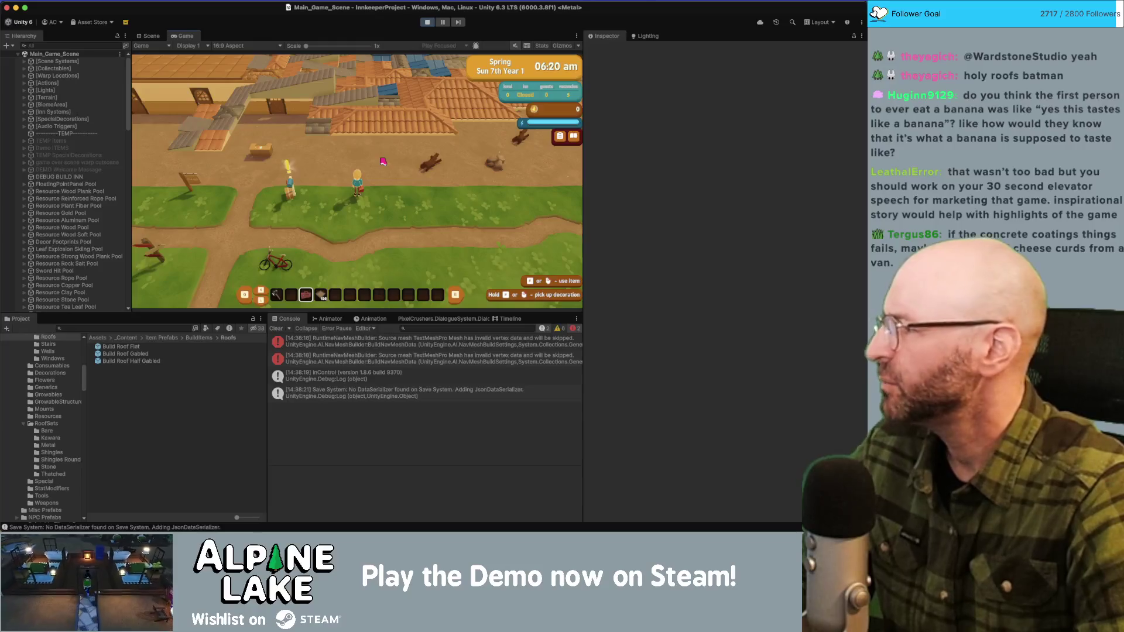
click(151, 37)
Step: Select a stone roof corner piece and walk toward and away from the building, watching its Layer change
click(377, 147)
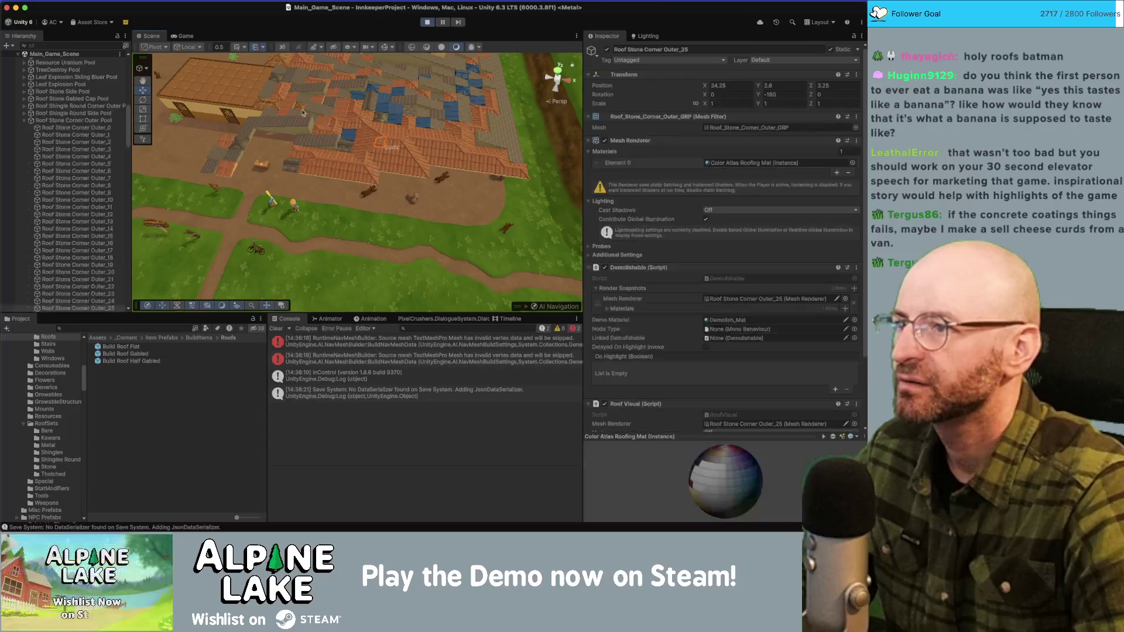
click(185, 36)
key(w)
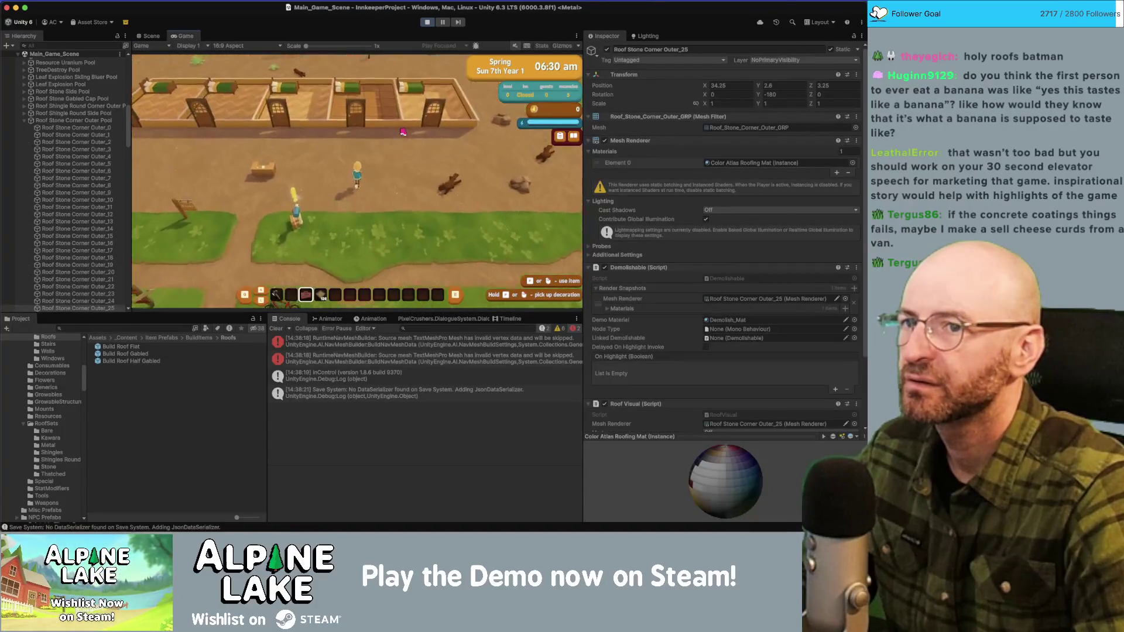
key(s)
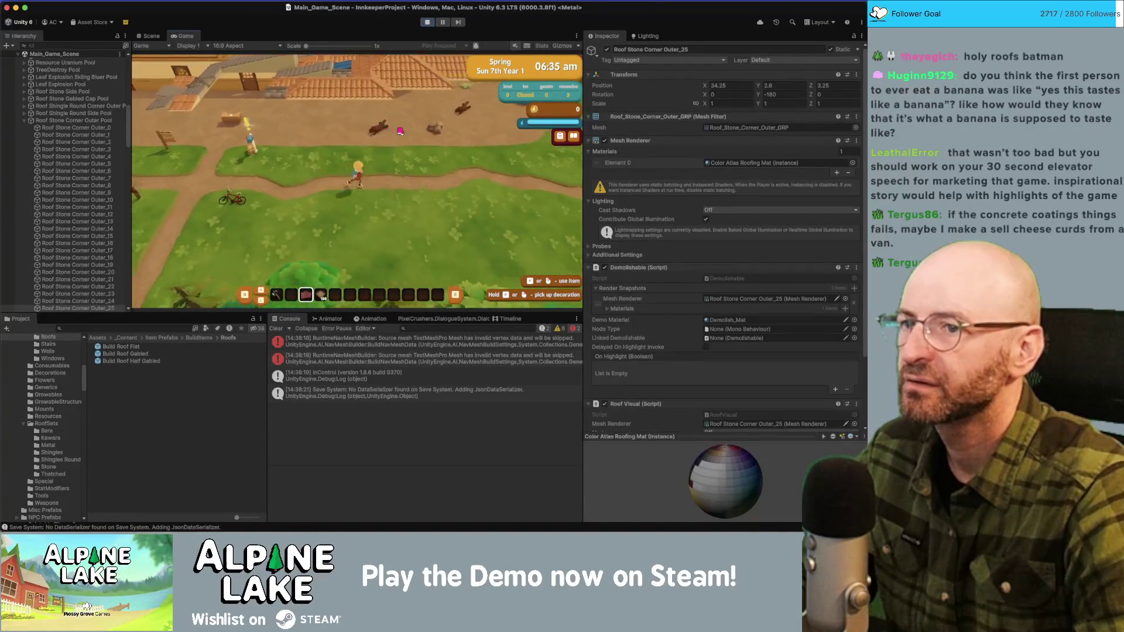
key(w)
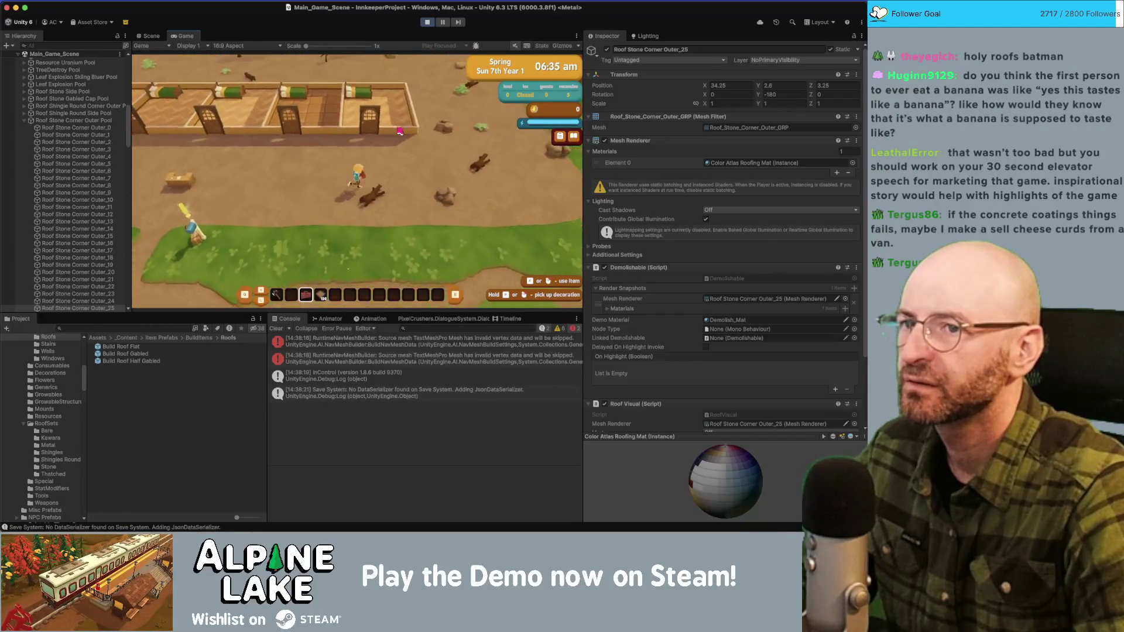
key(s)
key(w)
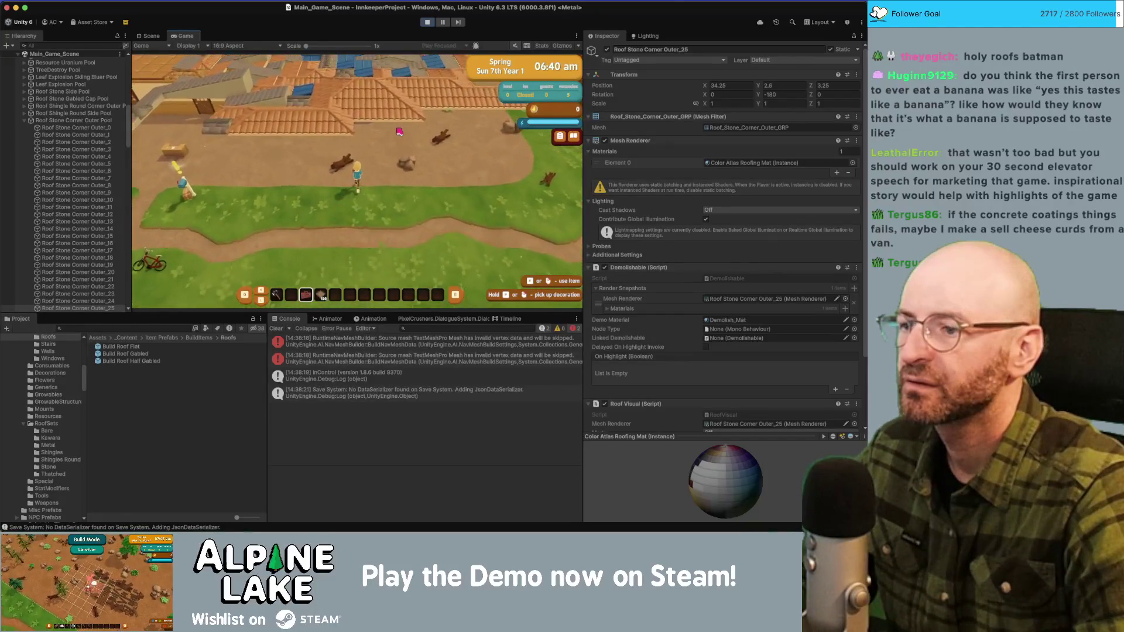
Step: Skip the end-of-day summary, walk past the building again, then stop and restart Play mode
click(535, 69)
click(535, 68)
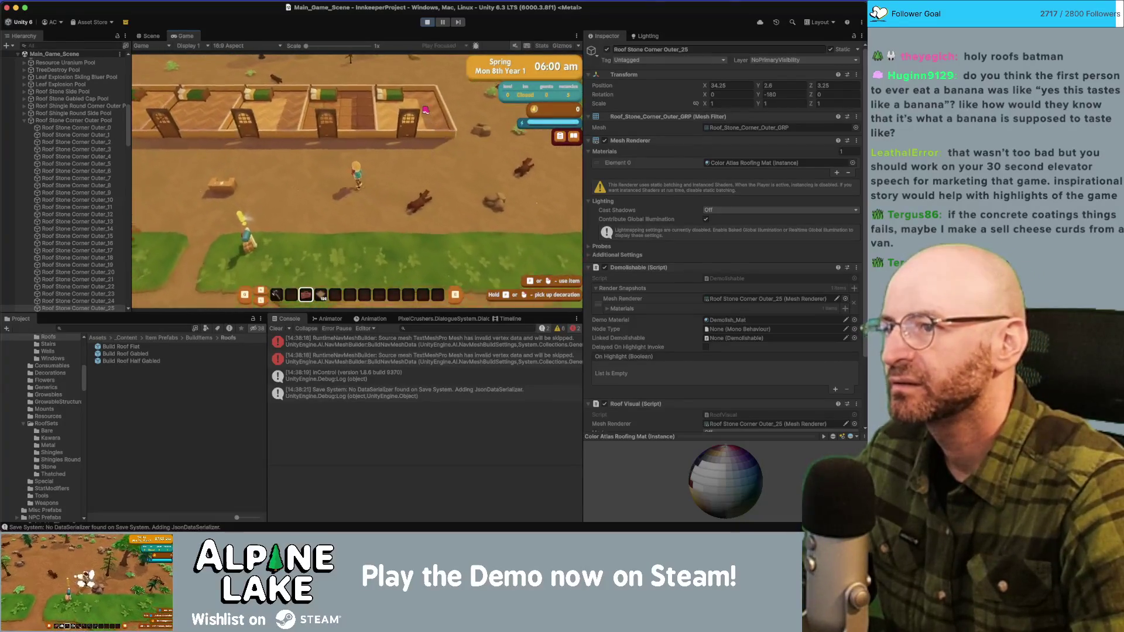
key(s)
key(w)
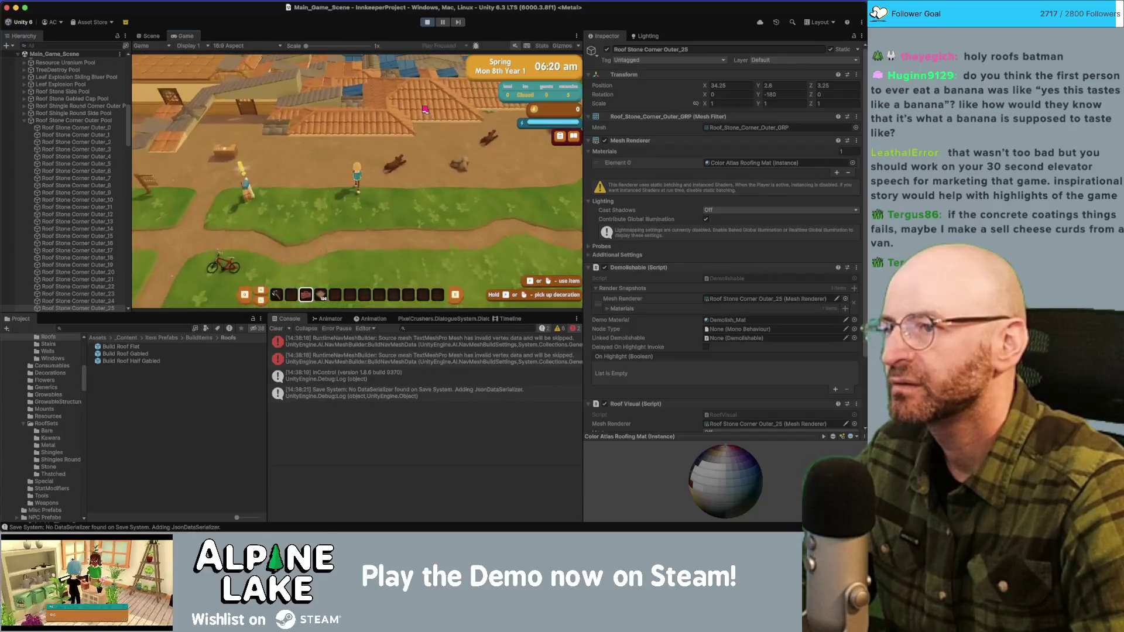
click(426, 24)
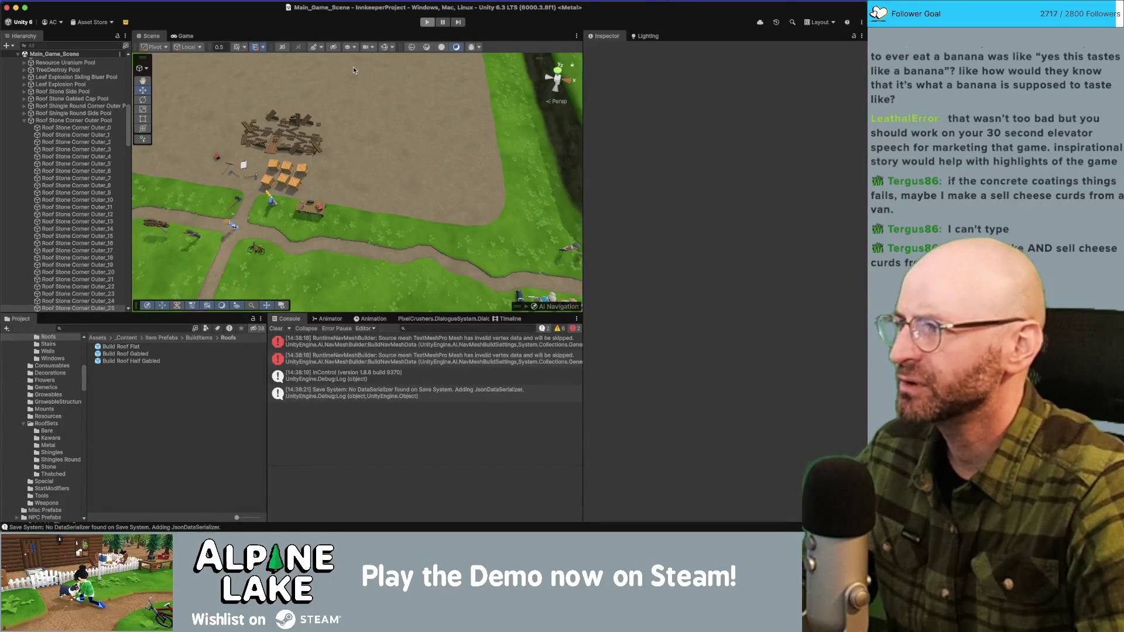
click(426, 22)
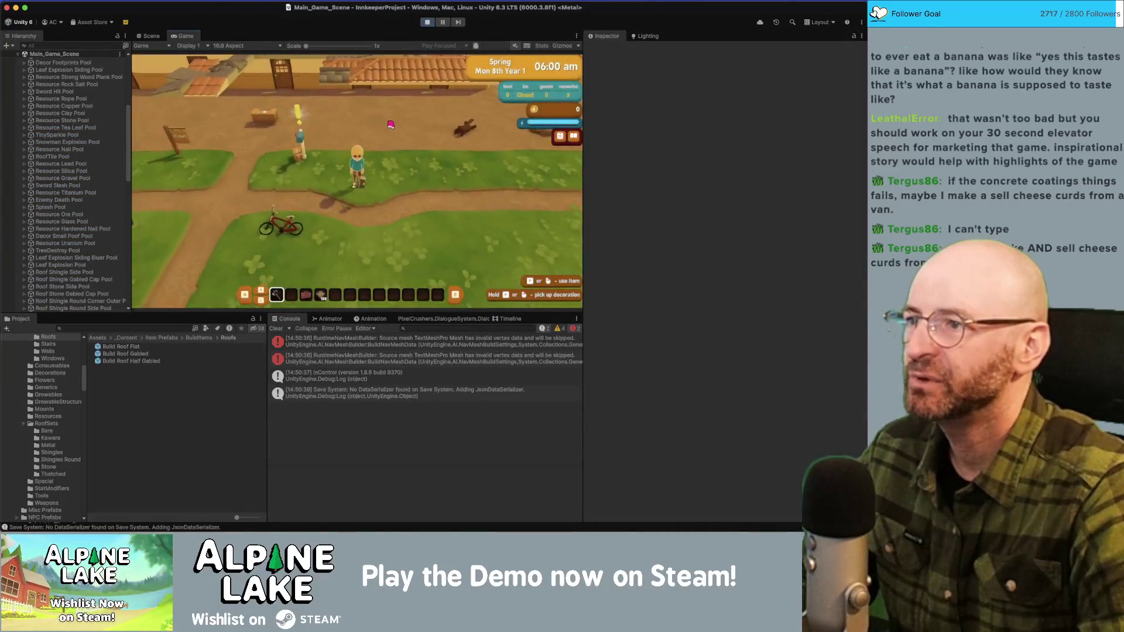
Step: Walk the character around the inn and up the grass path past the tiled roofs, then select hotbar slot 4
key(w)
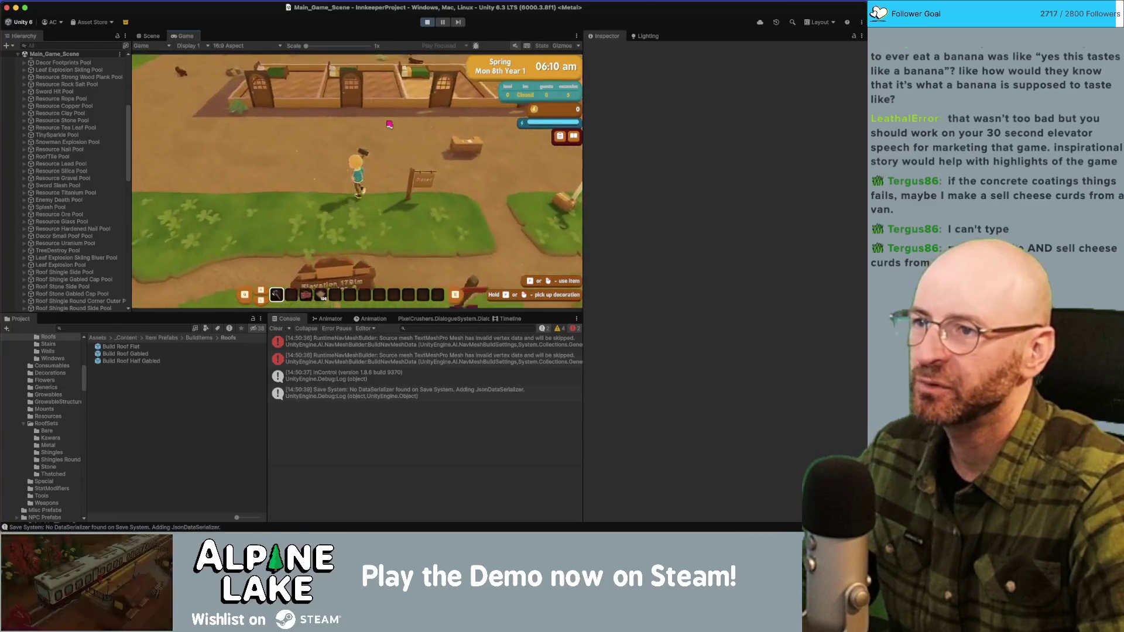
key(a)
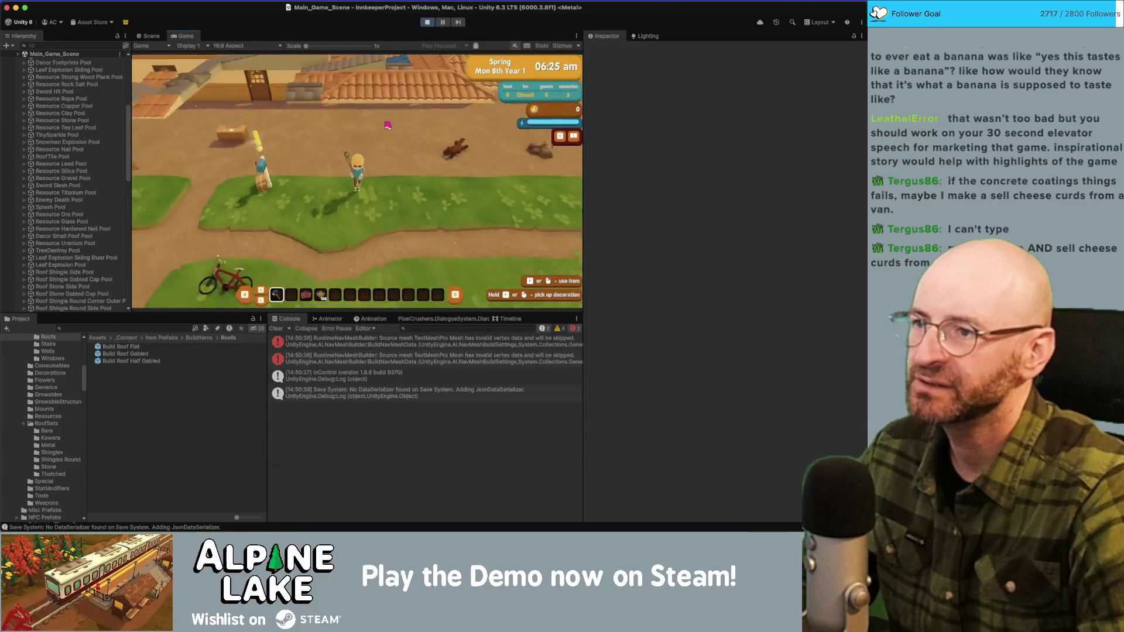
key(w)
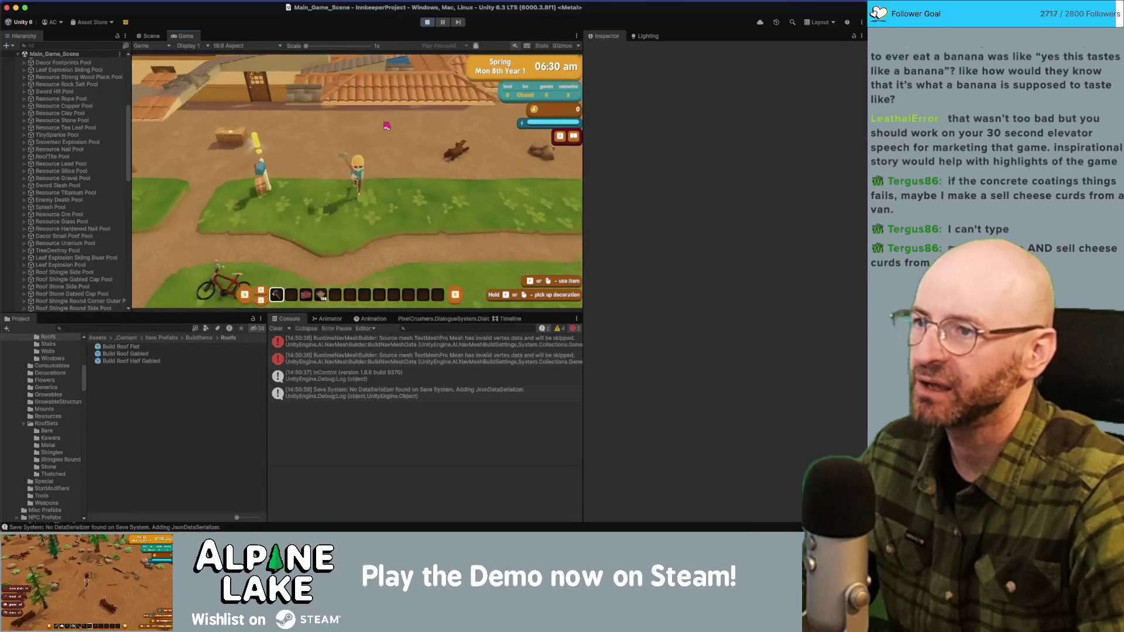
key(s)
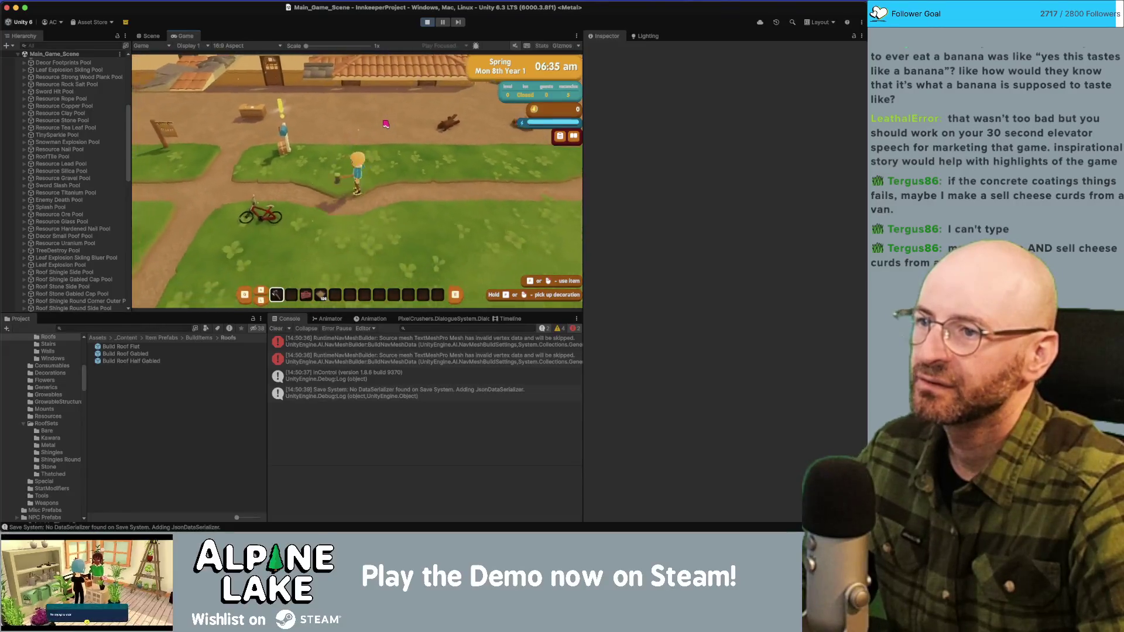
key(w)
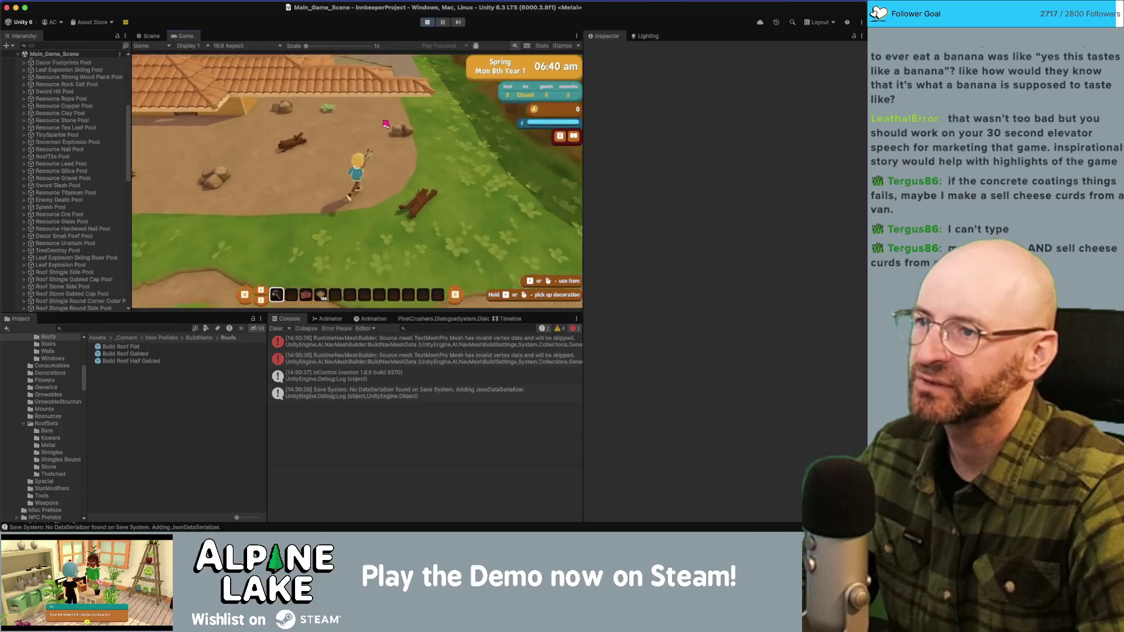
key(w)
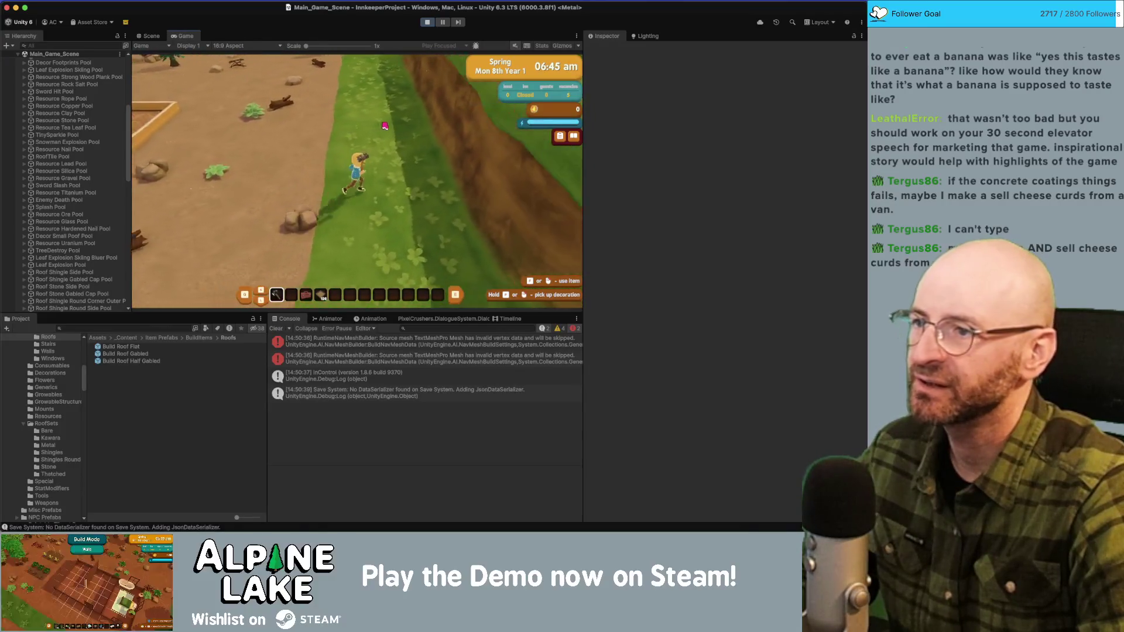
key(w)
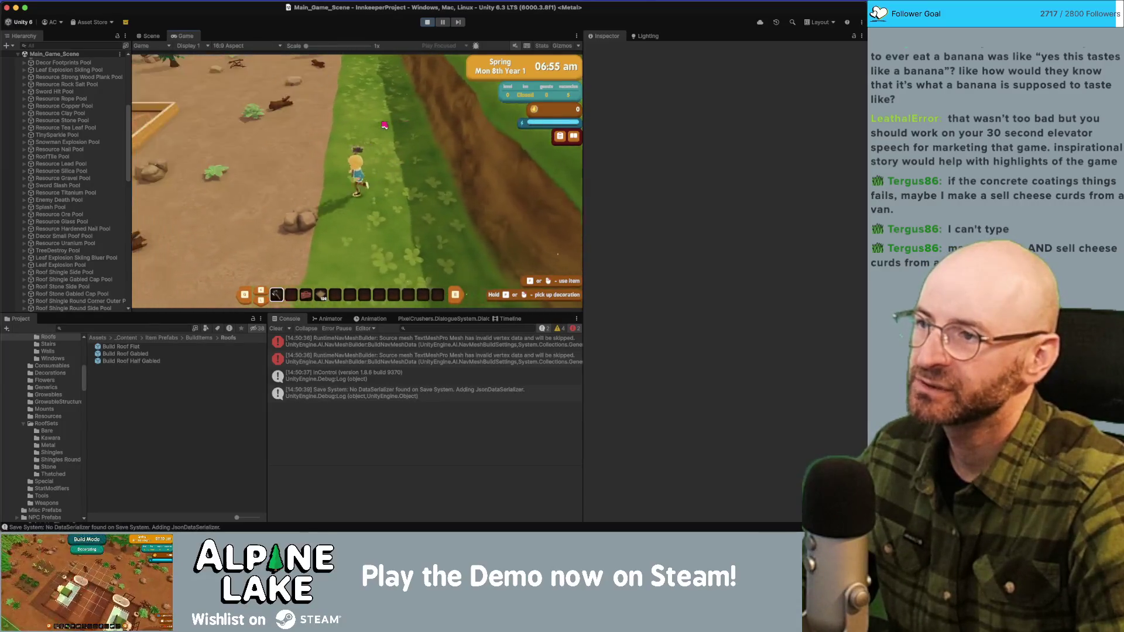
key(w)
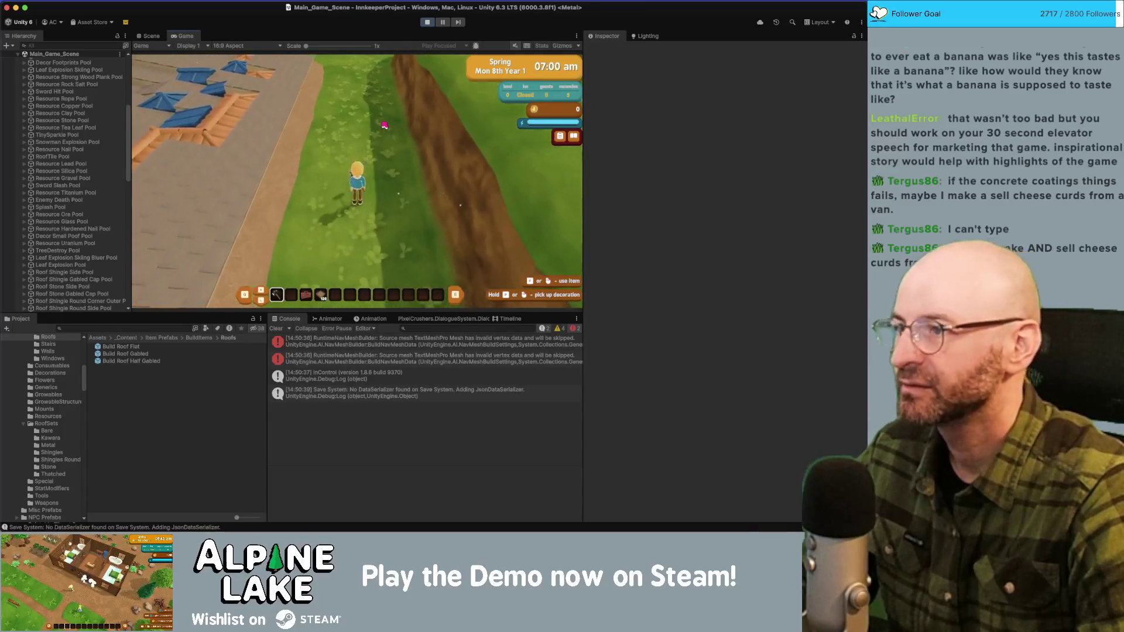
key(w)
key(w)
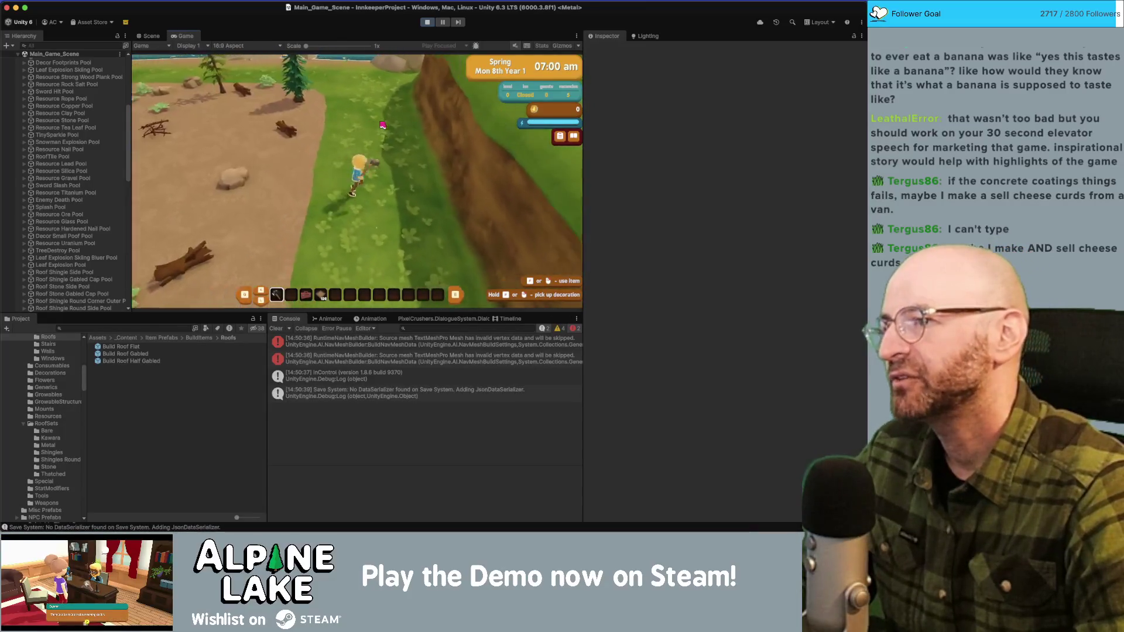
key(s)
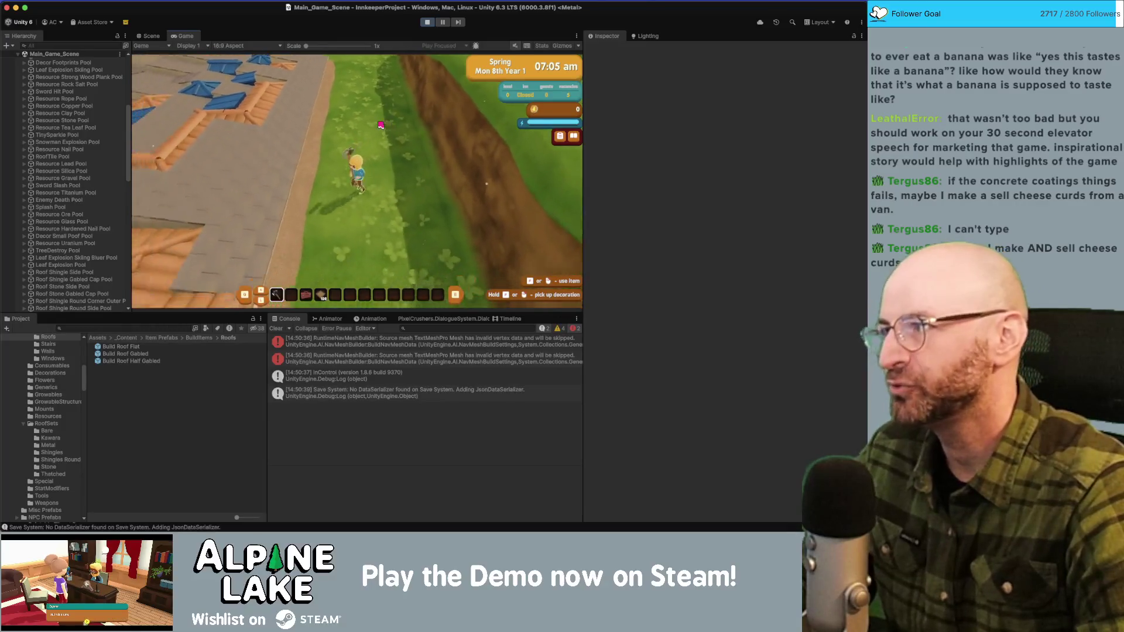
key(w)
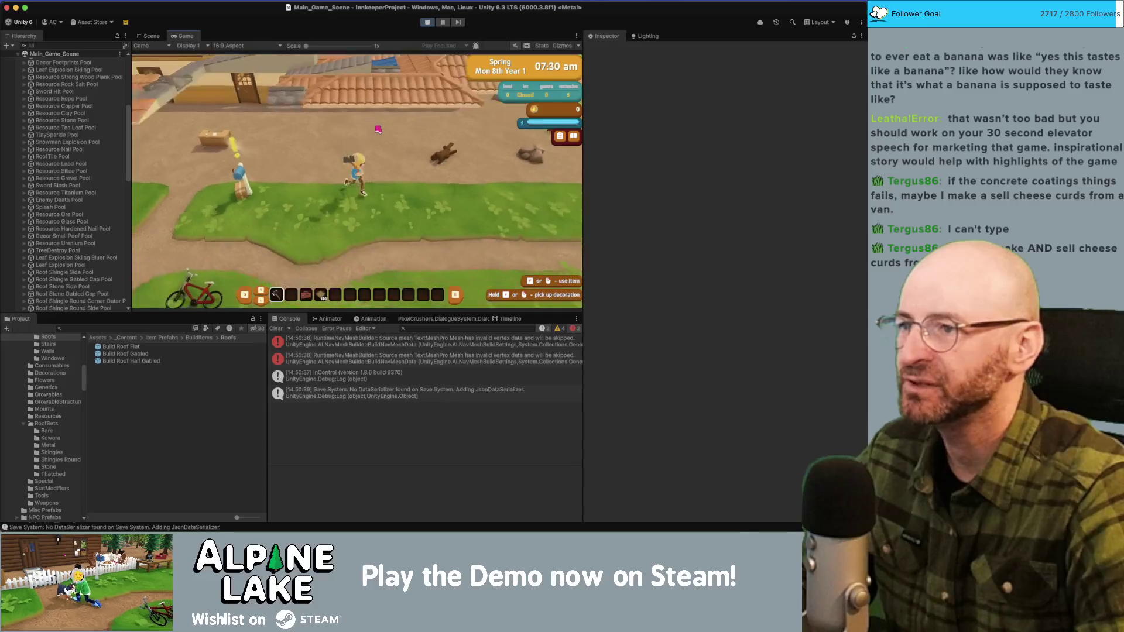
key(4)
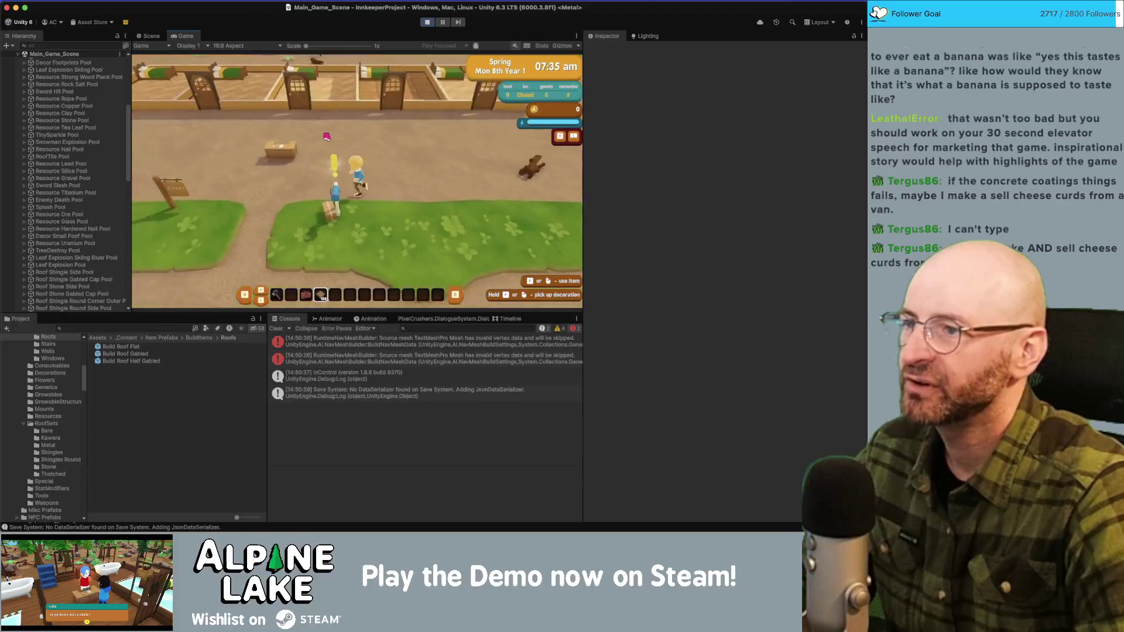
Step: Walk the character left past the inn, then right through its rooms and in and out to check indoor roof hiding
key(a)
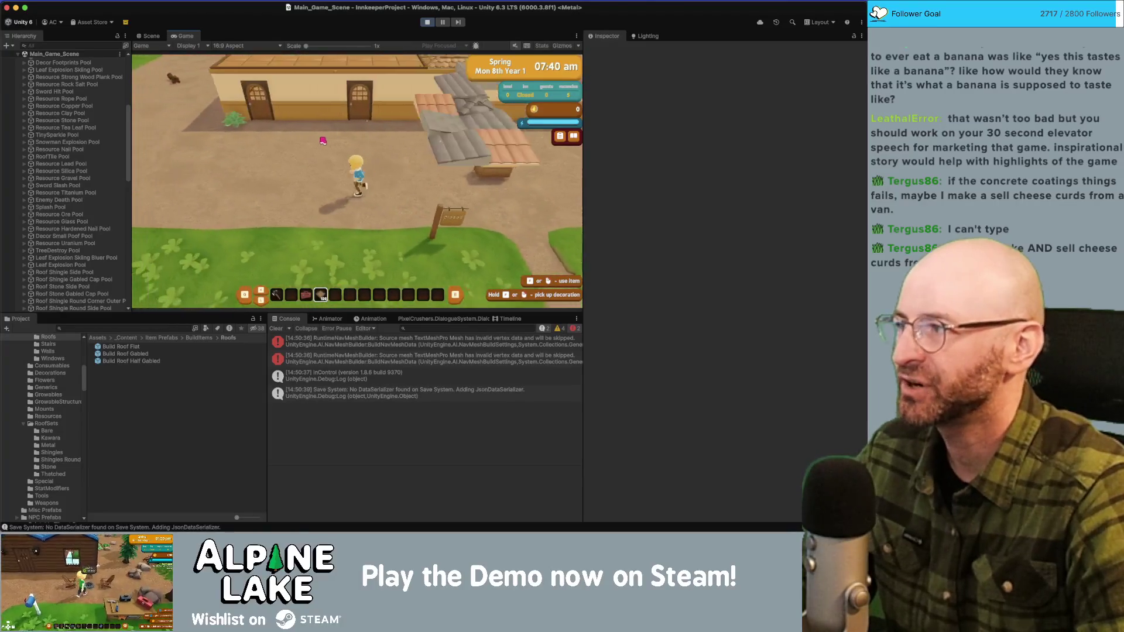
key(a)
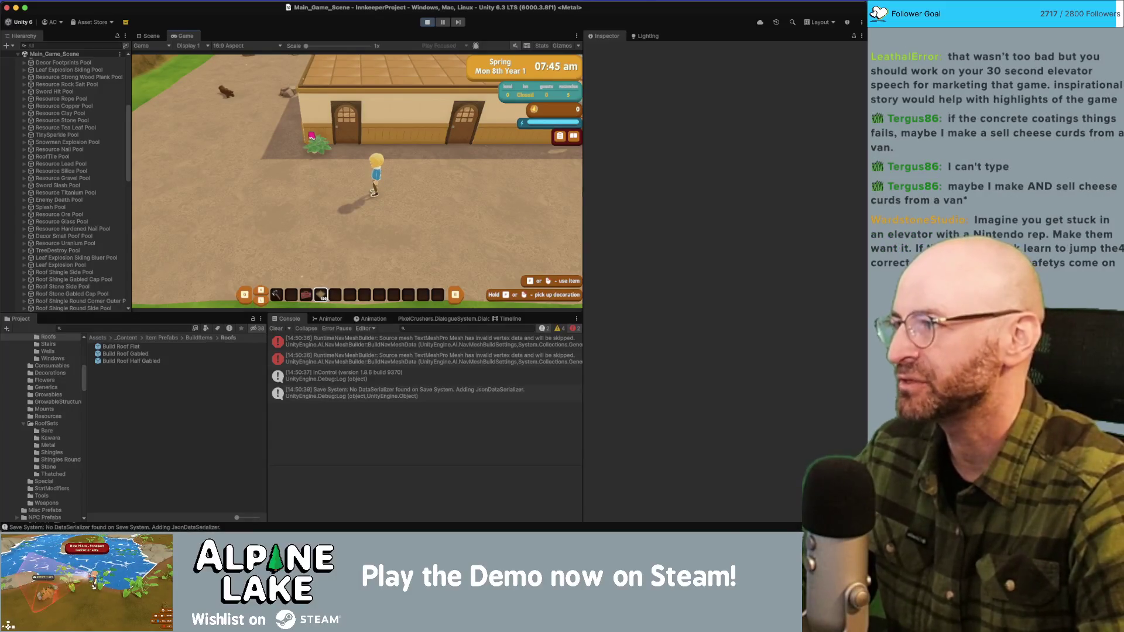
key(a)
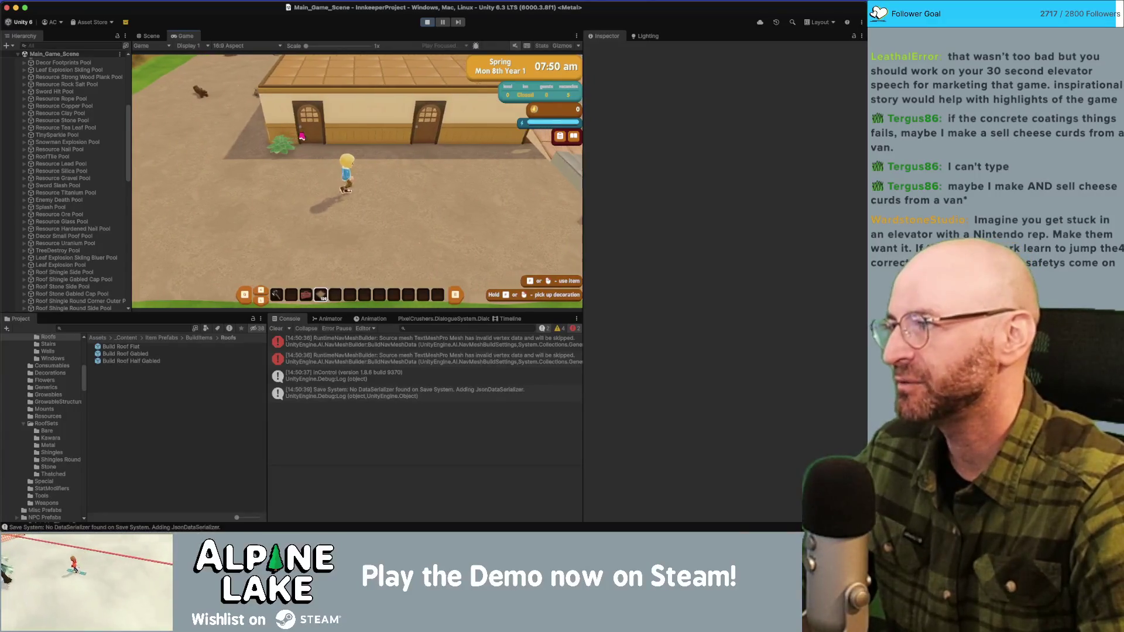
key(d)
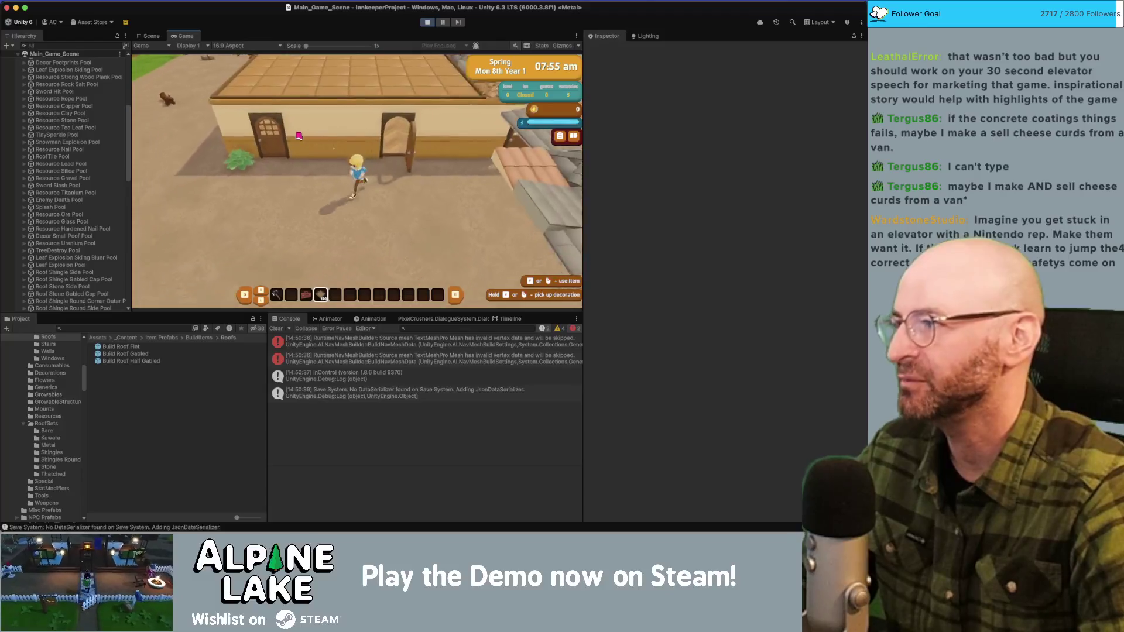
key(d)
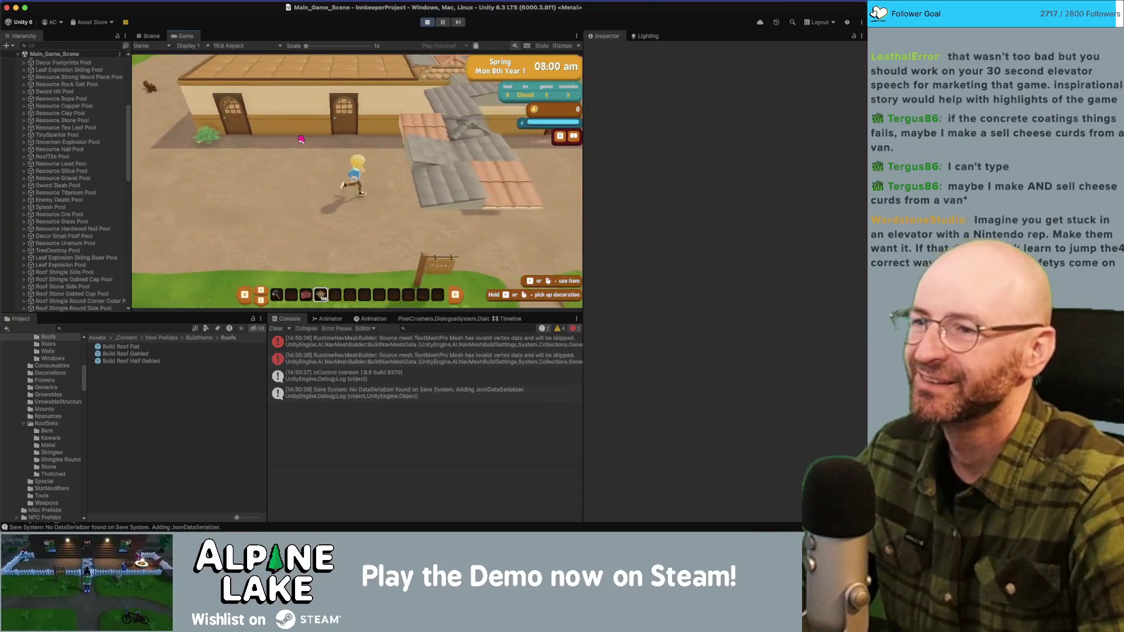
key(d)
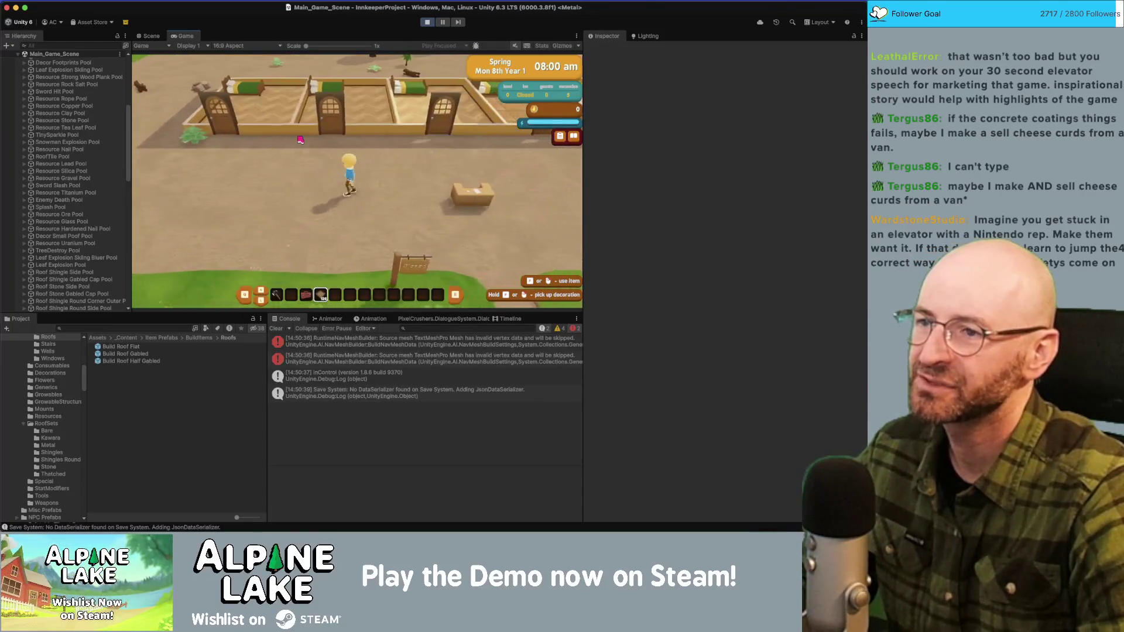
key(d)
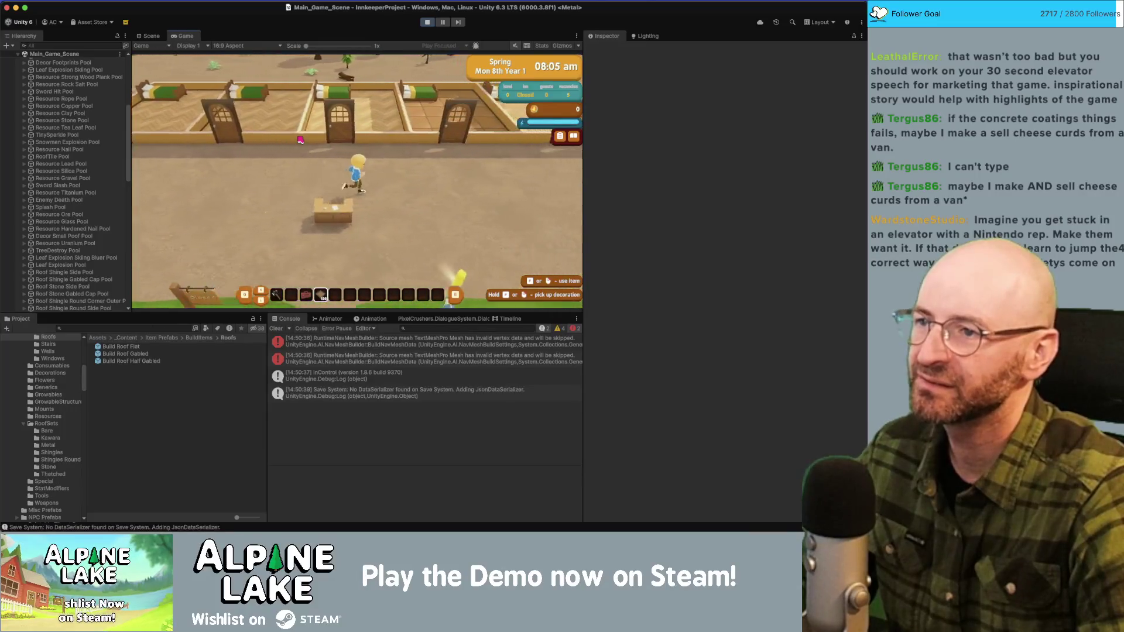
key(s)
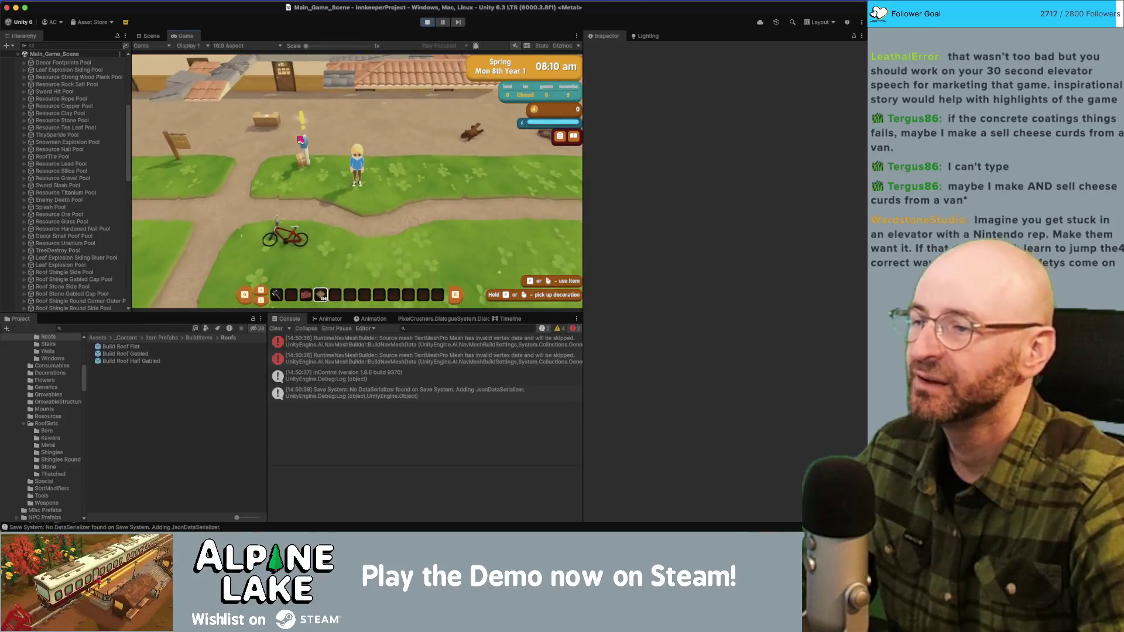
key(w)
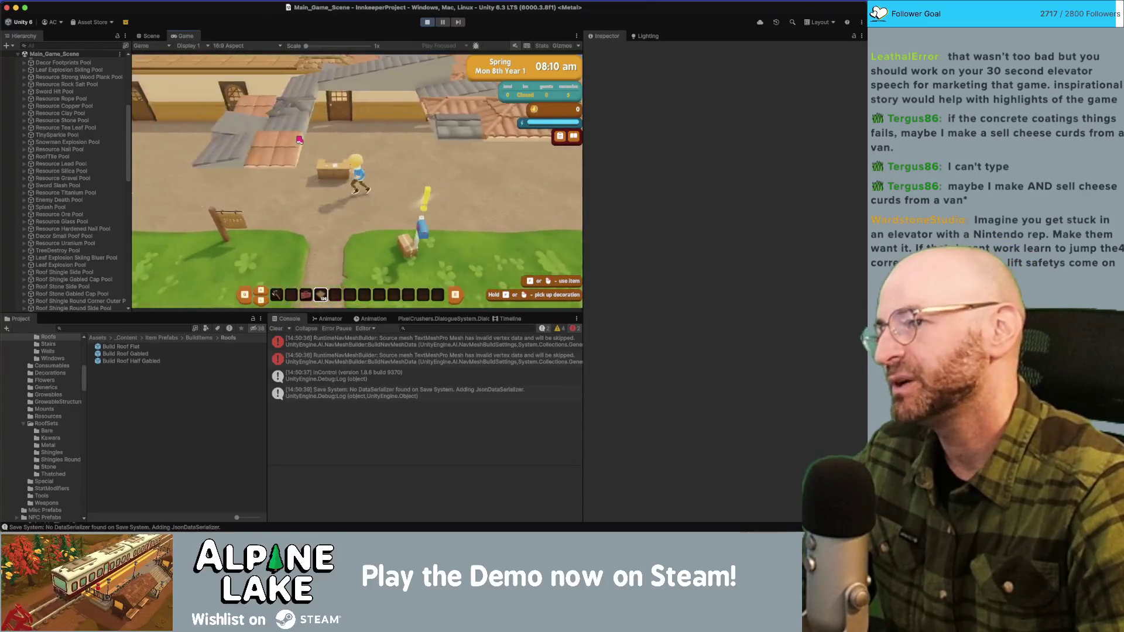
key(w)
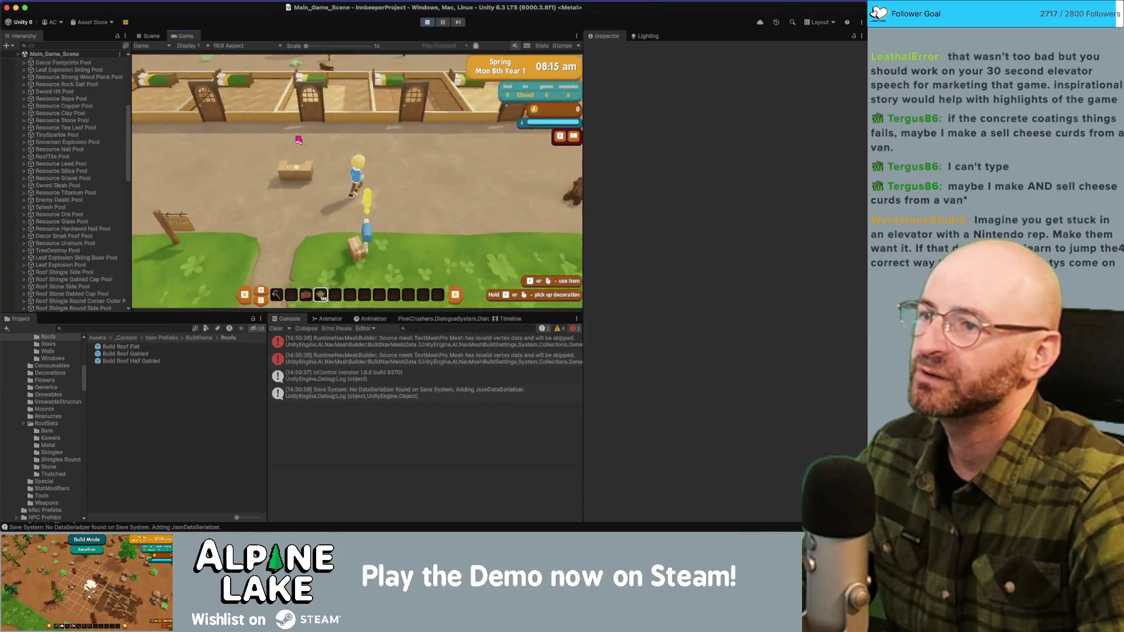
key(s)
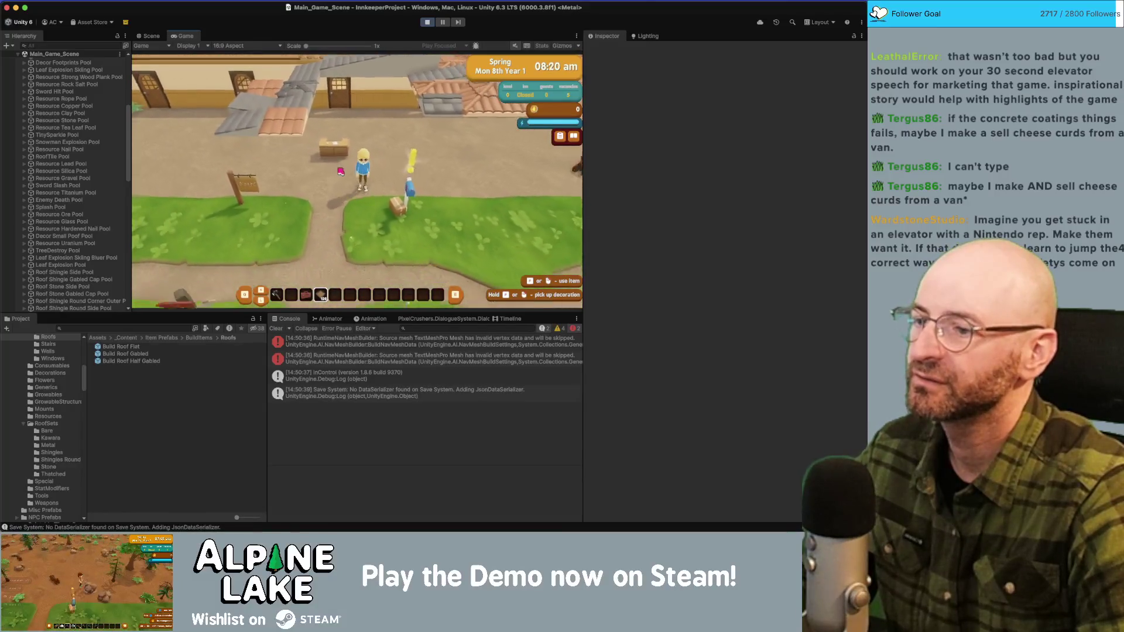
Step: In roofing mode one floor up, drag out blue roof pieces along the inn to form gabled roofs
key(b)
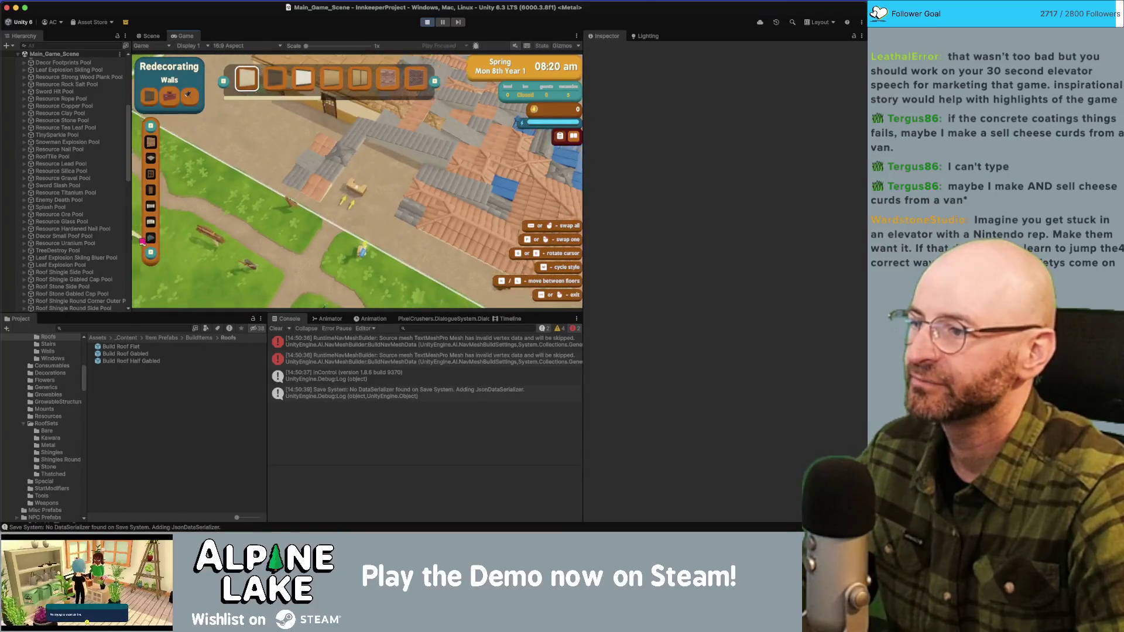
click(150, 238)
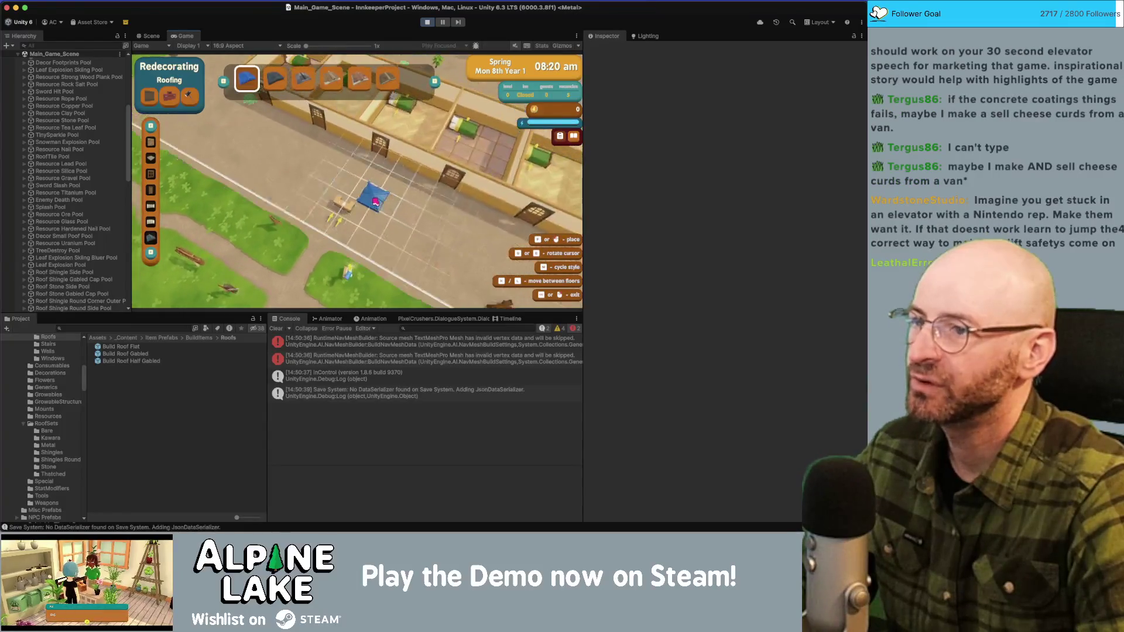
key(e)
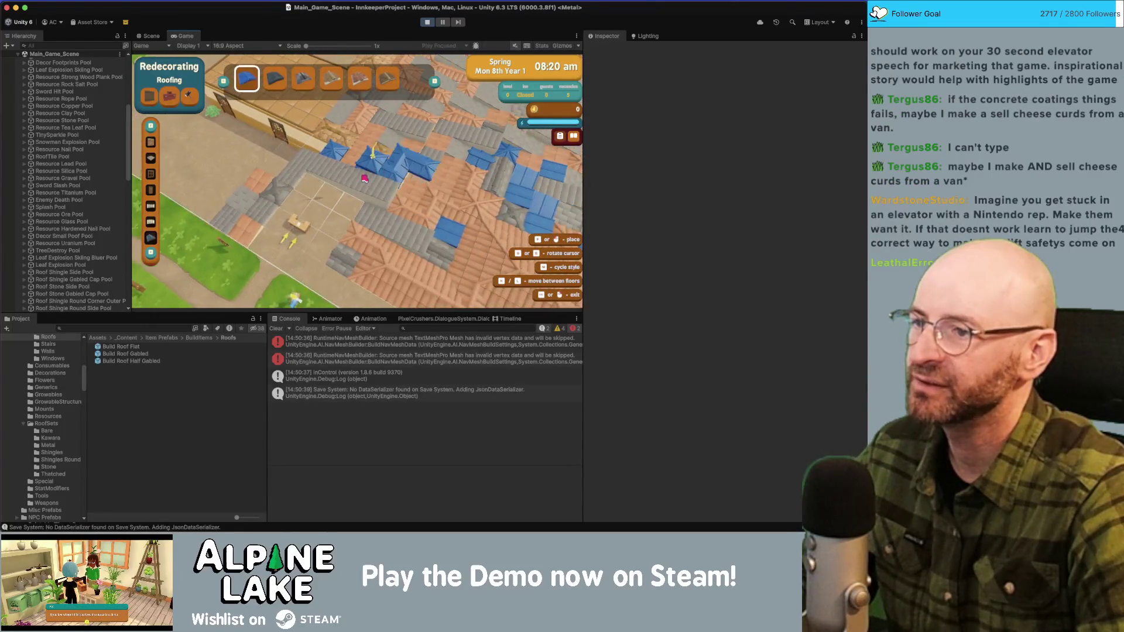
drag(351, 176, 391, 195)
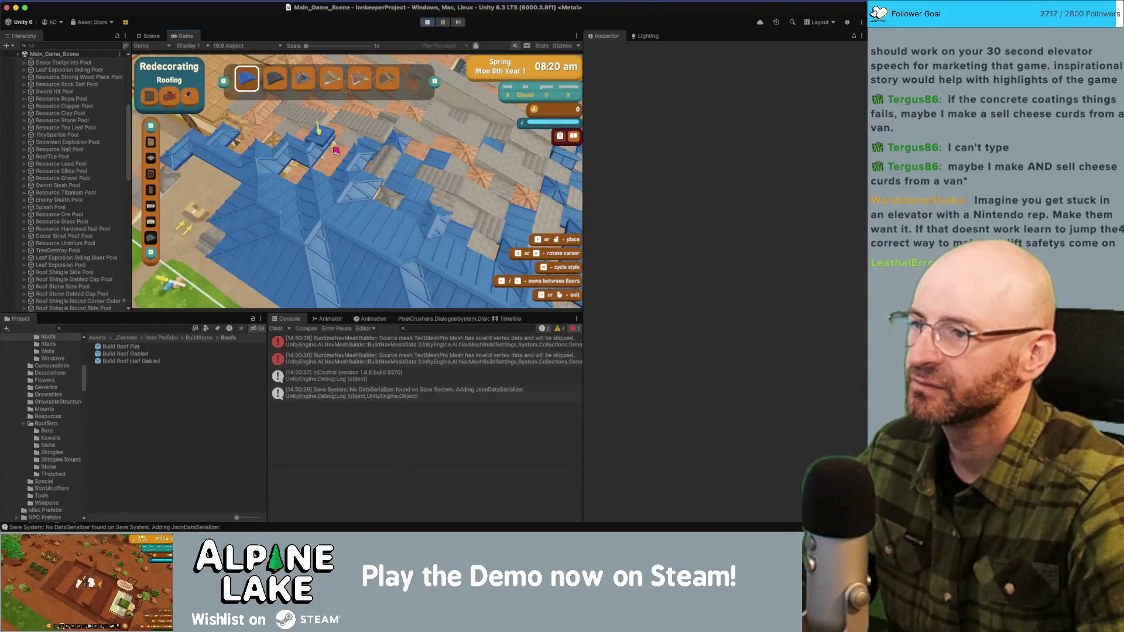
click(353, 186)
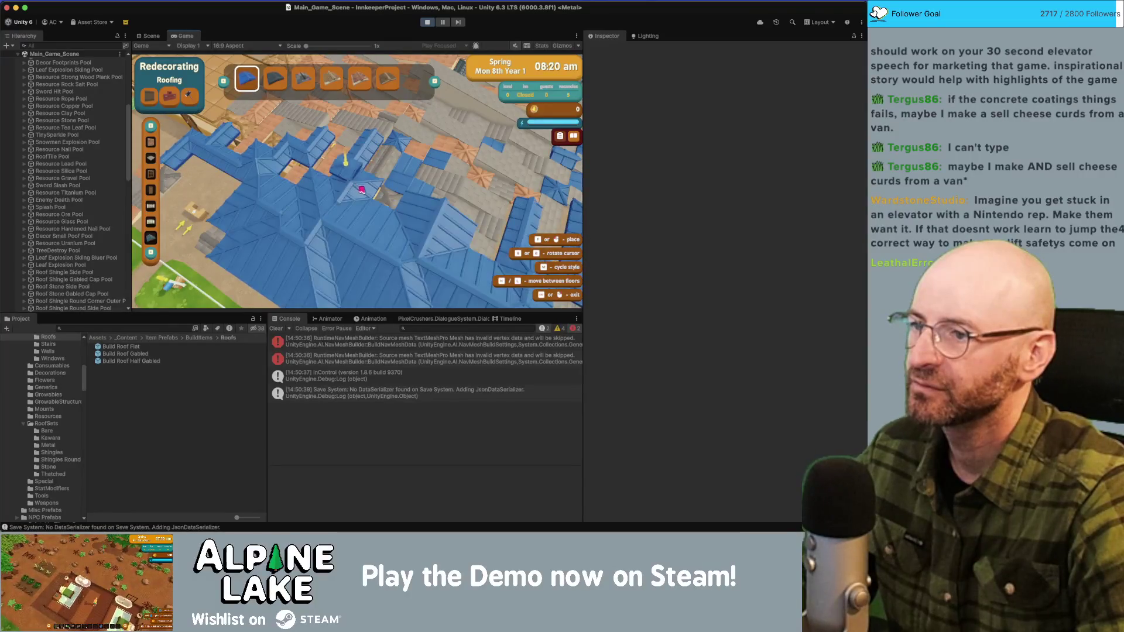
drag(371, 175, 373, 178)
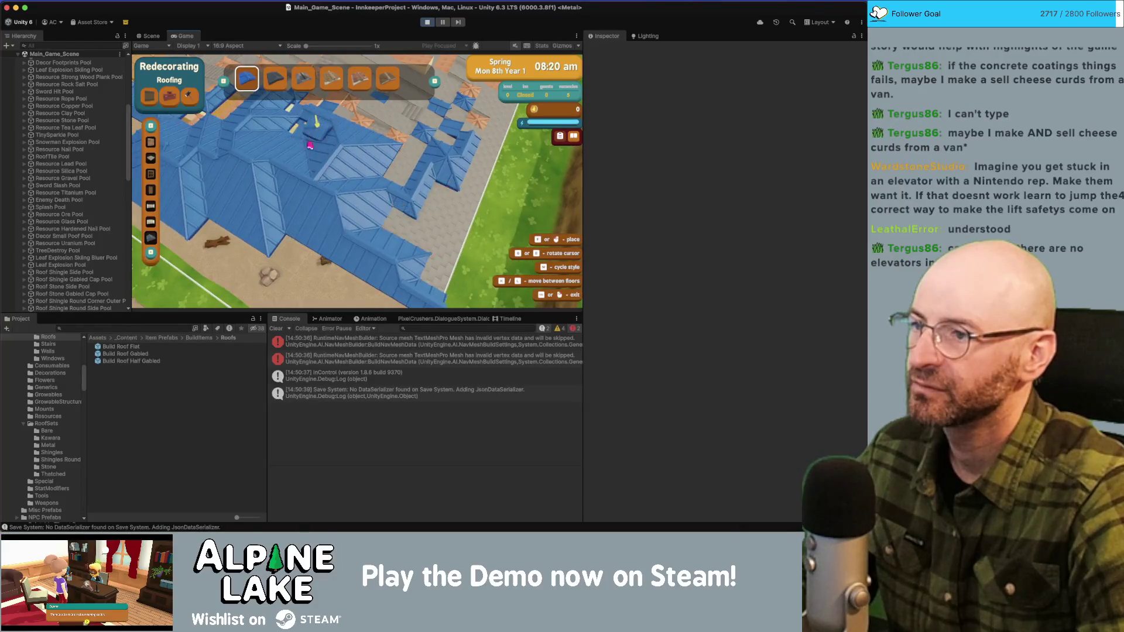
Step: Pan across the inn to inspect the new blue roofs, then exit roofing mode
key(w)
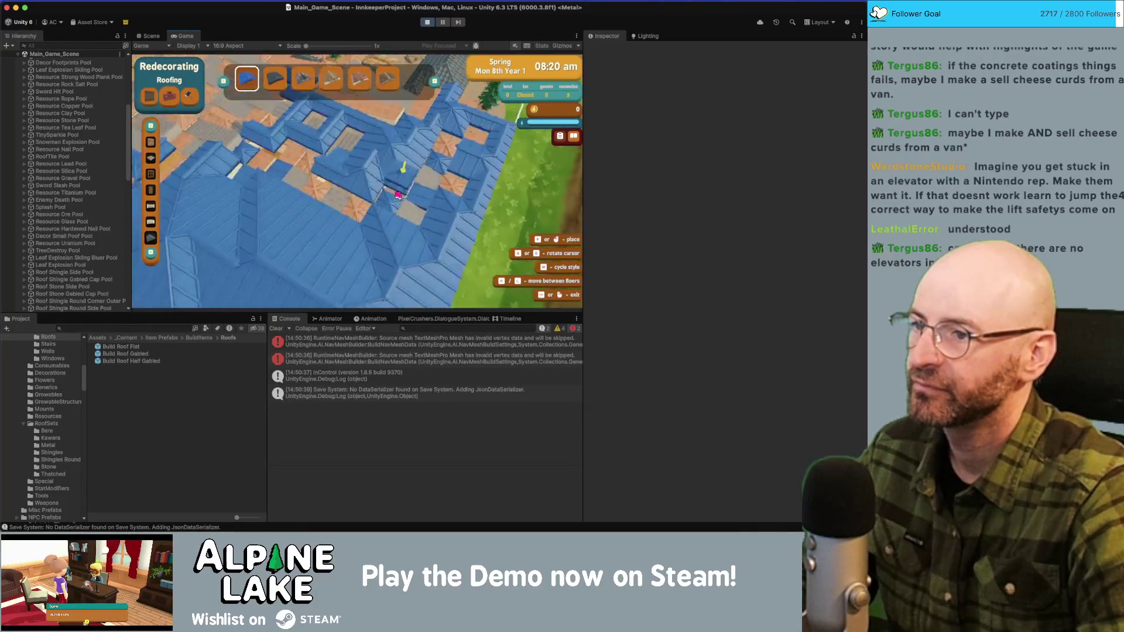
key(a)
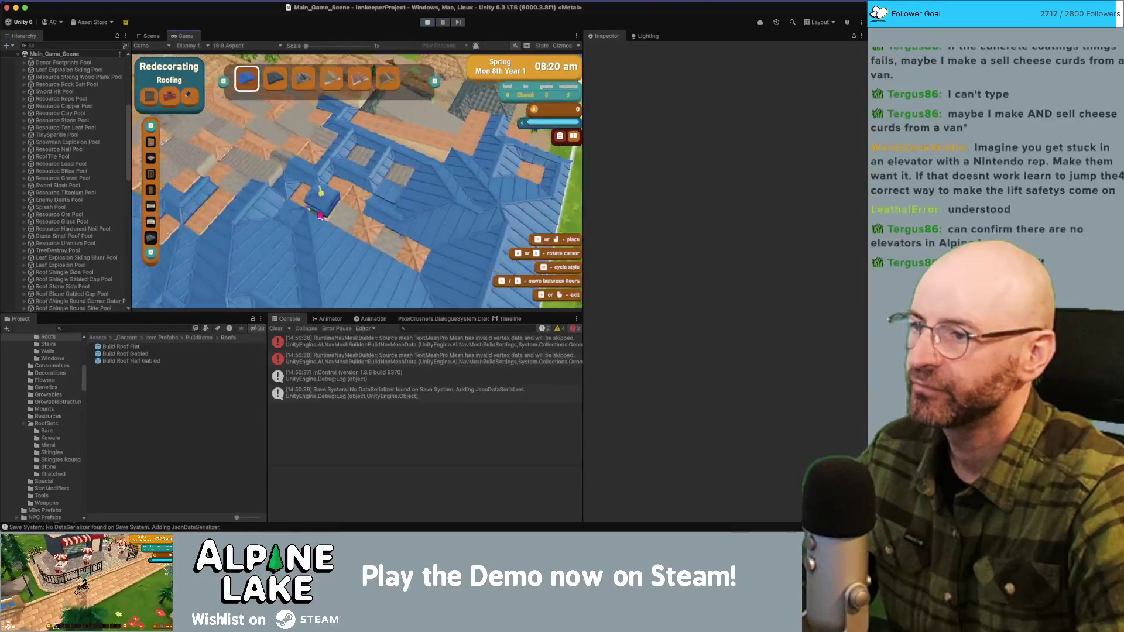
key(w)
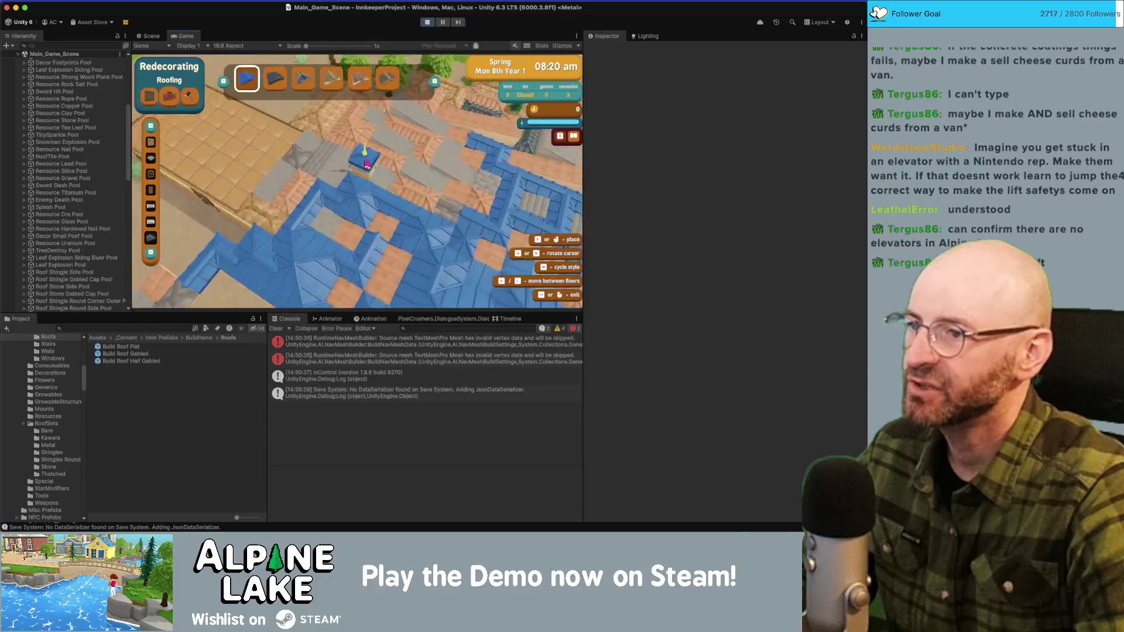
key(w)
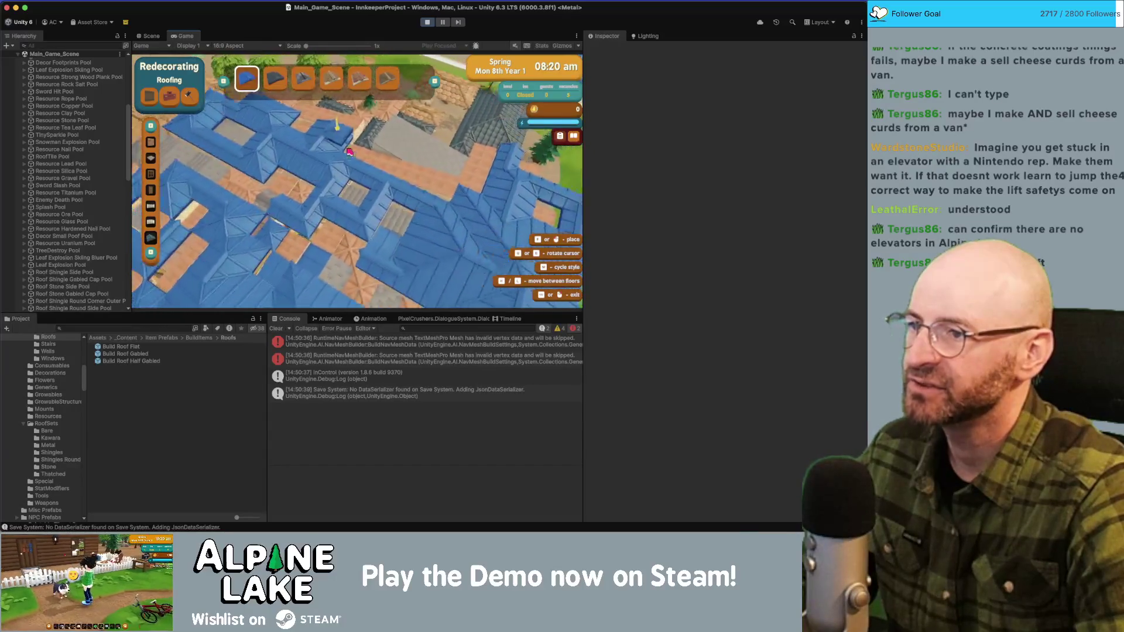
key(d)
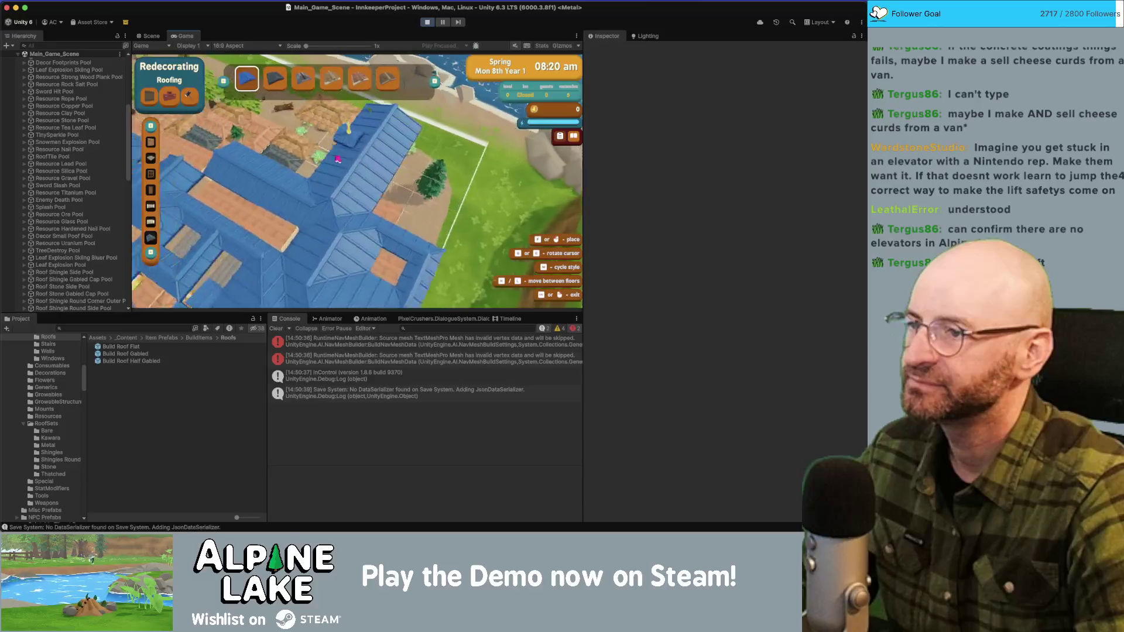
key(a)
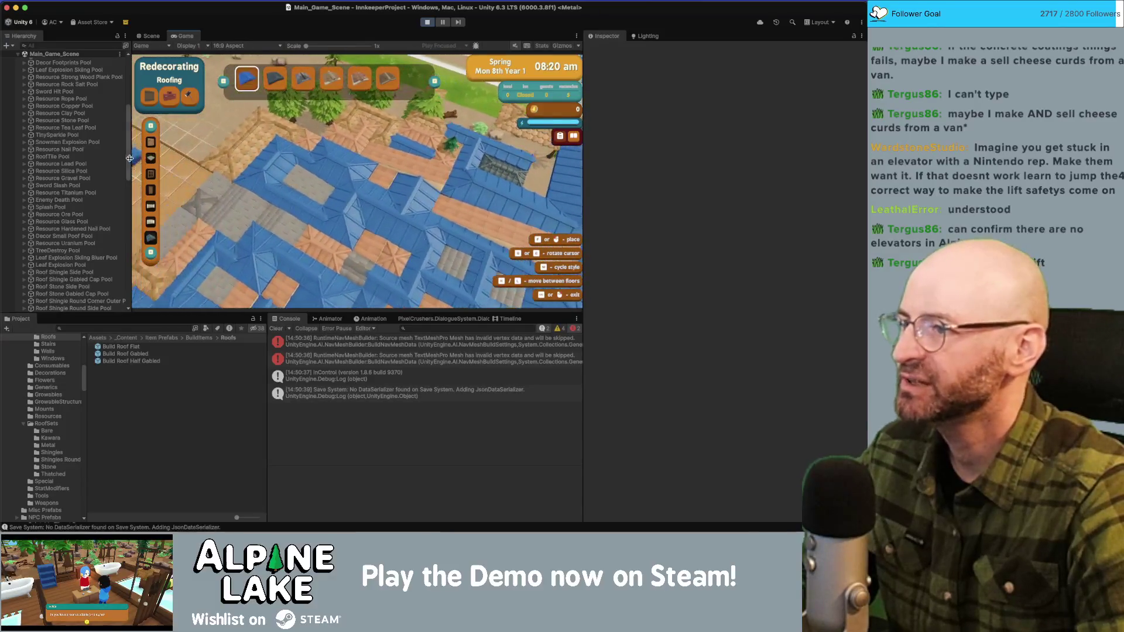
mouse_move(129, 158)
mouse_down()
mouse_move(141, 224)
mouse_move(136, 107)
mouse_up()
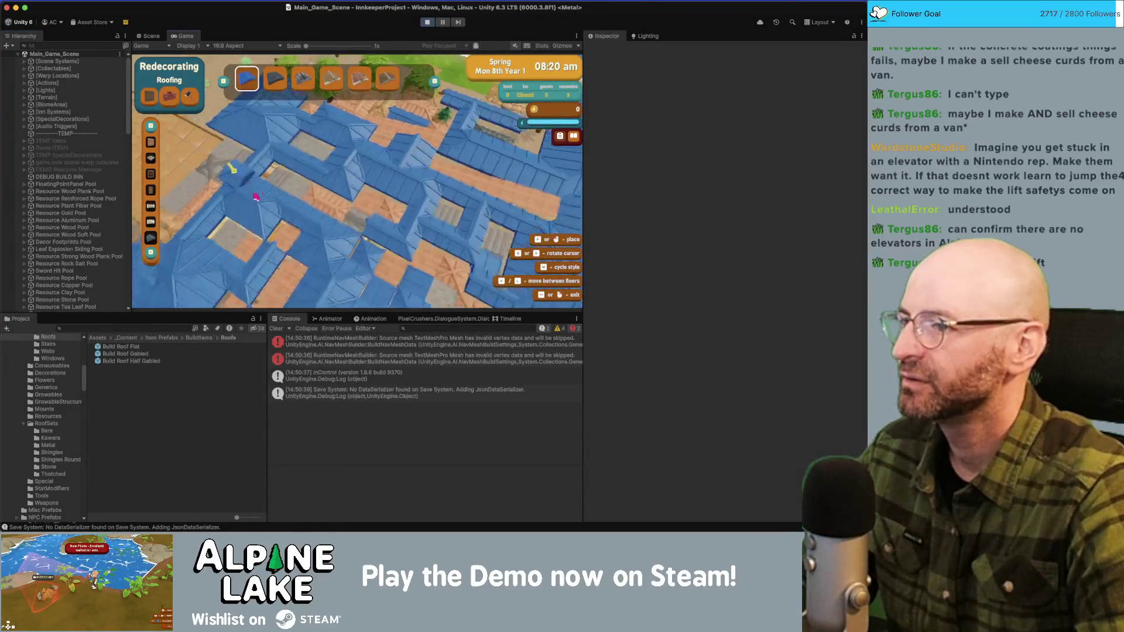
right_click(308, 177)
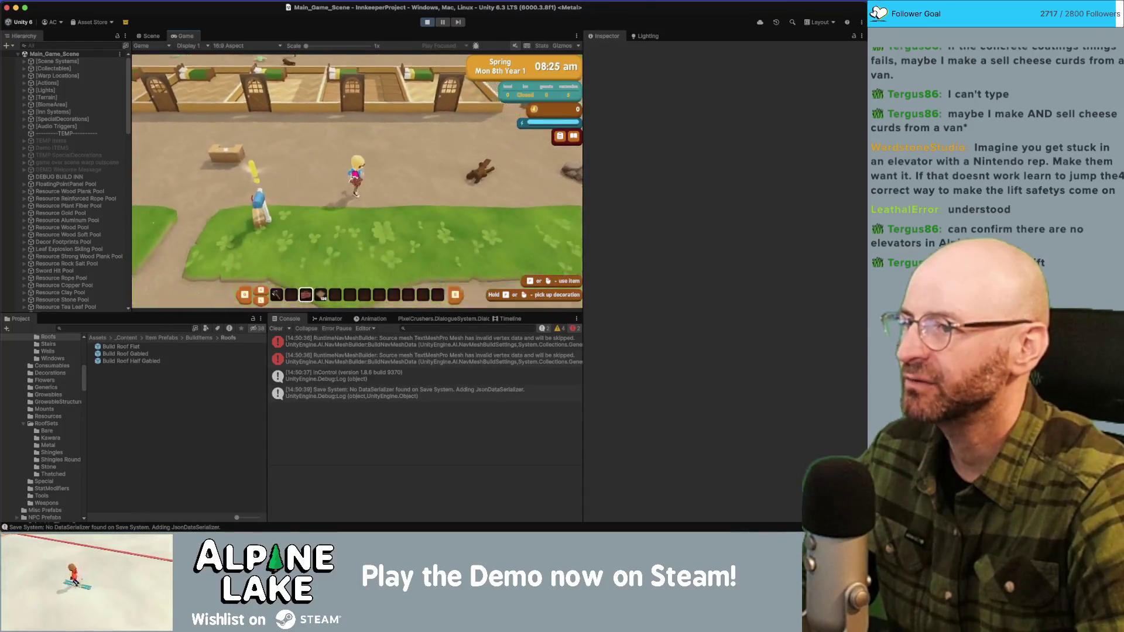
Step: Walk the character south down the path and back north toward the inn's blue roofs twice
key(s)
key(w)
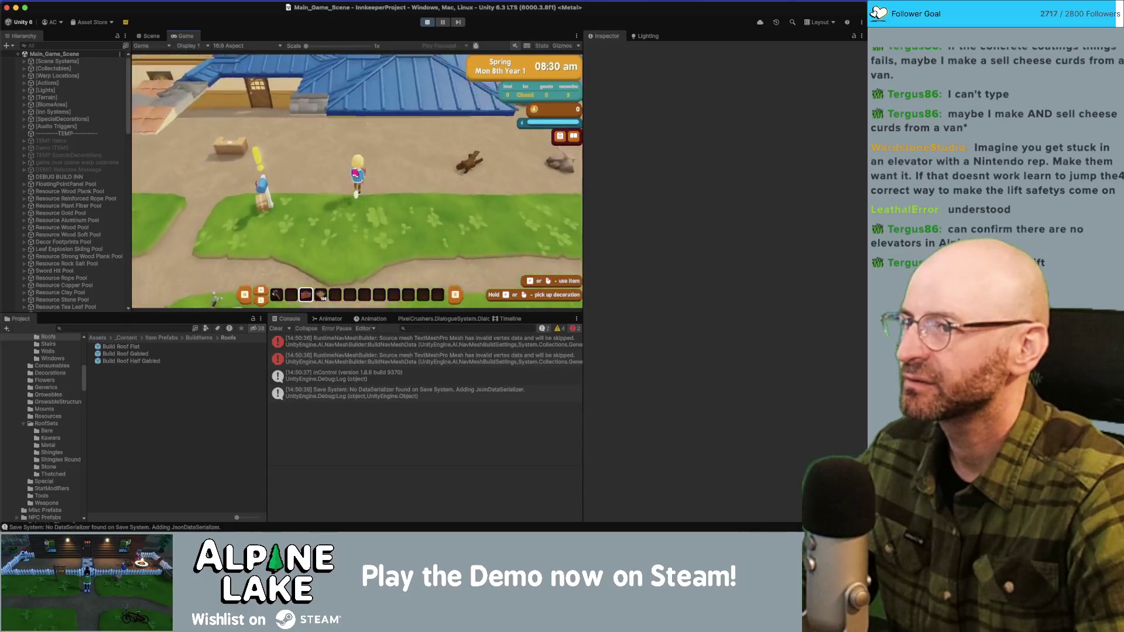
key(s)
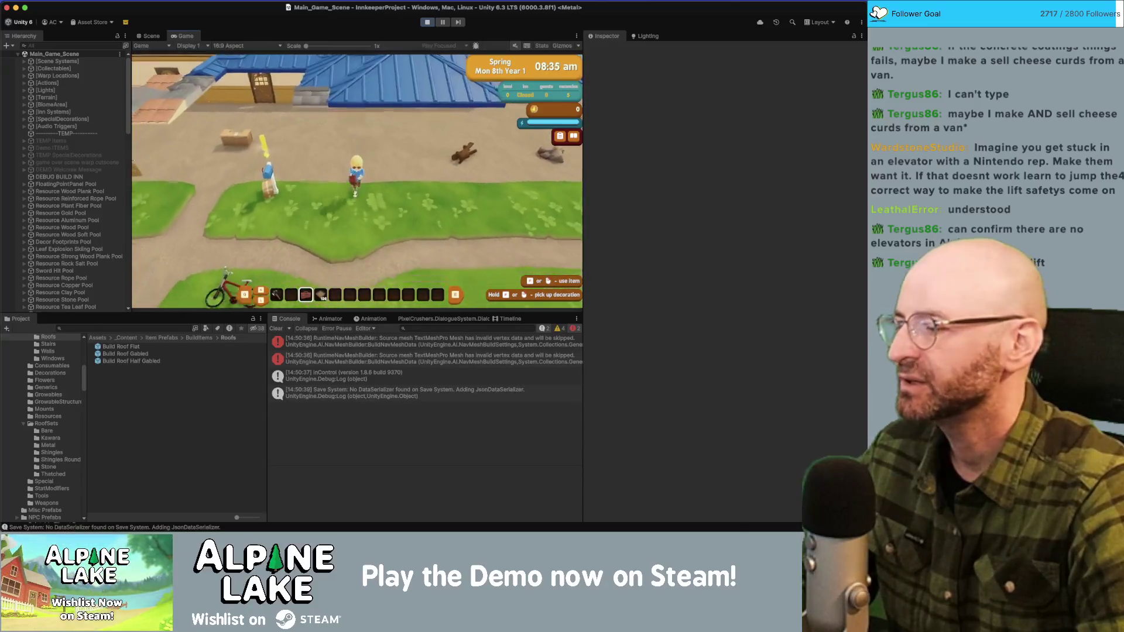
key(w)
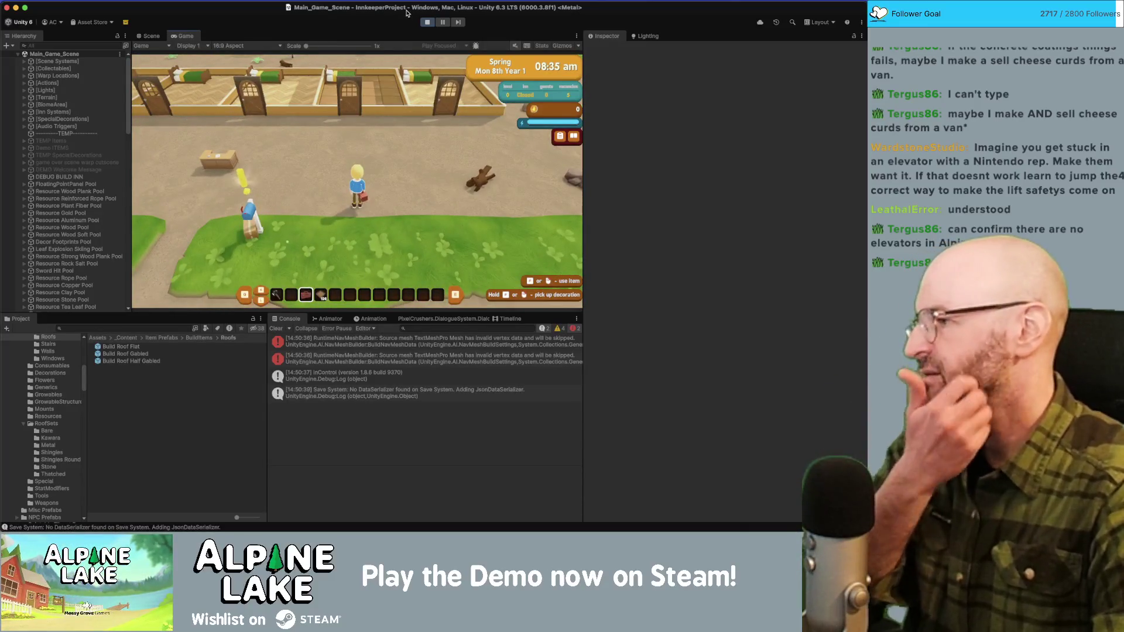
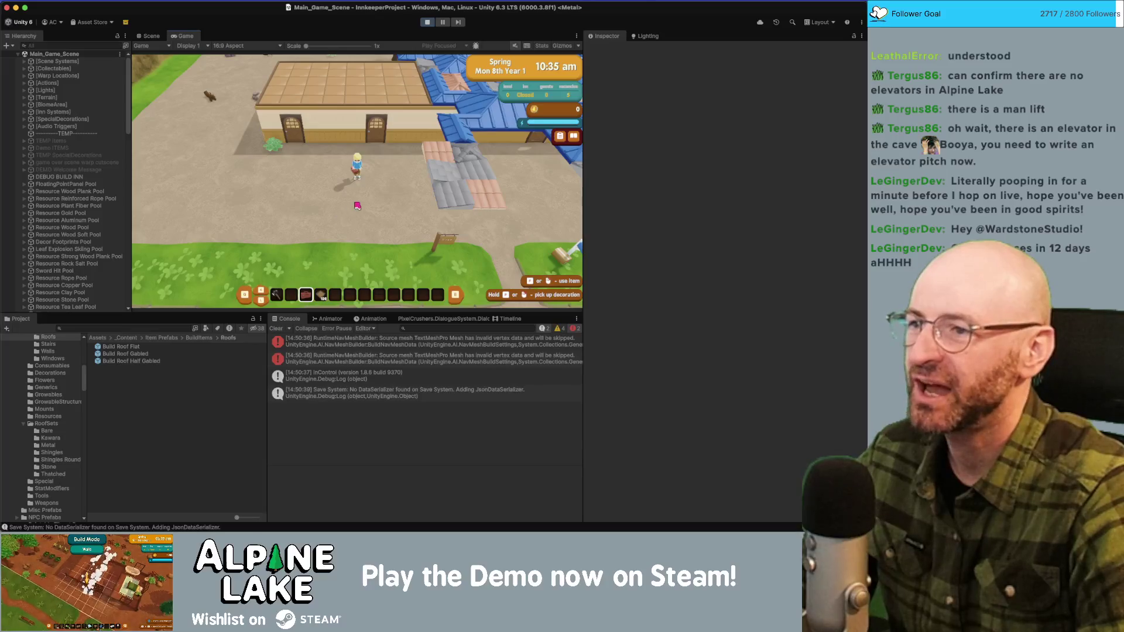
Step: Enter Roofing redecorate mode, apply blue roofing over the previewed roofs, and pan across them
click(357, 205)
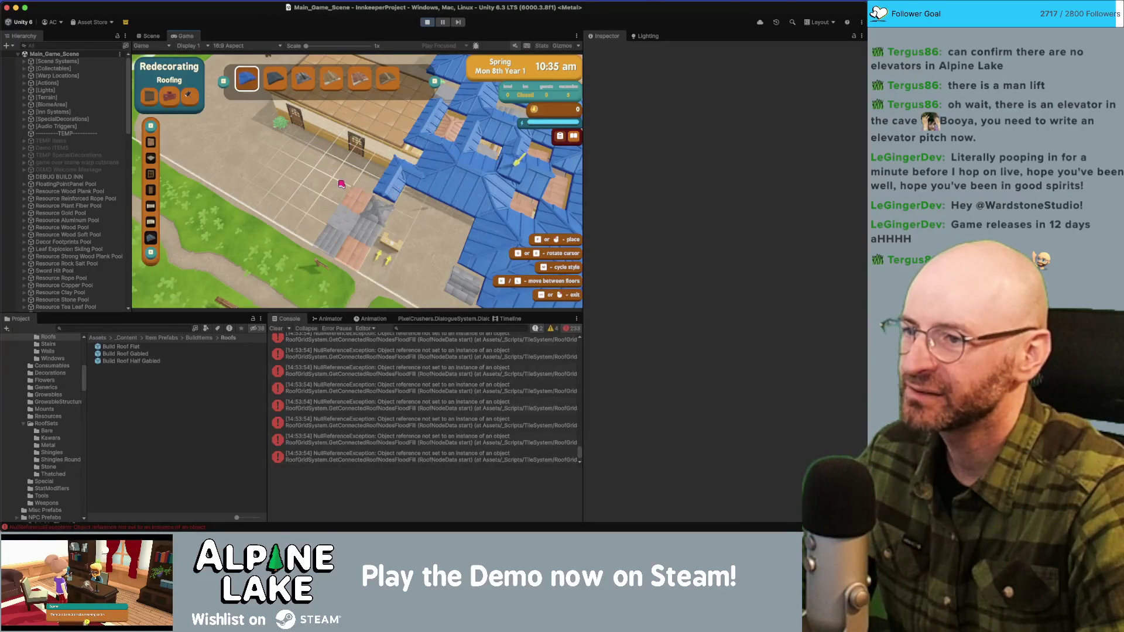
key(d)
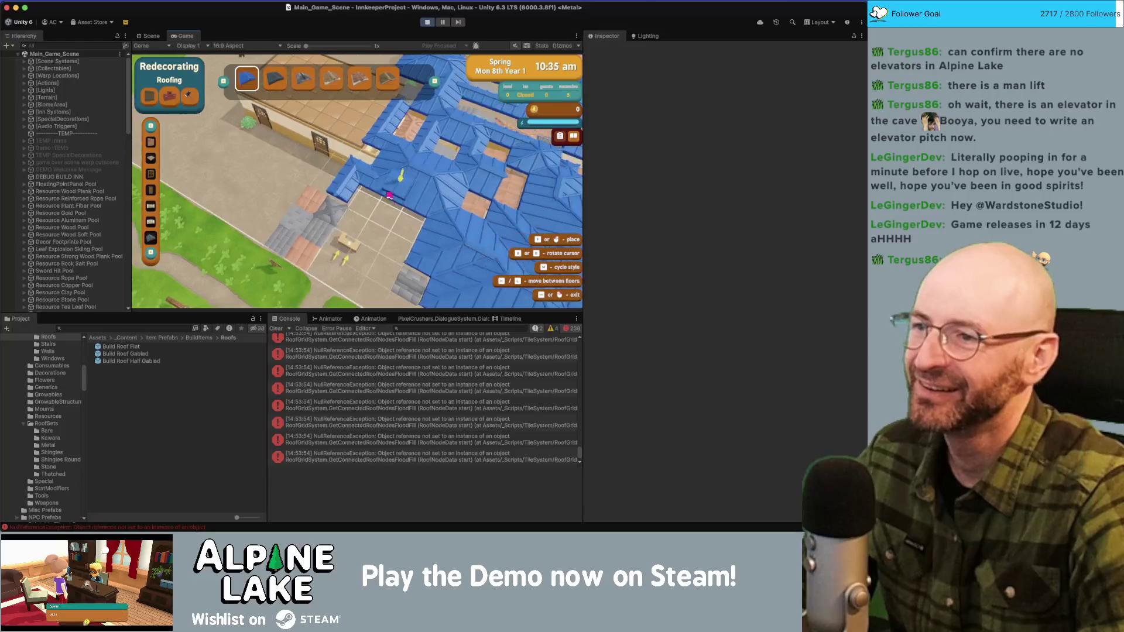
click(391, 197)
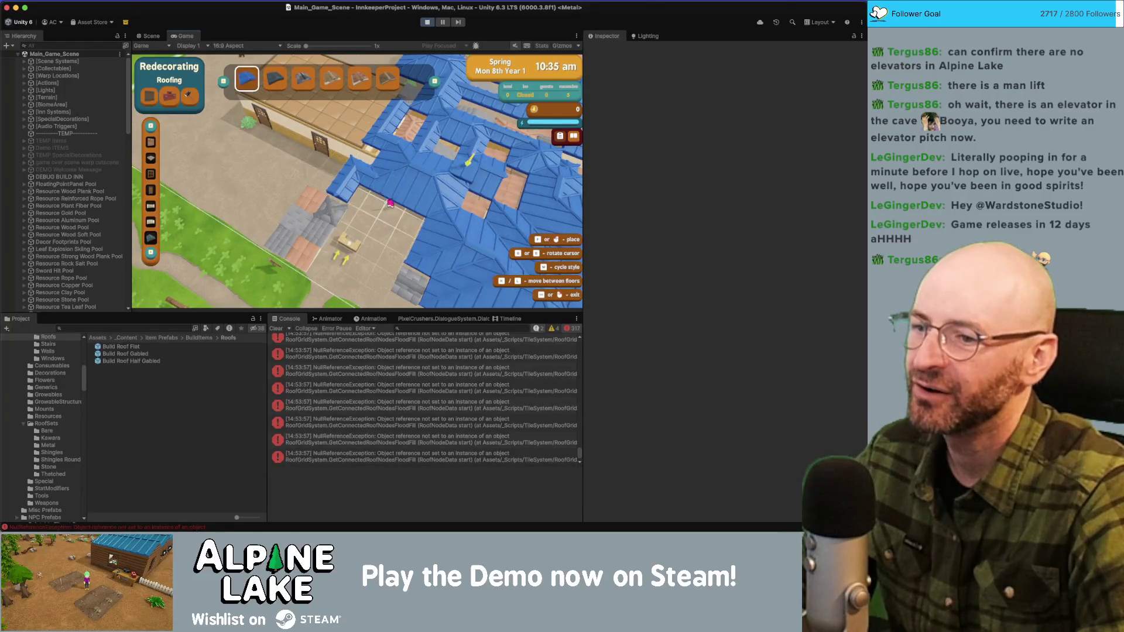
key(a)
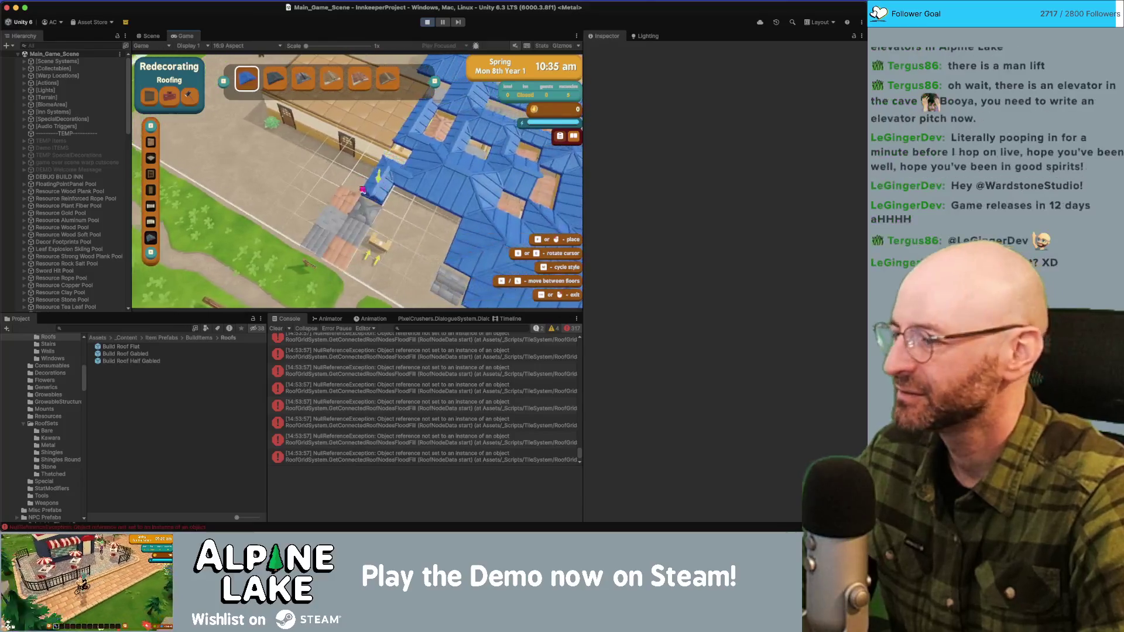
key(a)
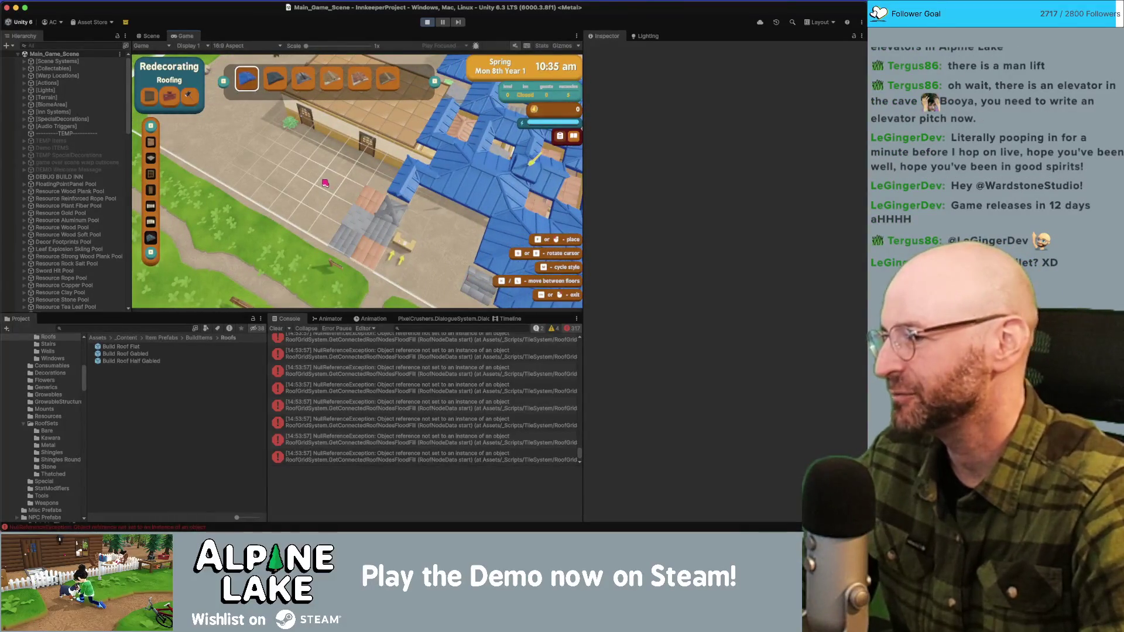
key(w)
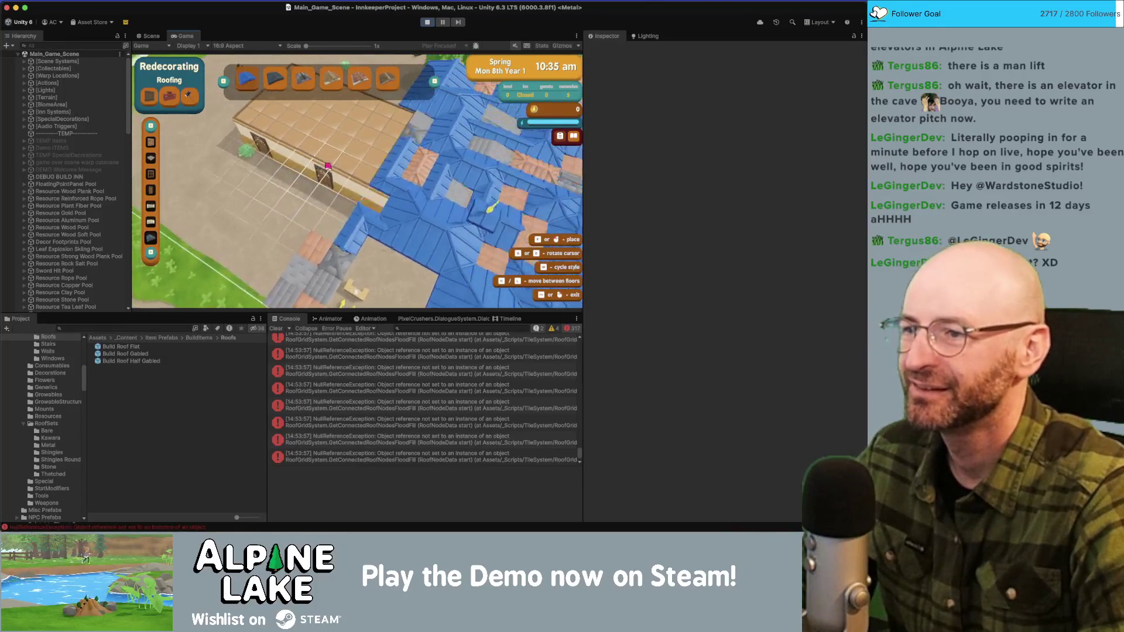
key(d)
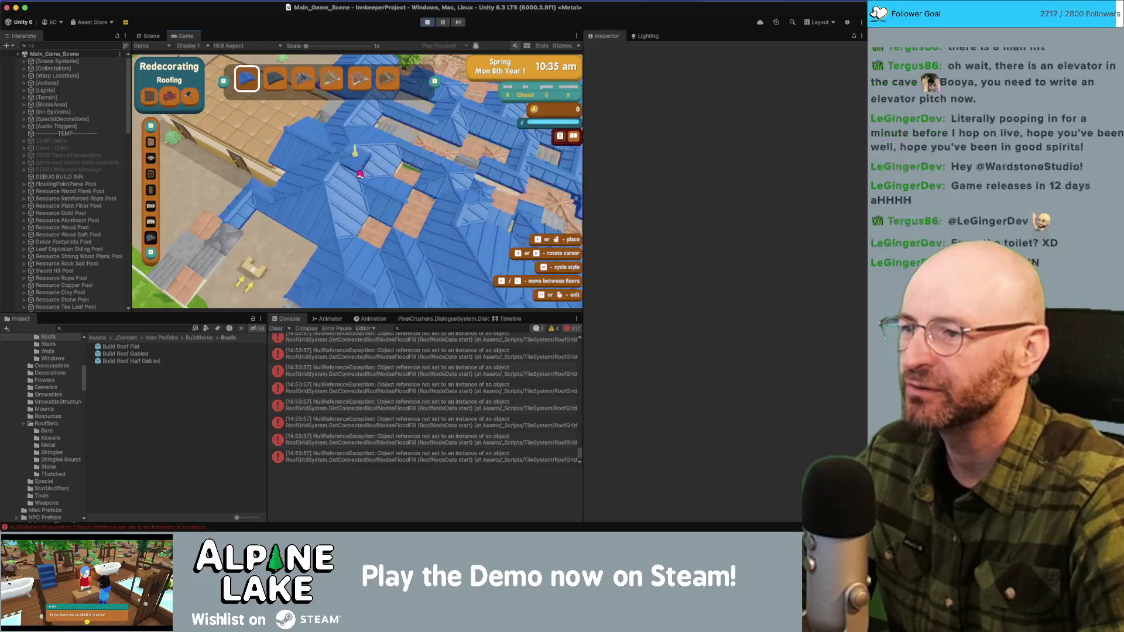
key(s)
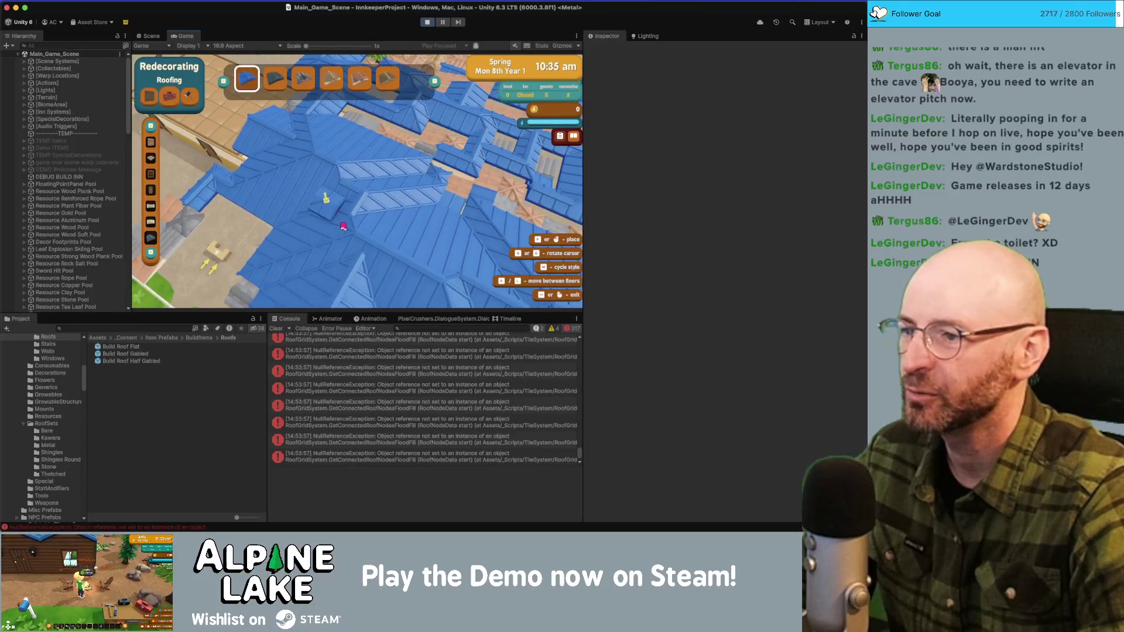
key(s)
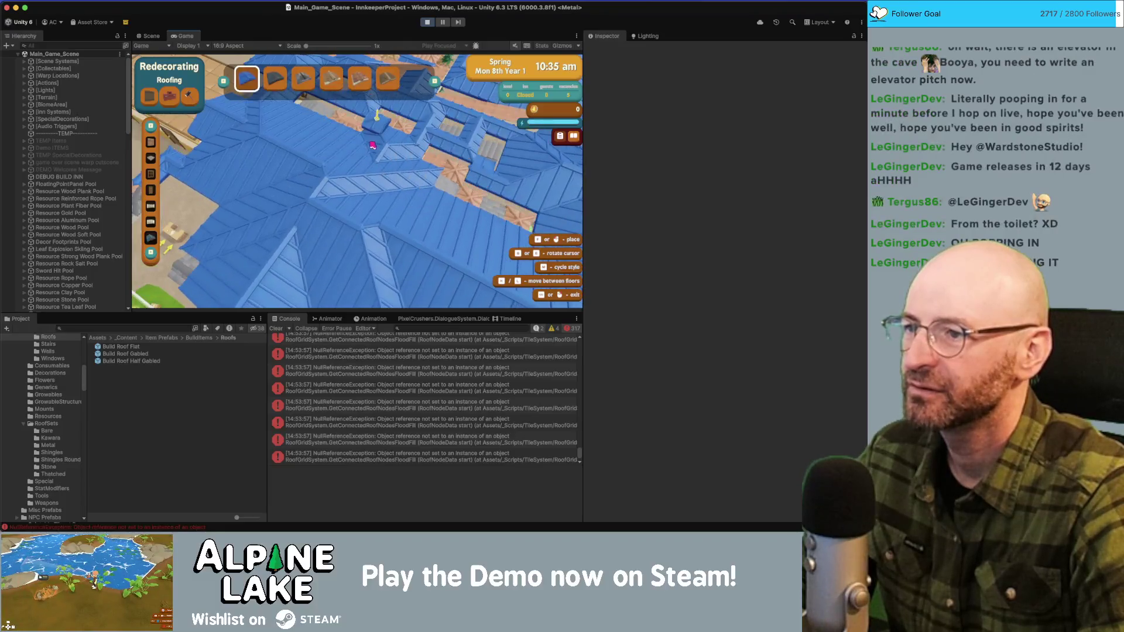
key(w)
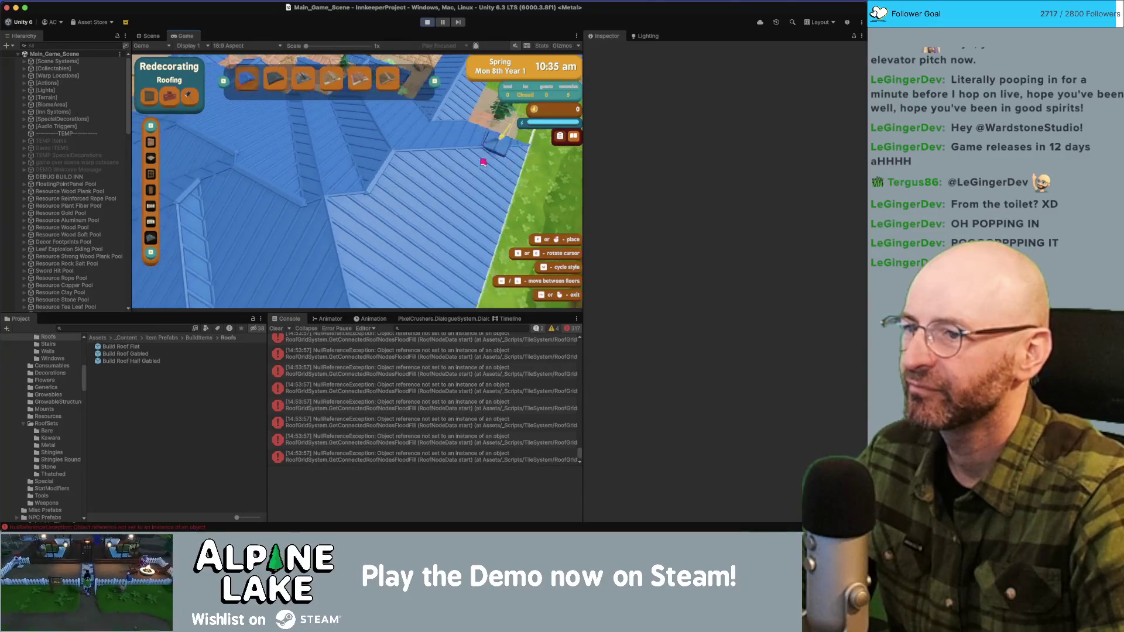
Step: Leave redecorate mode, then view a NullReferenceException's stack trace and open its failing flood-fill line
scroll(356, 169, down, 3)
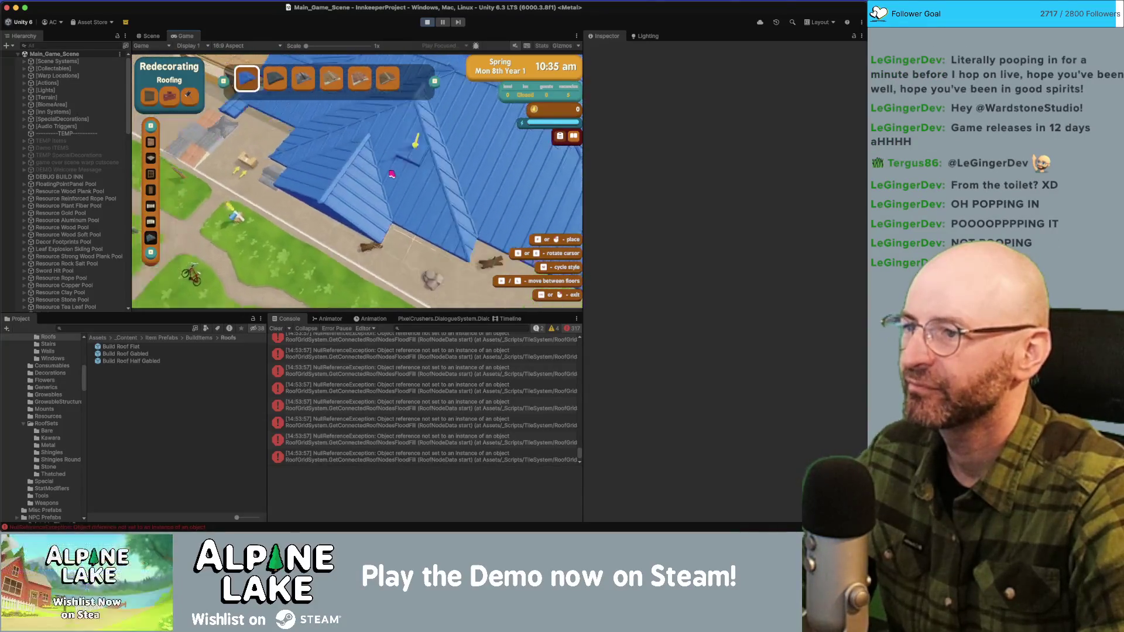
key(s)
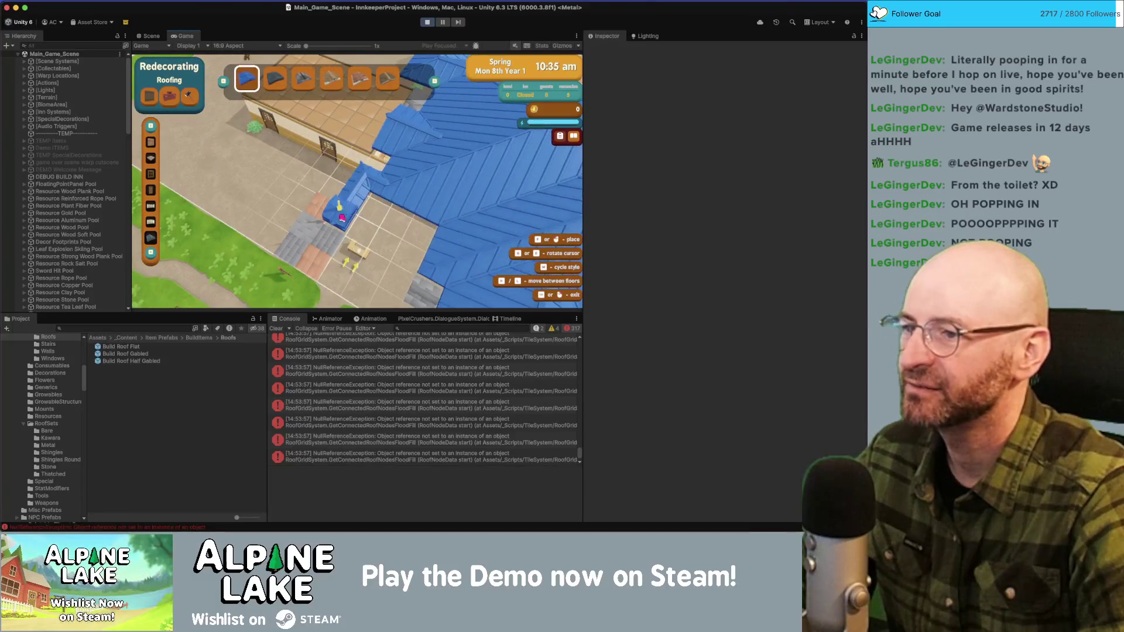
key(d)
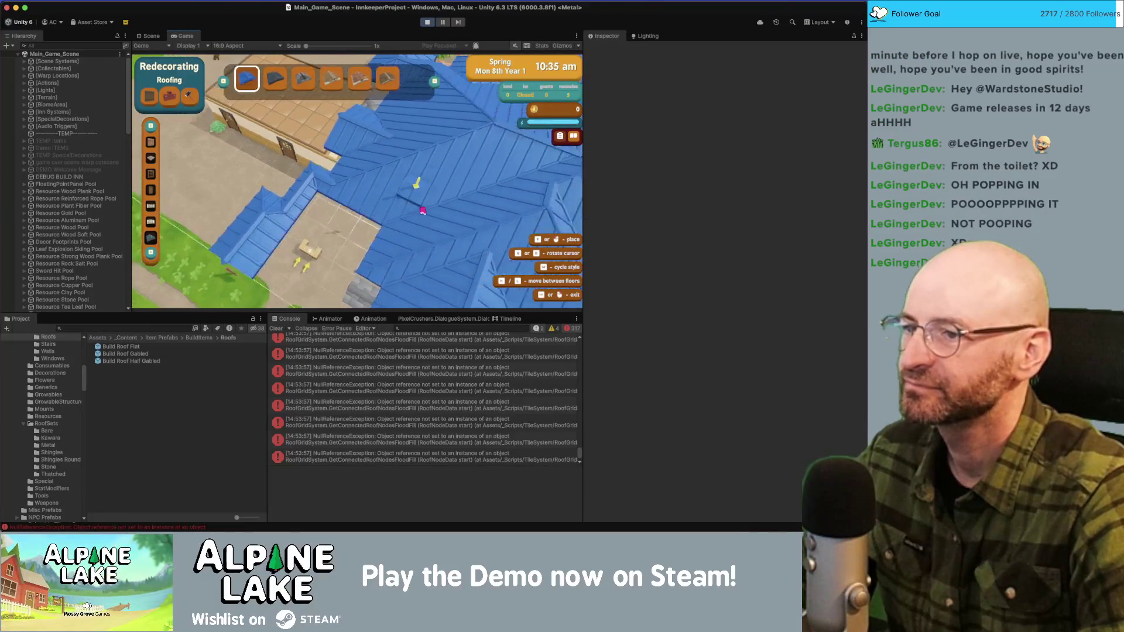
key(a)
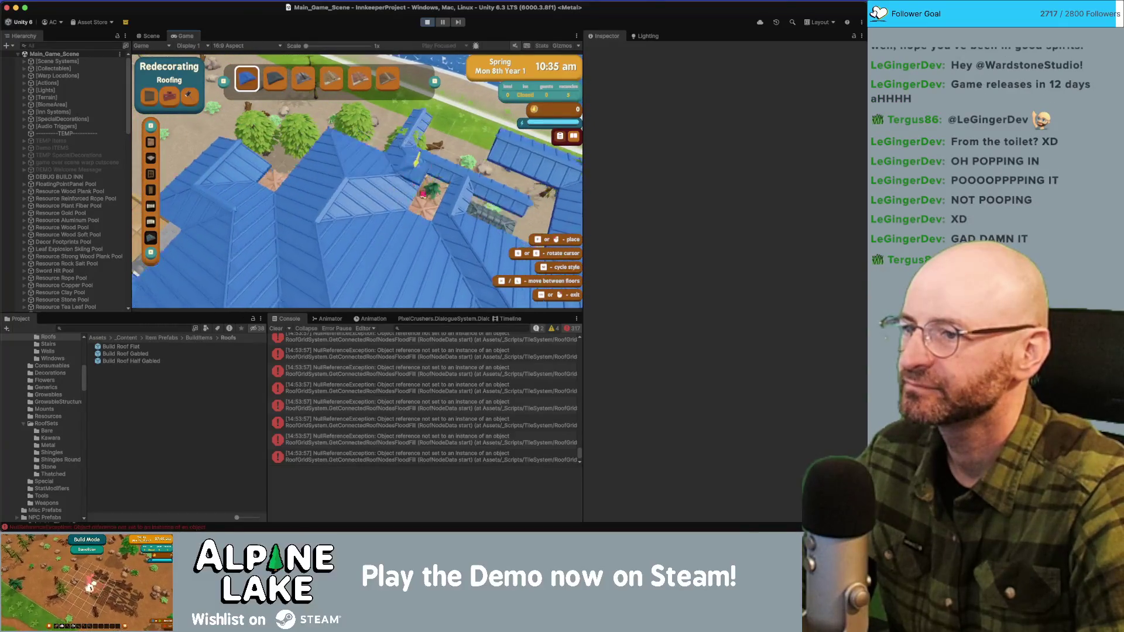
key(d)
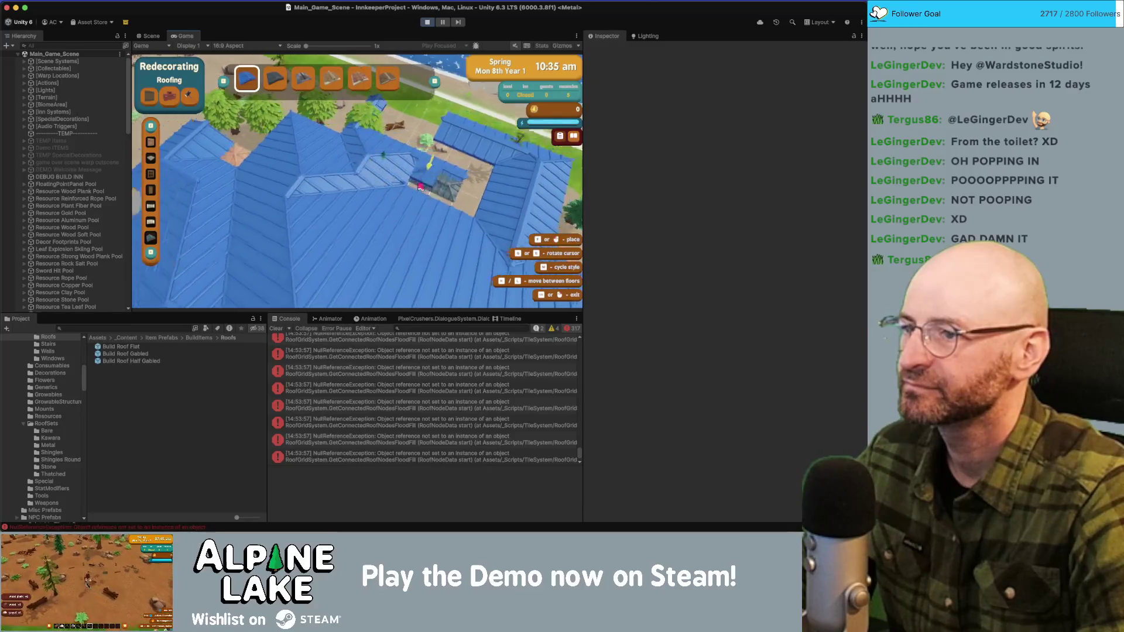
scroll(373, 148, up, 5)
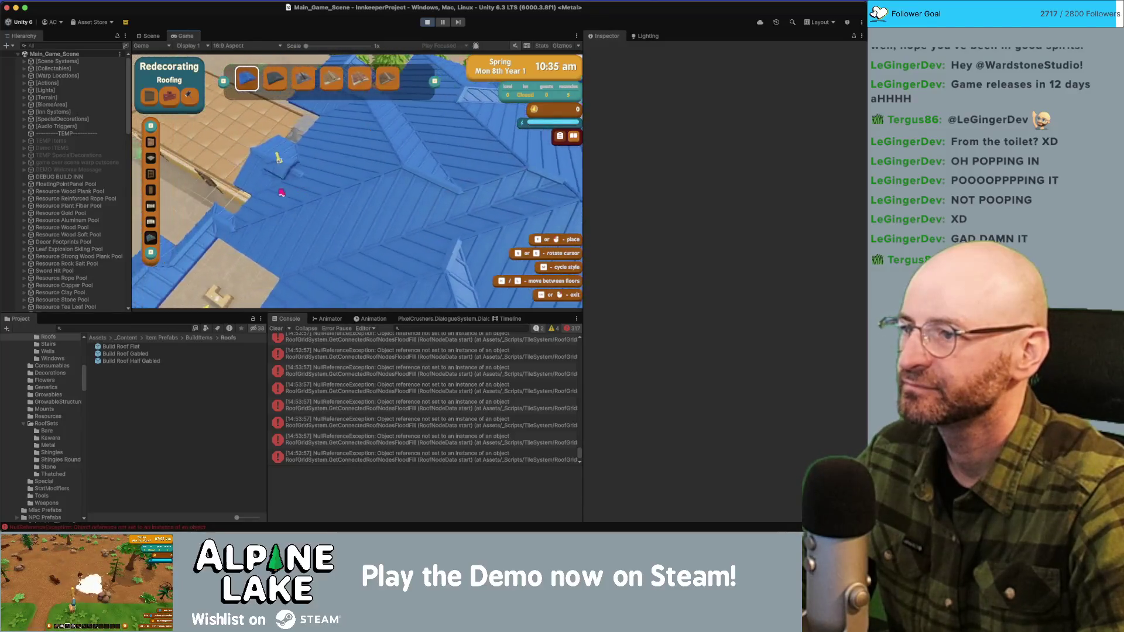
right_click(282, 193)
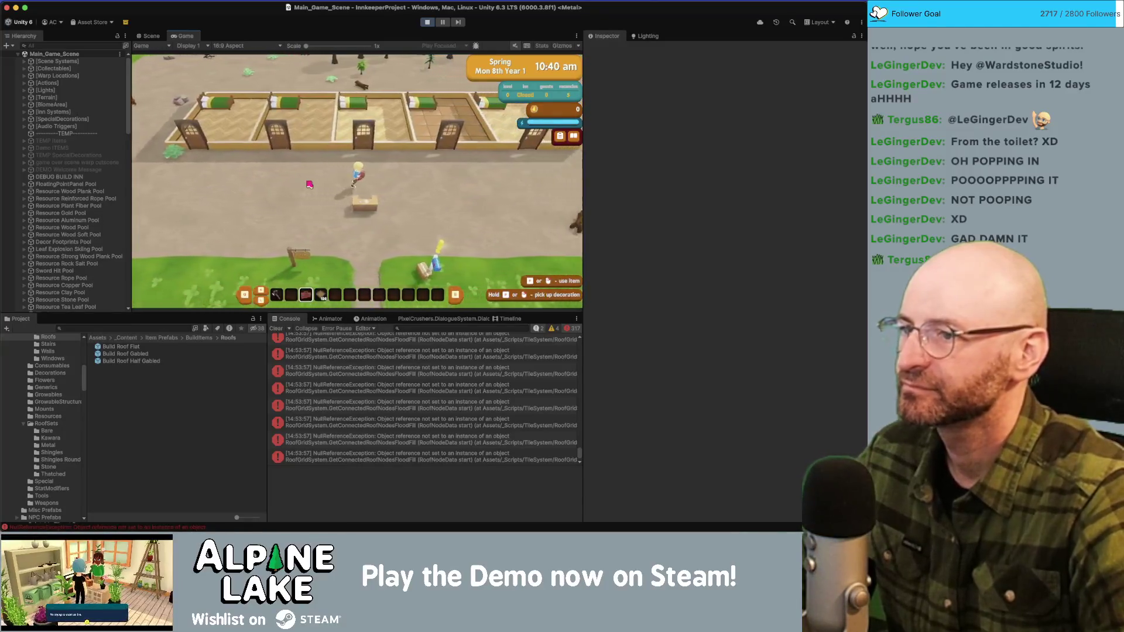
key(s)
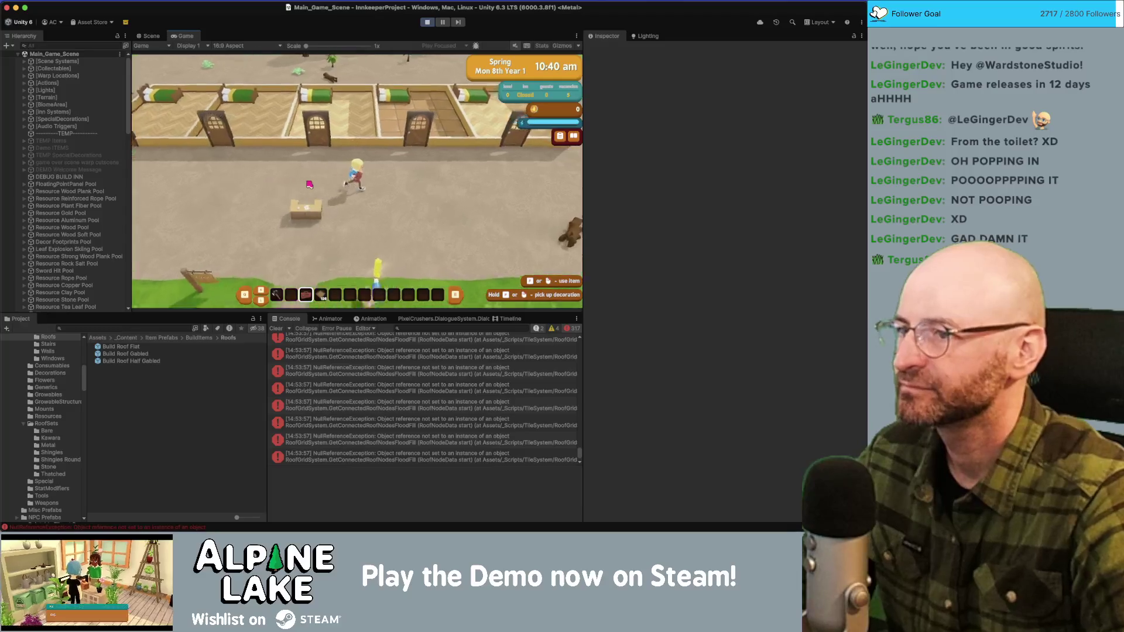
key(w)
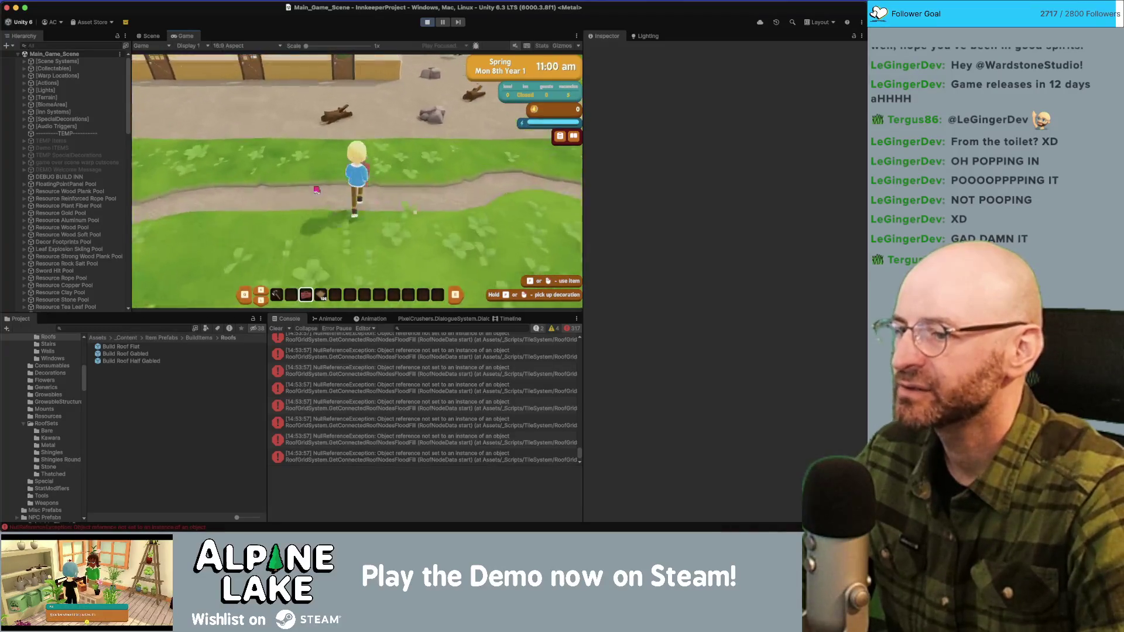
click(387, 353)
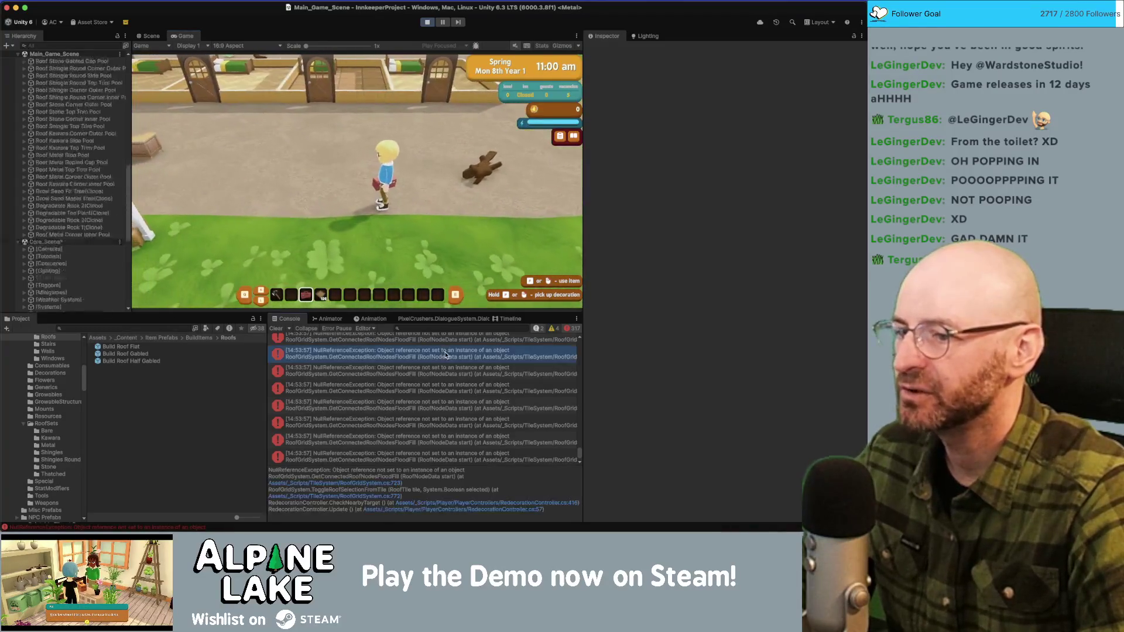
click(381, 483)
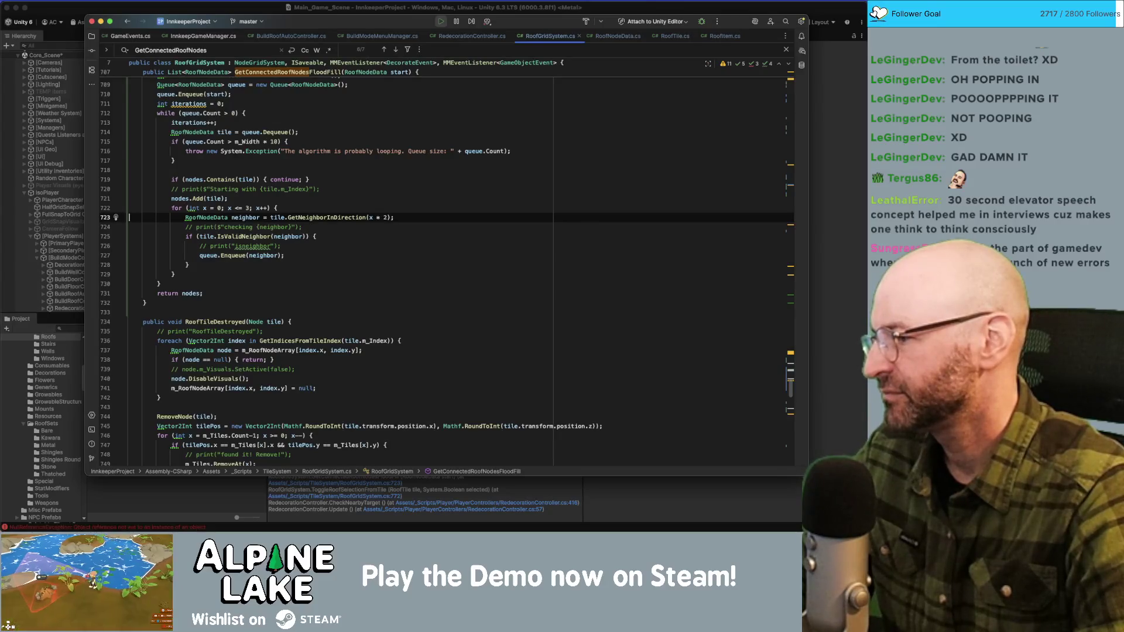
Step: Switch focus back to the Unity editor window
key(super+Tab)
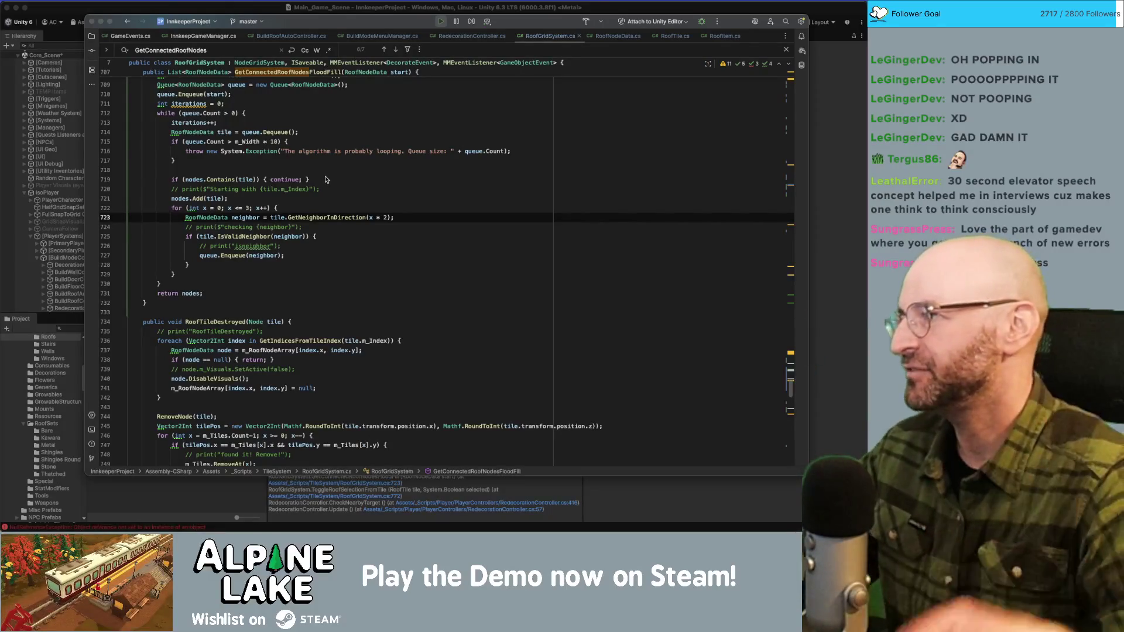
Step: Review the GetConnectedRoofNodesFloodFill queue logic around line 723 in RoofGridSystem.cs
scroll(335, 138, up, 9)
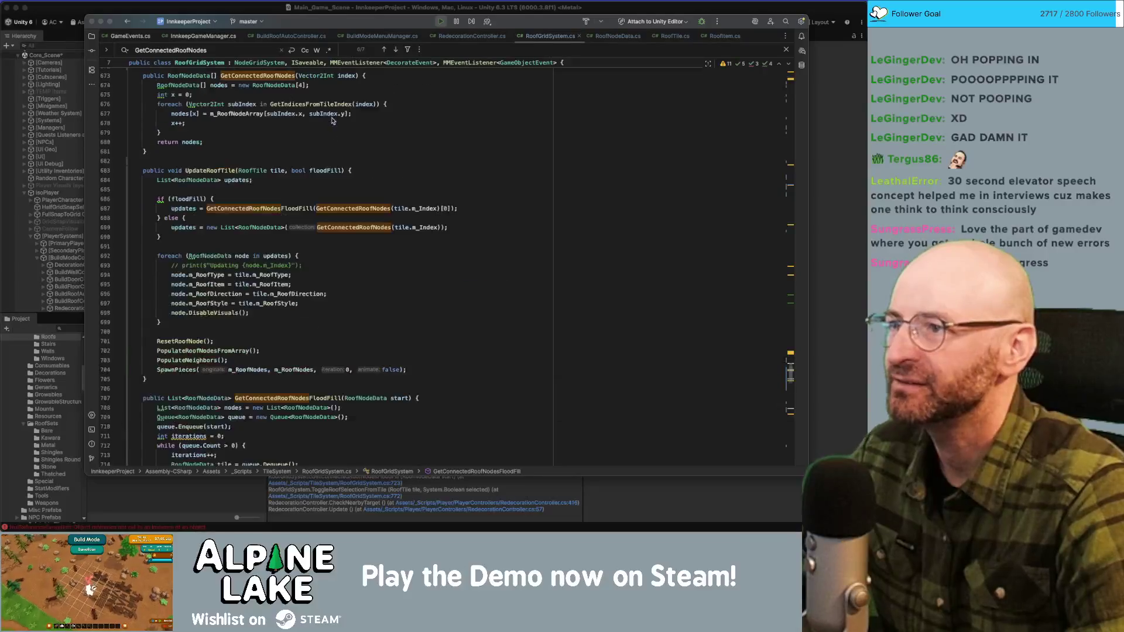
scroll(343, 129, down, 15)
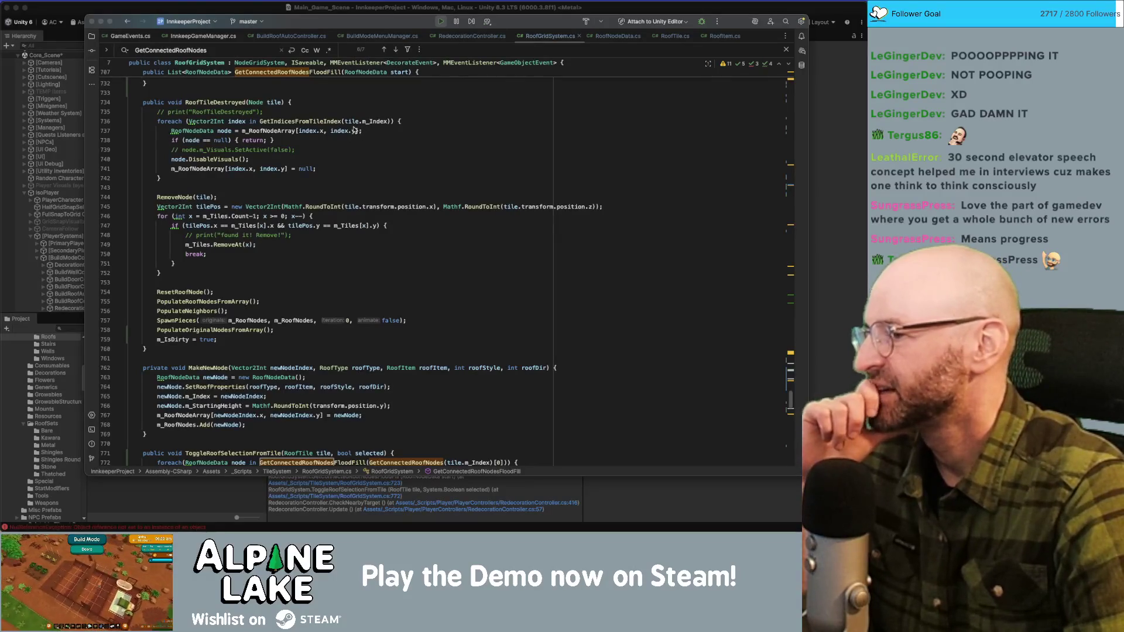
scroll(771, 366, up, 10)
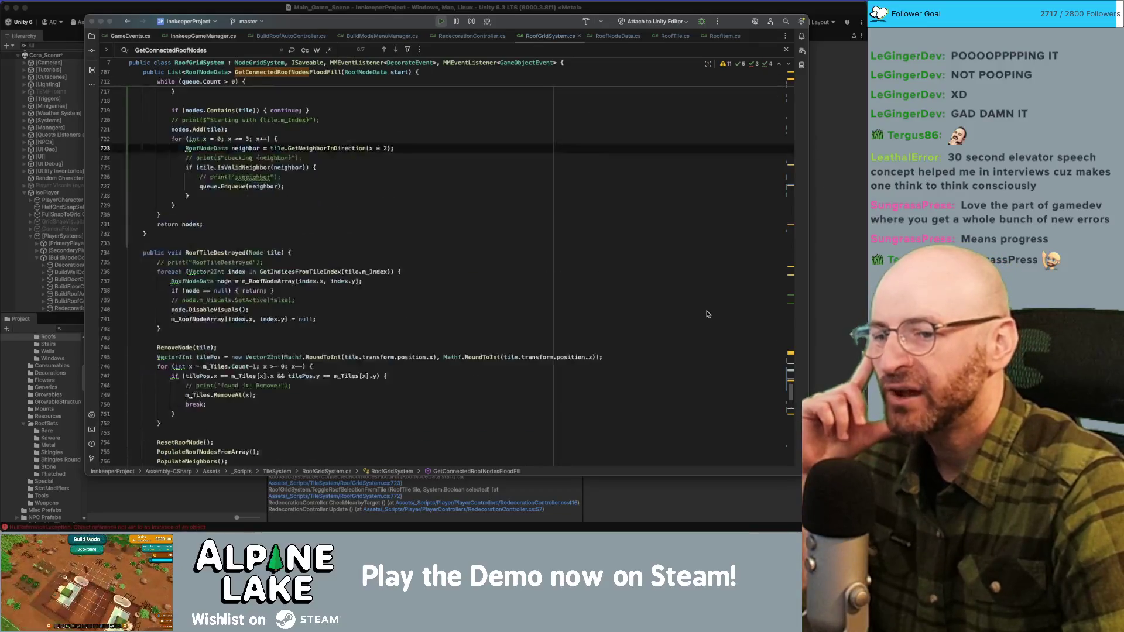
scroll(757, 349, down, 7)
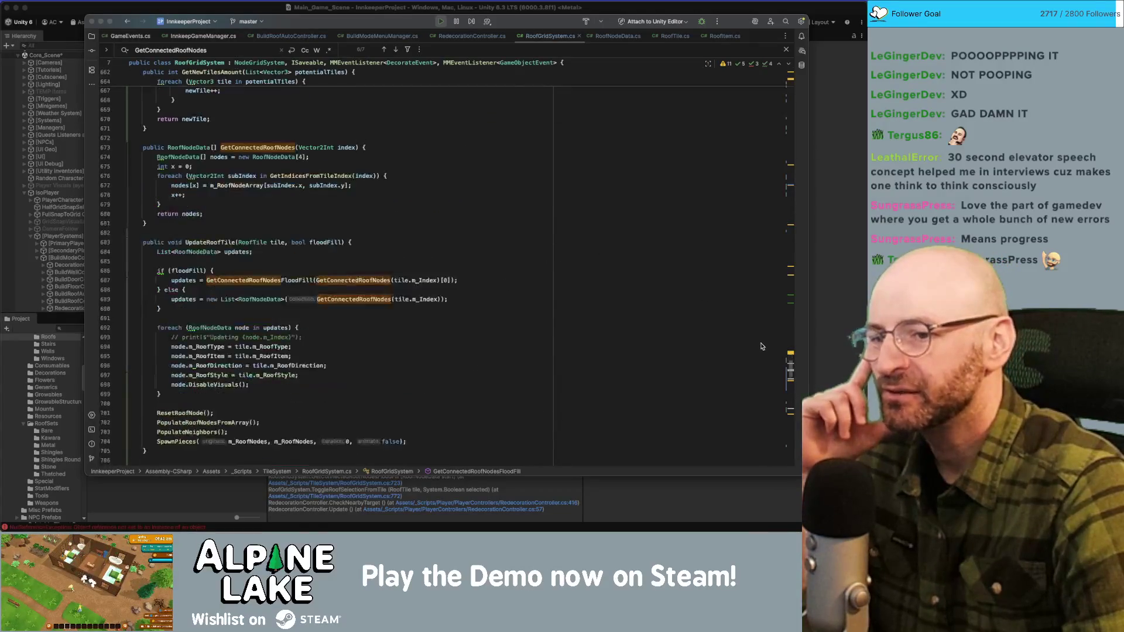
scroll(753, 336, up, 5)
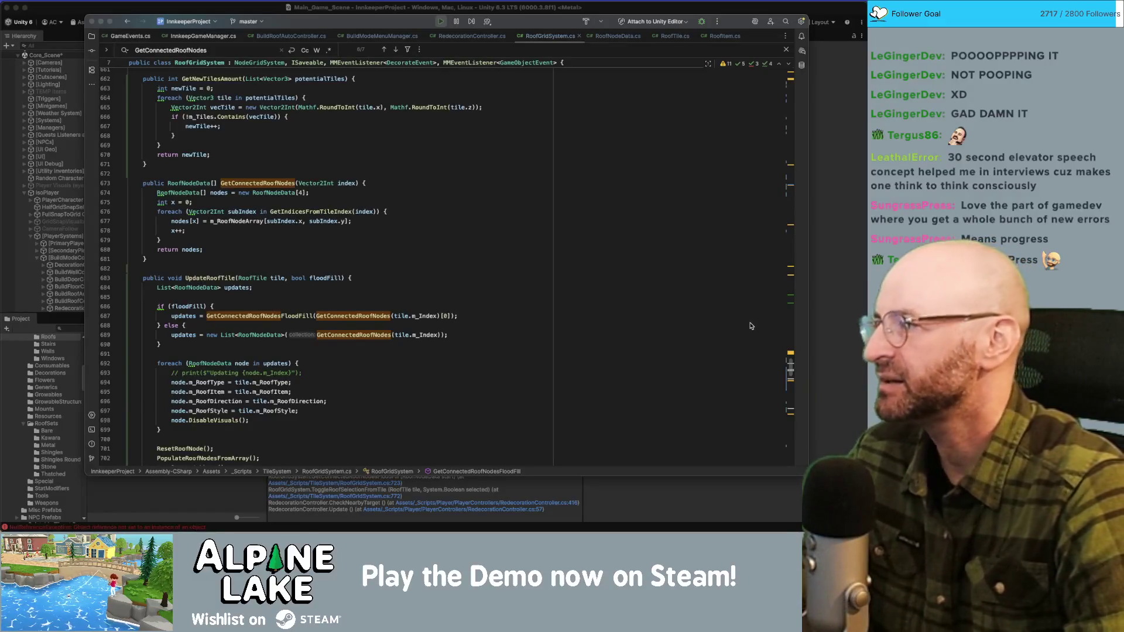
scroll(761, 340, up, 10)
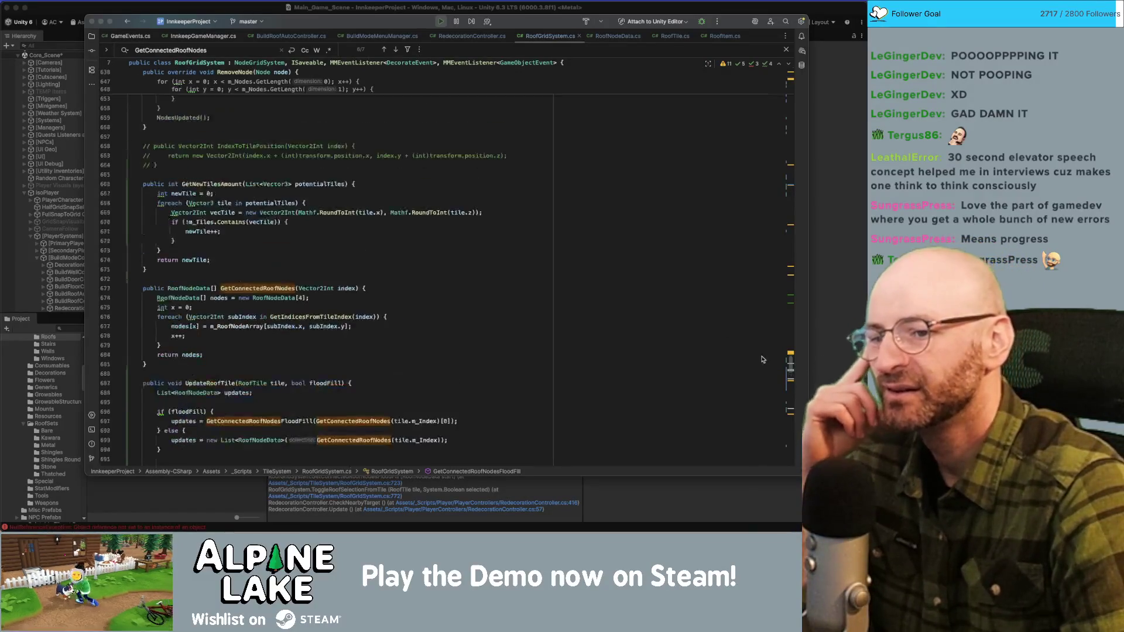
mouse_move(790, 351)
mouse_down()
mouse_move(785, 72)
mouse_move(775, 347)
mouse_up()
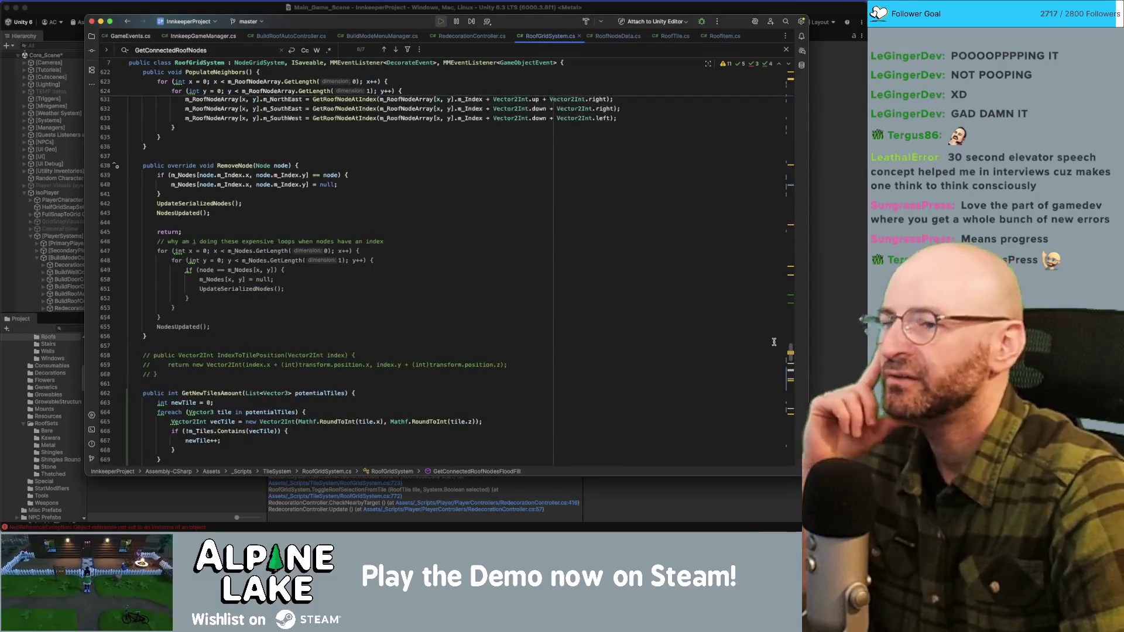
Step: Look over UpdateRoofTile and PopulateNeighbors, then switch to BuildModeMenuManager.cs
scroll(776, 348, up, 5)
scroll(776, 350, up, 5)
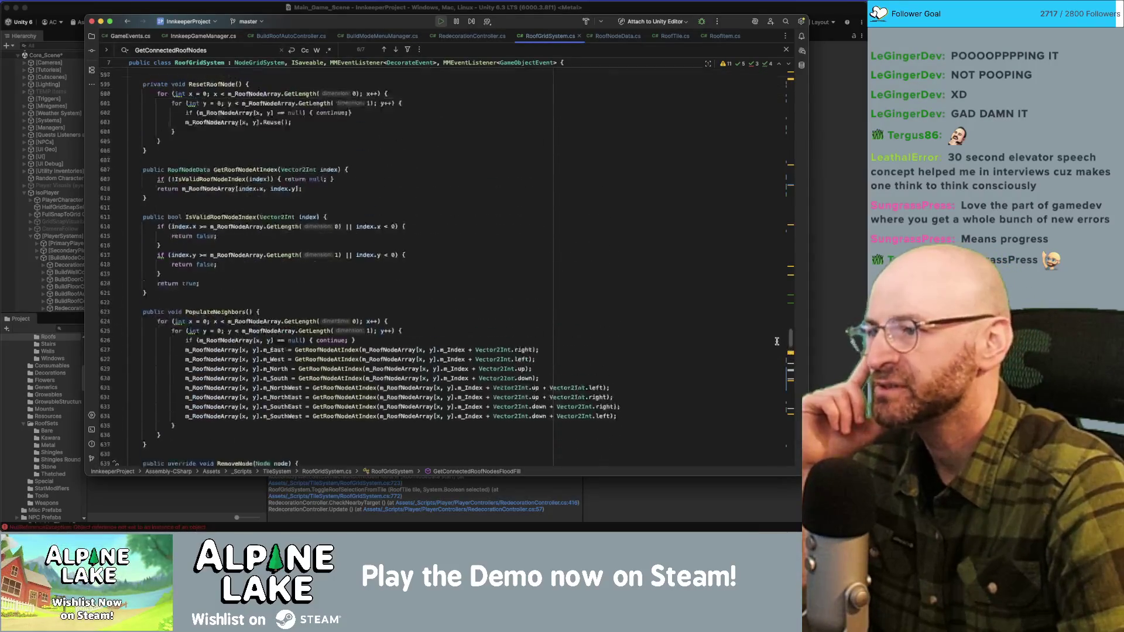
scroll(778, 350, down, 5)
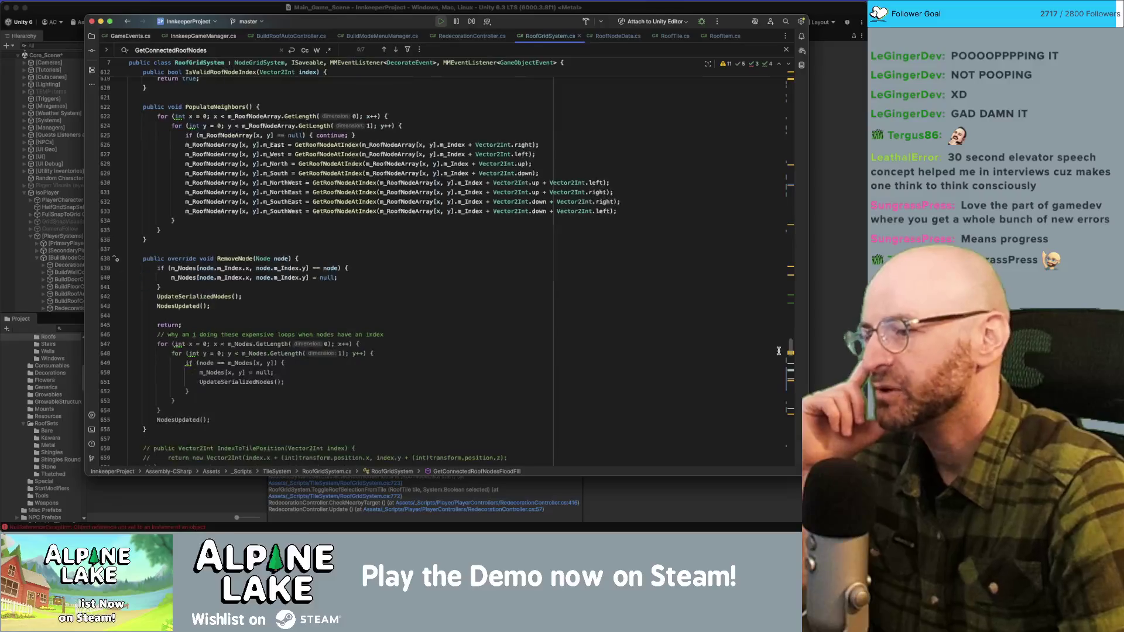
scroll(778, 351, down, 1)
scroll(777, 351, up, 10)
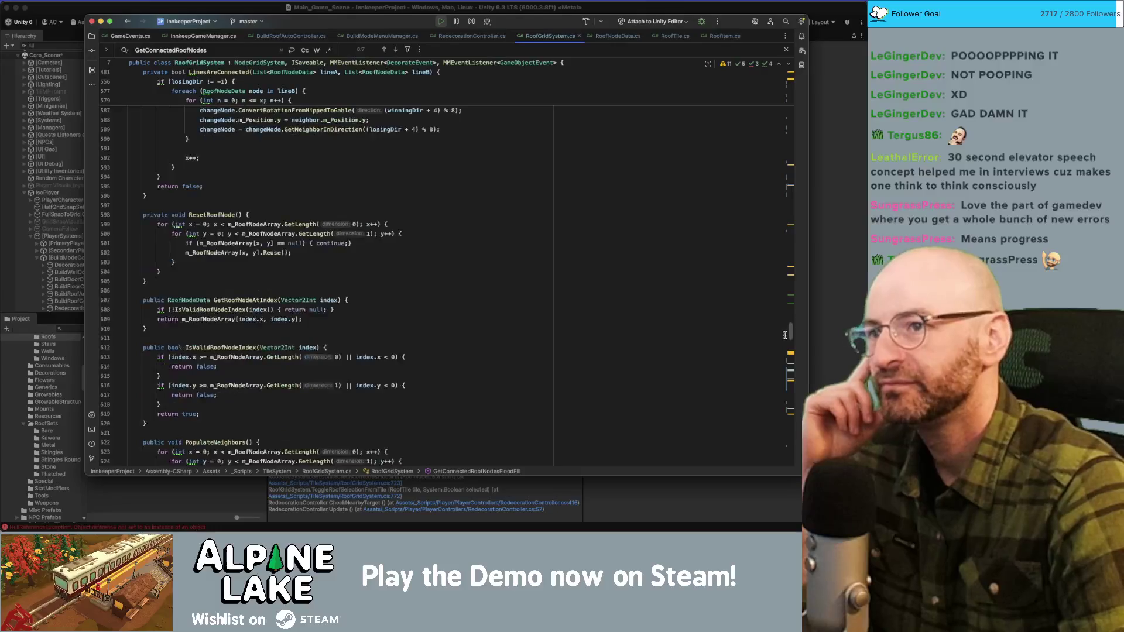
scroll(781, 322, up, 20)
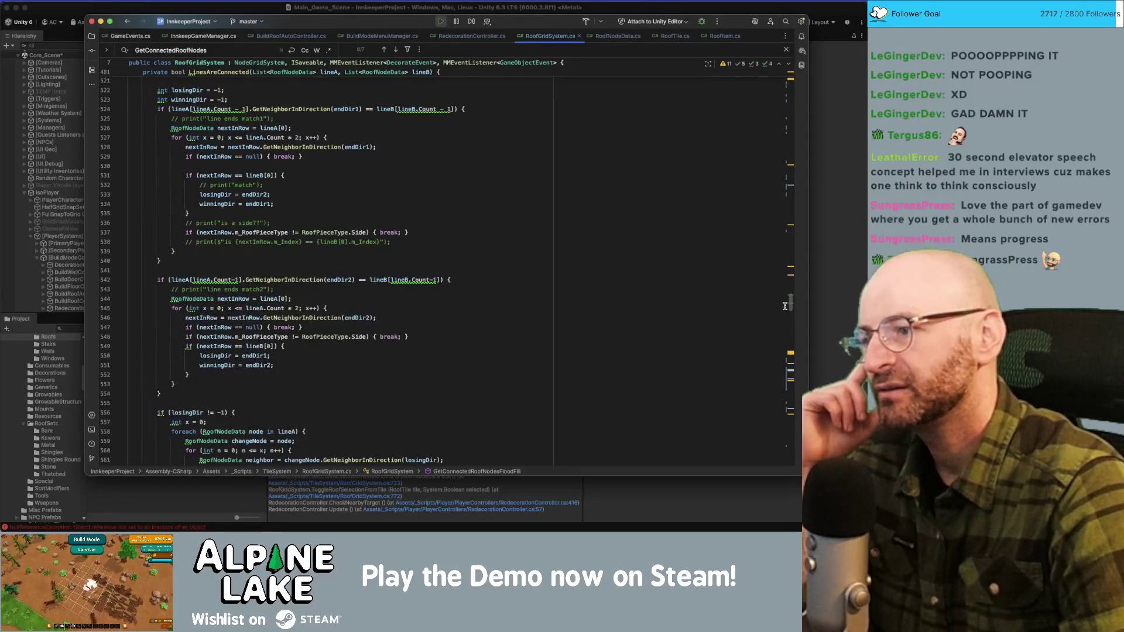
scroll(785, 306, down, 1)
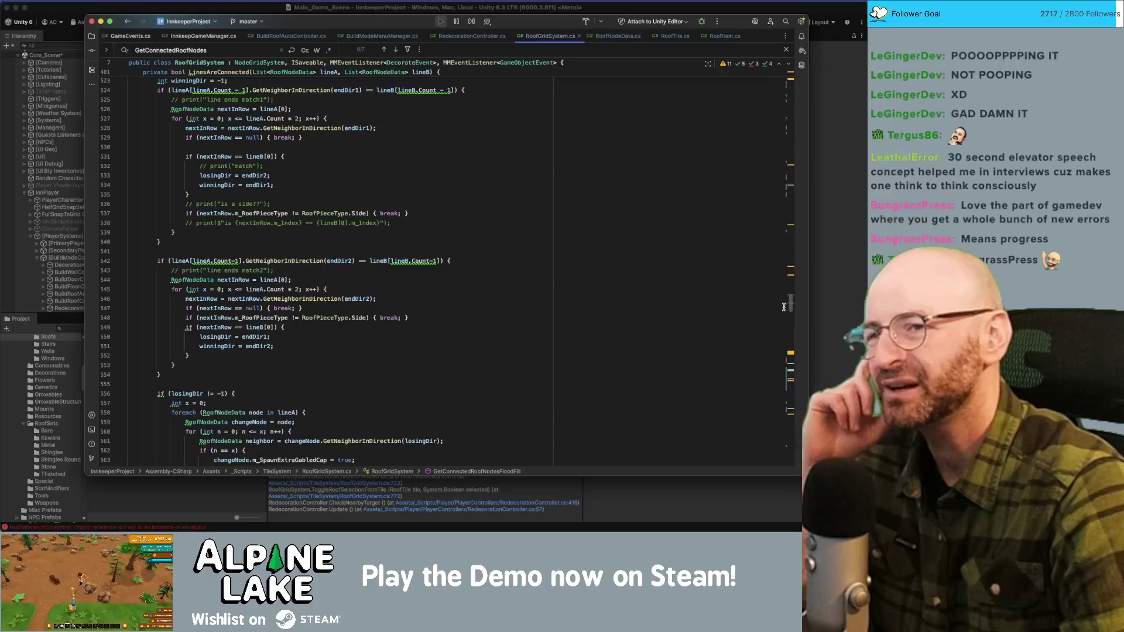
scroll(785, 307, up, 2)
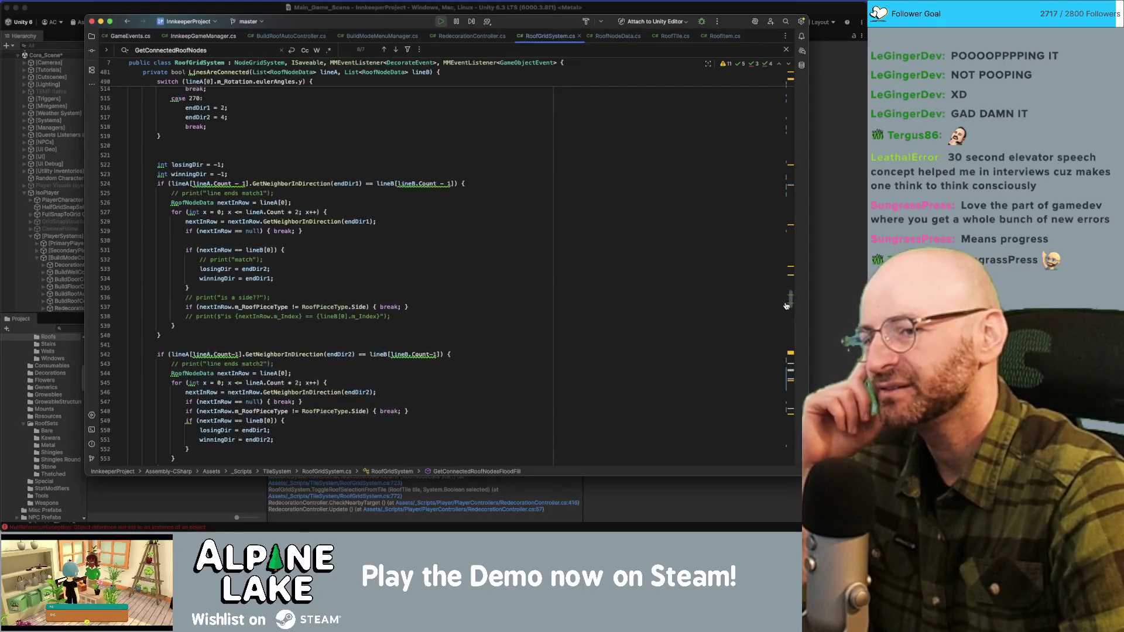
scroll(785, 304, down, 2)
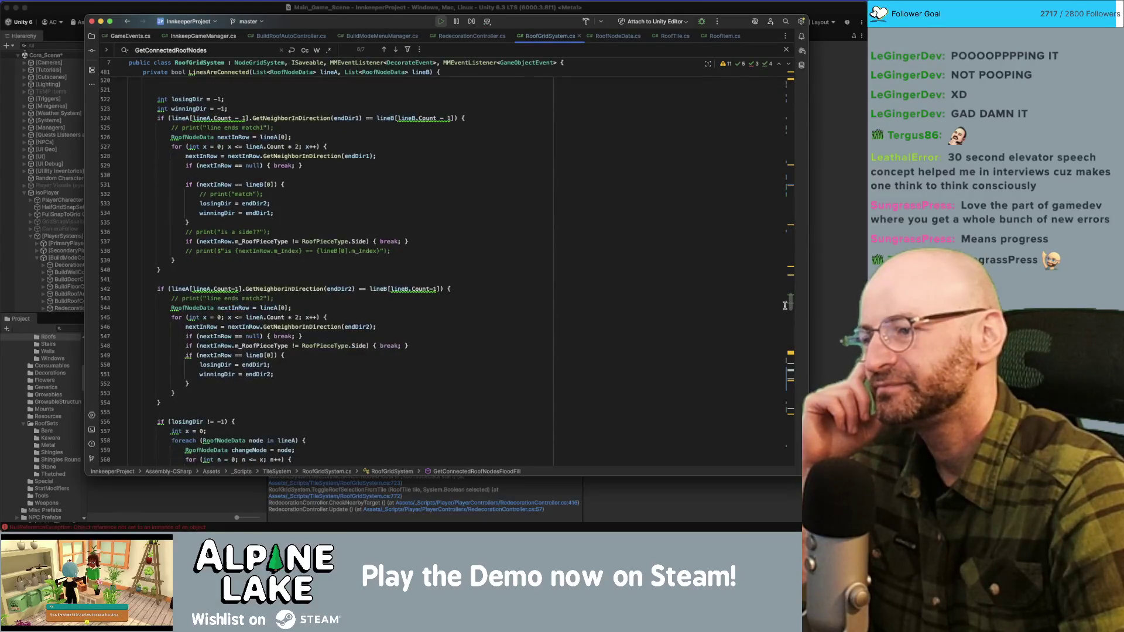
scroll(785, 307, down, 10)
scroll(784, 311, down, 10)
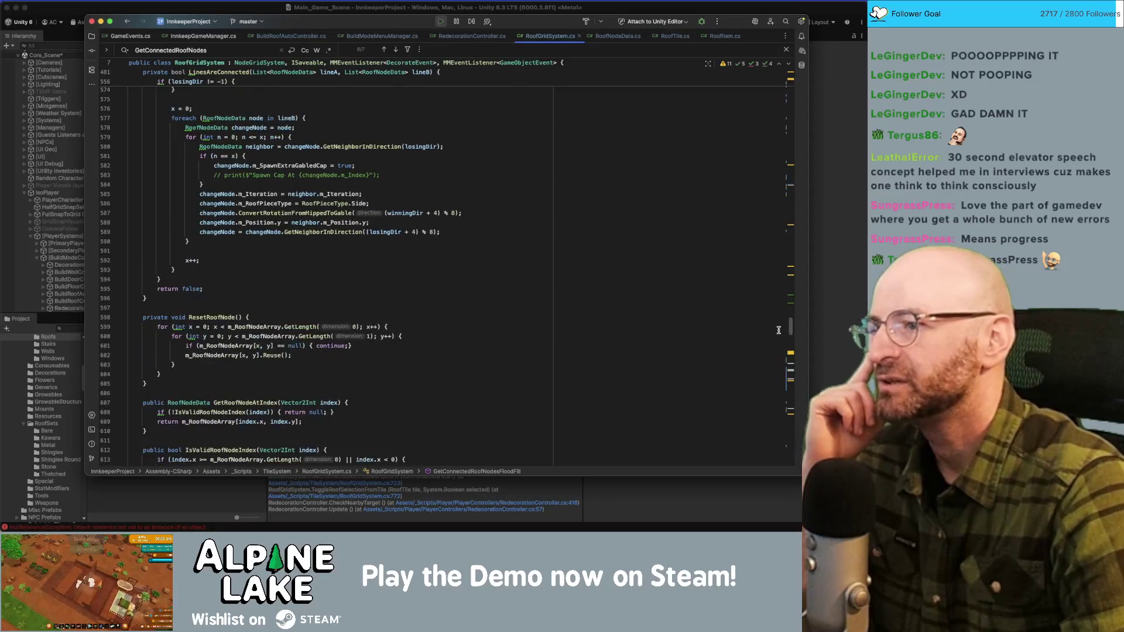
scroll(779, 331, up, 2)
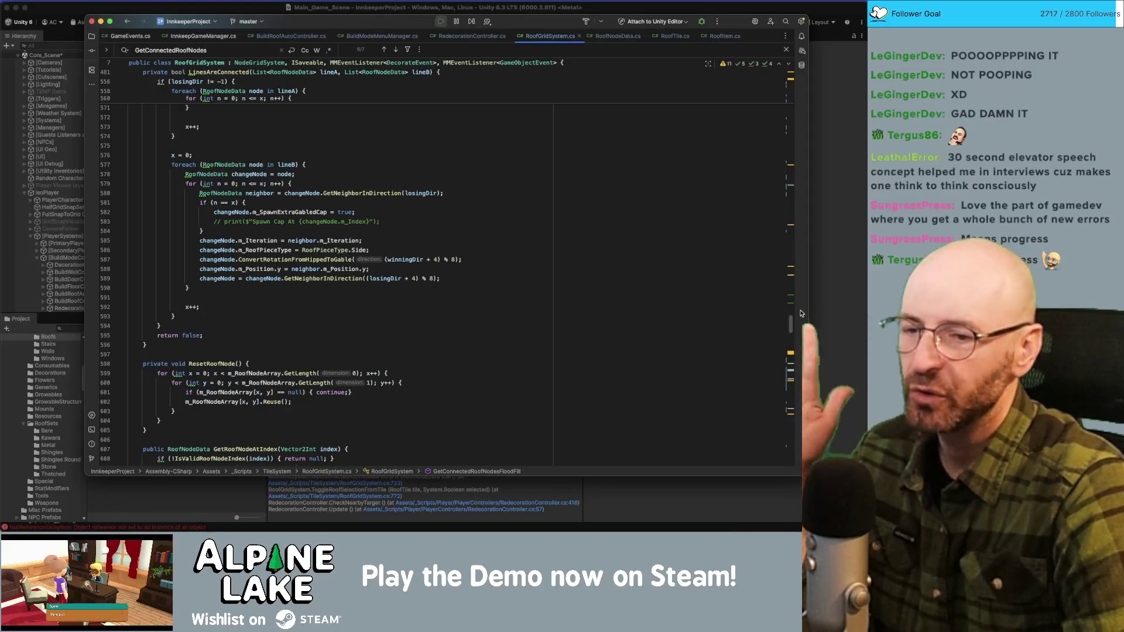
scroll(422, 100, up, 20)
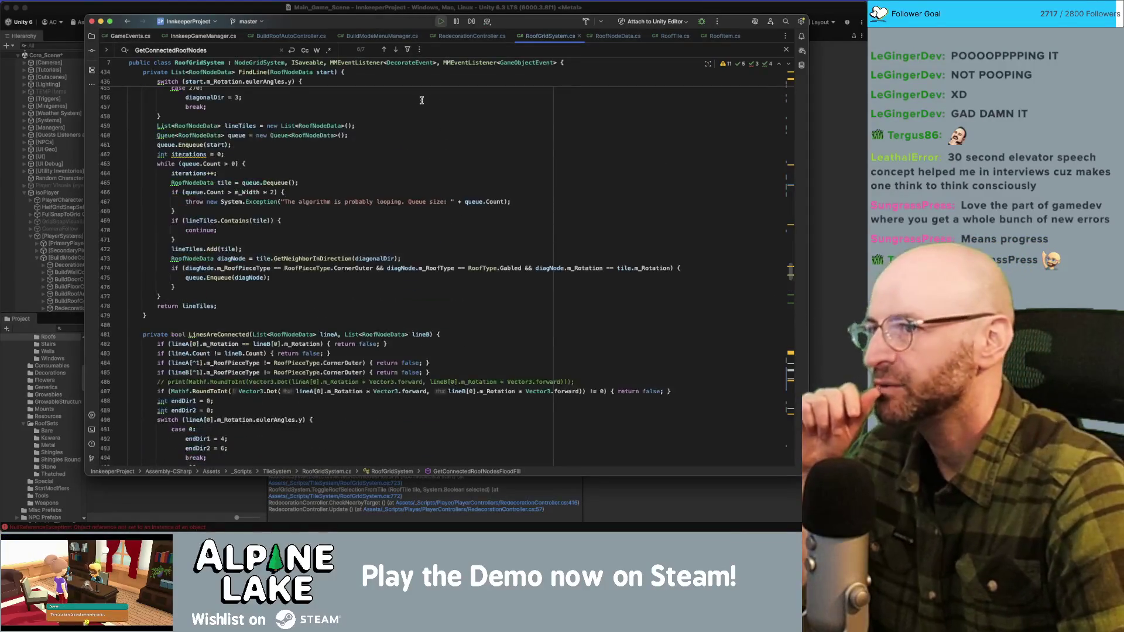
click(386, 37)
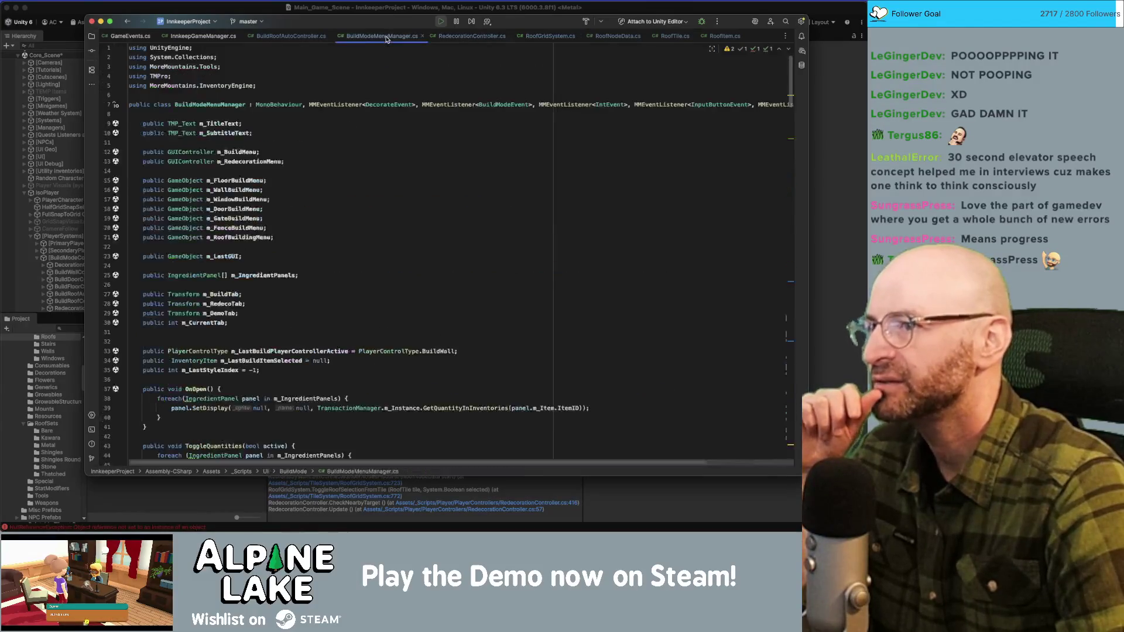
click(472, 36)
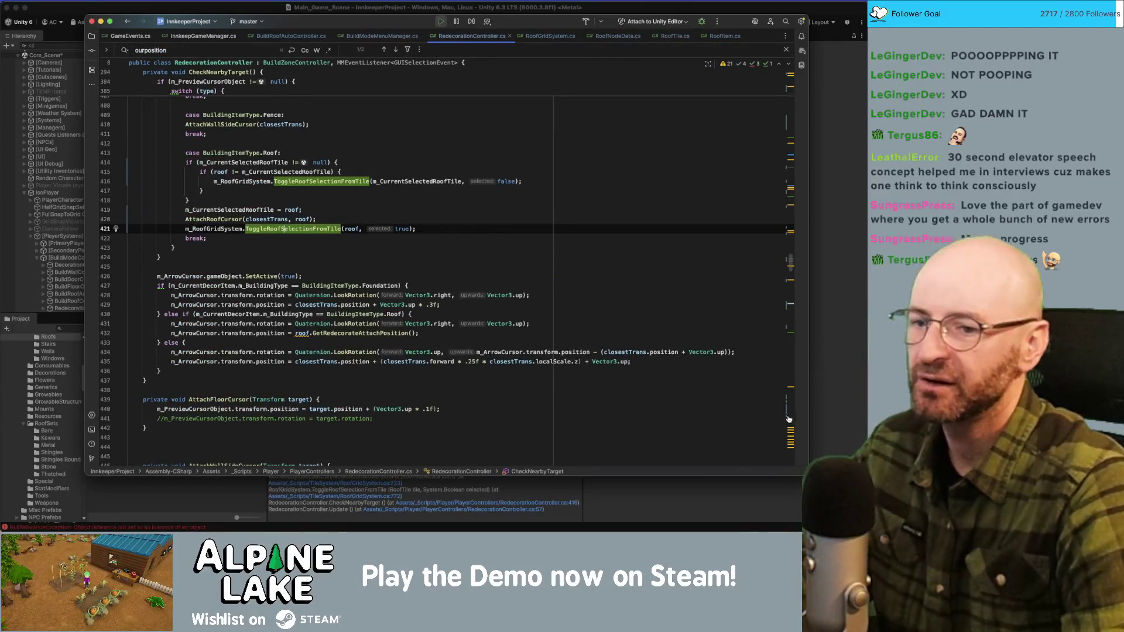
text(f)
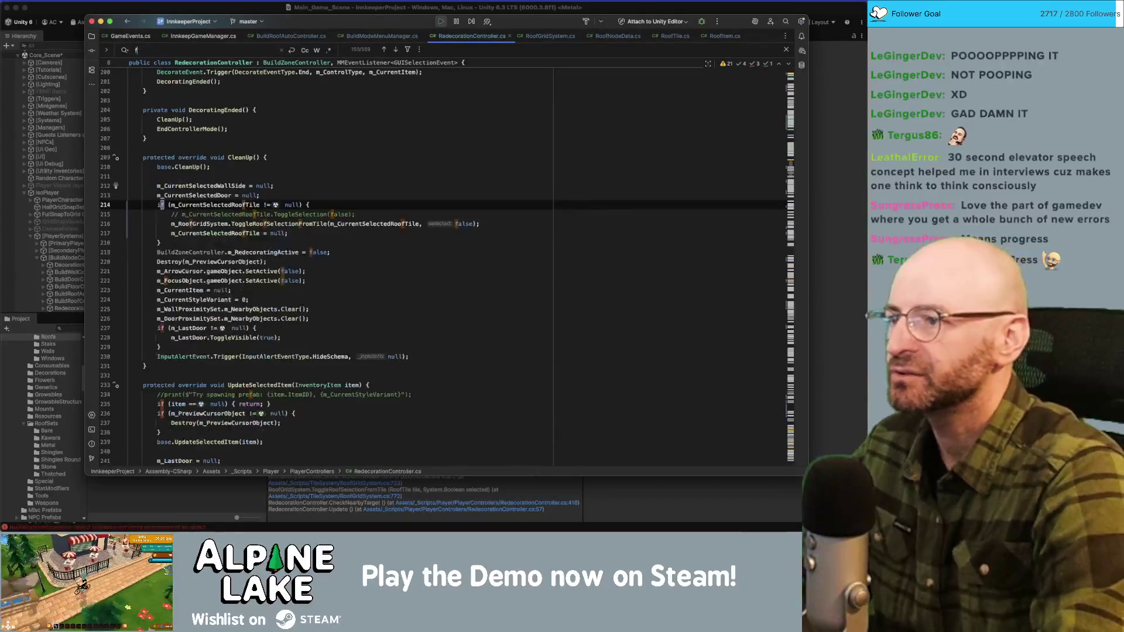
text(movefloor)
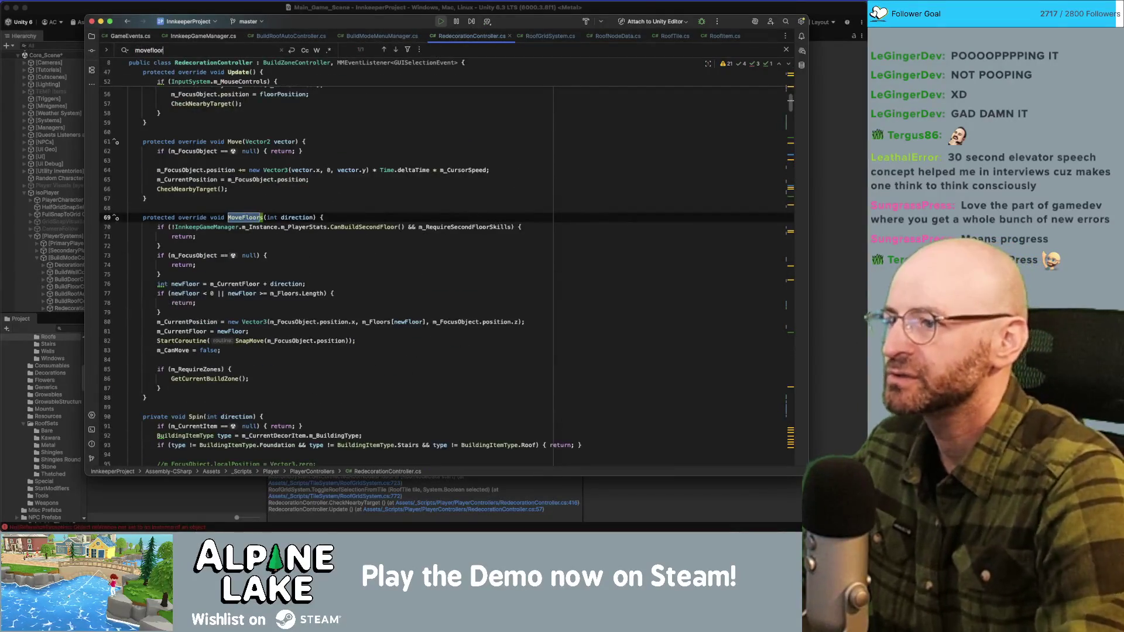
text(s)
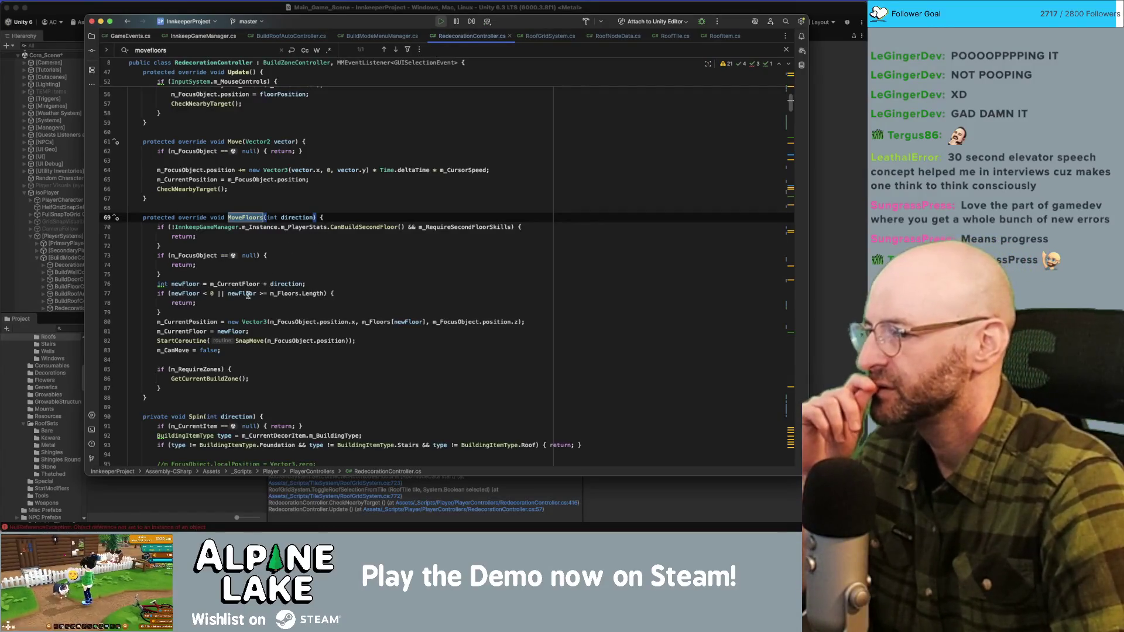
double_click(210, 322)
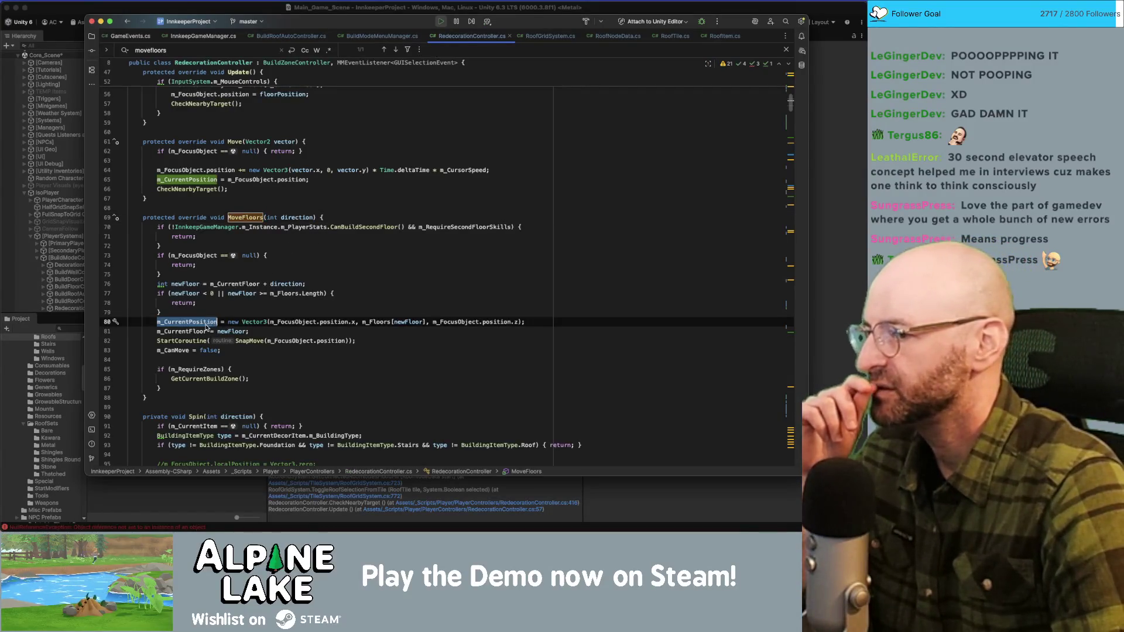
double_click(228, 331)
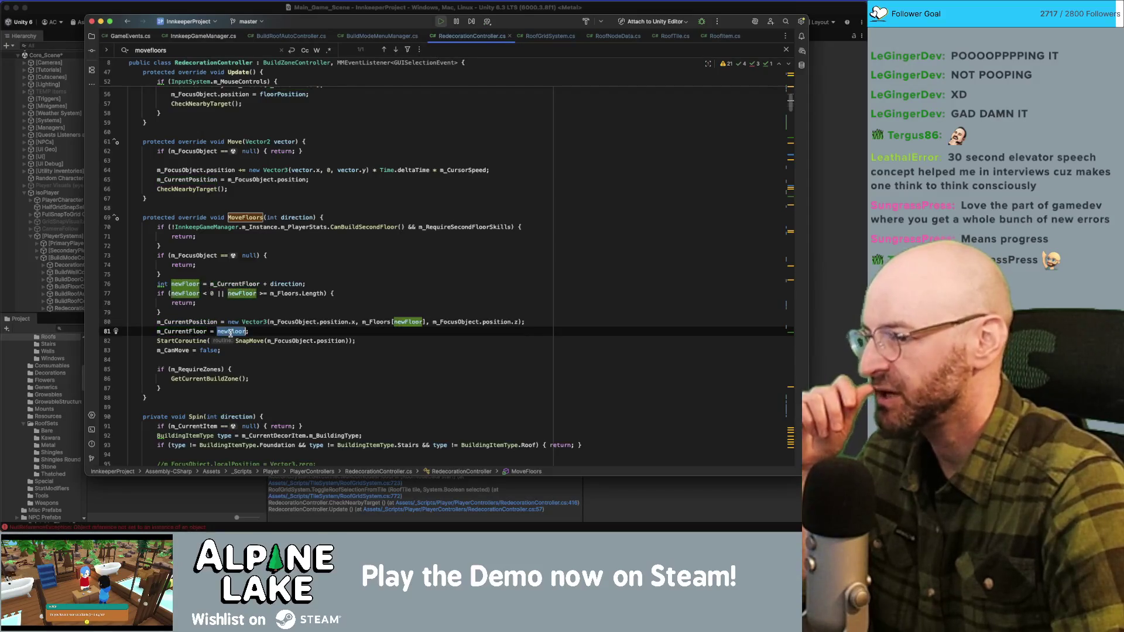
click(202, 340)
double_click(176, 350)
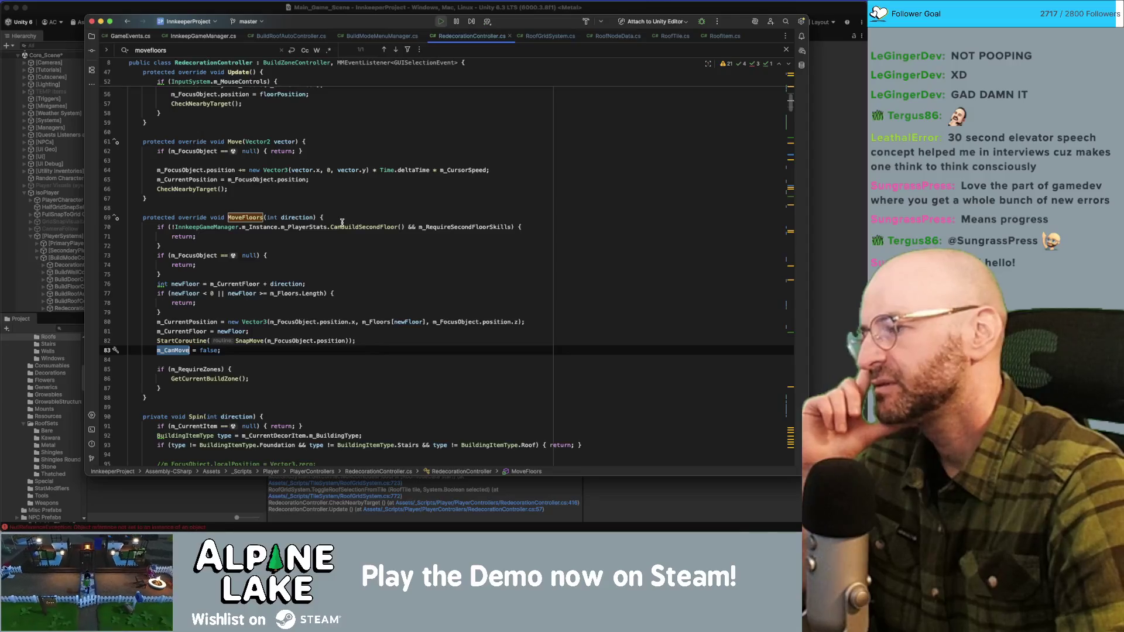
mouse_move(343, 222)
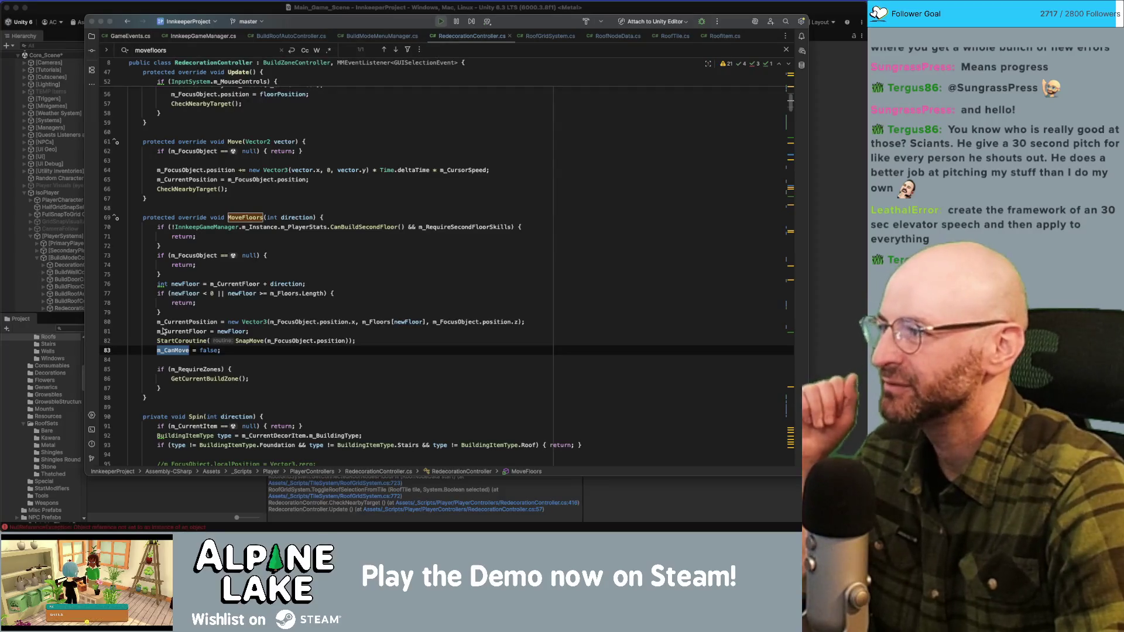
click(326, 131)
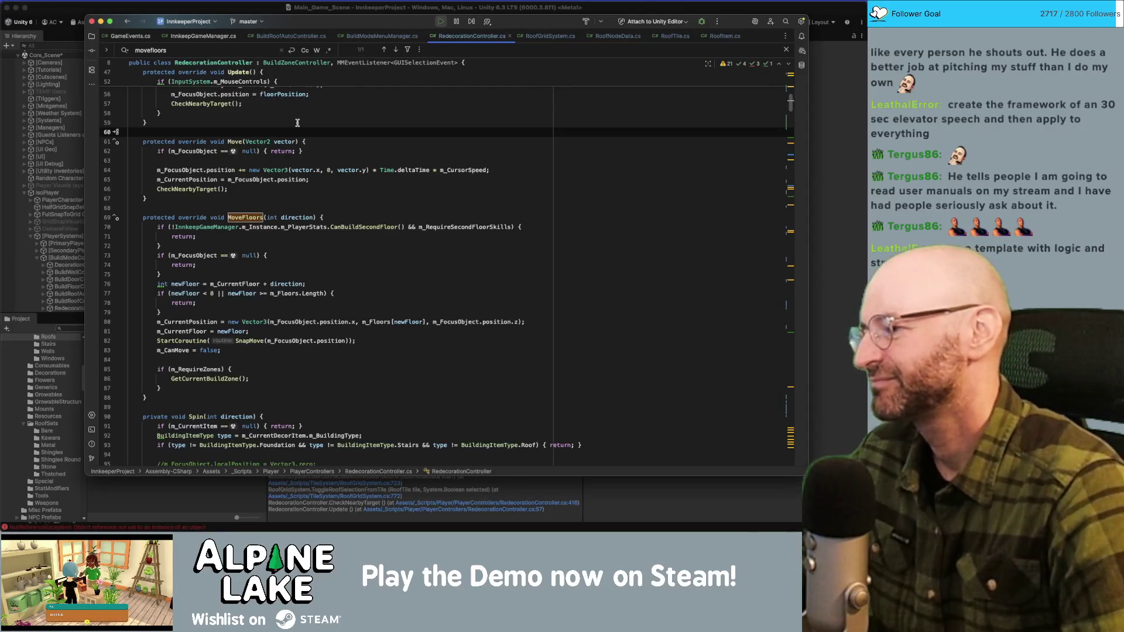
click(336, 232)
click(336, 219)
click(337, 207)
scroll(337, 224, down, 1)
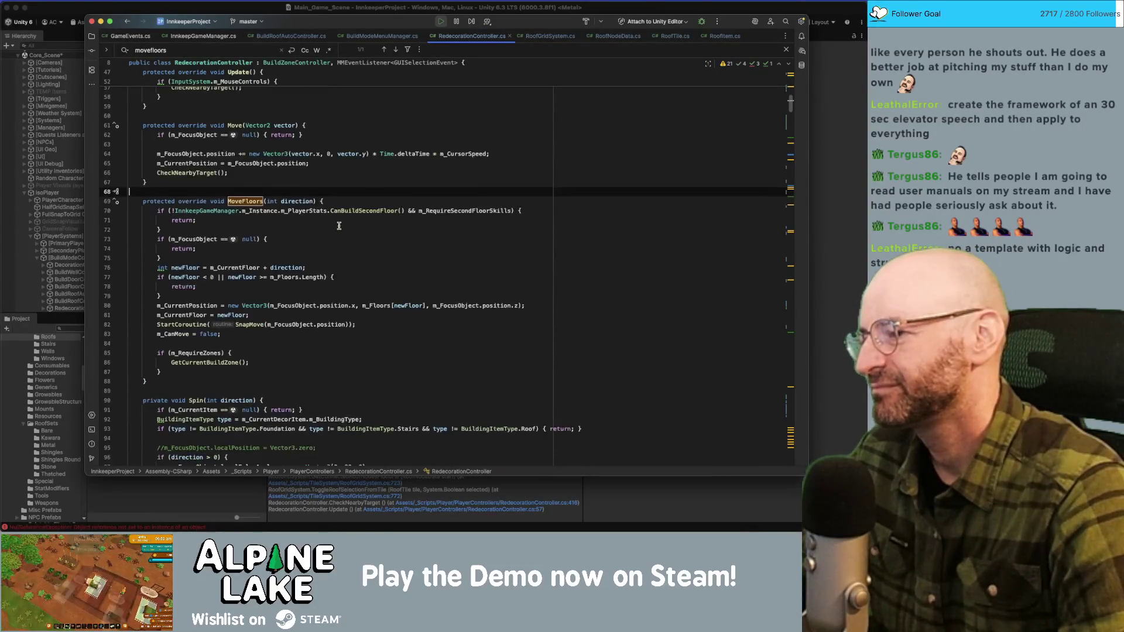
scroll(338, 225, down, 8)
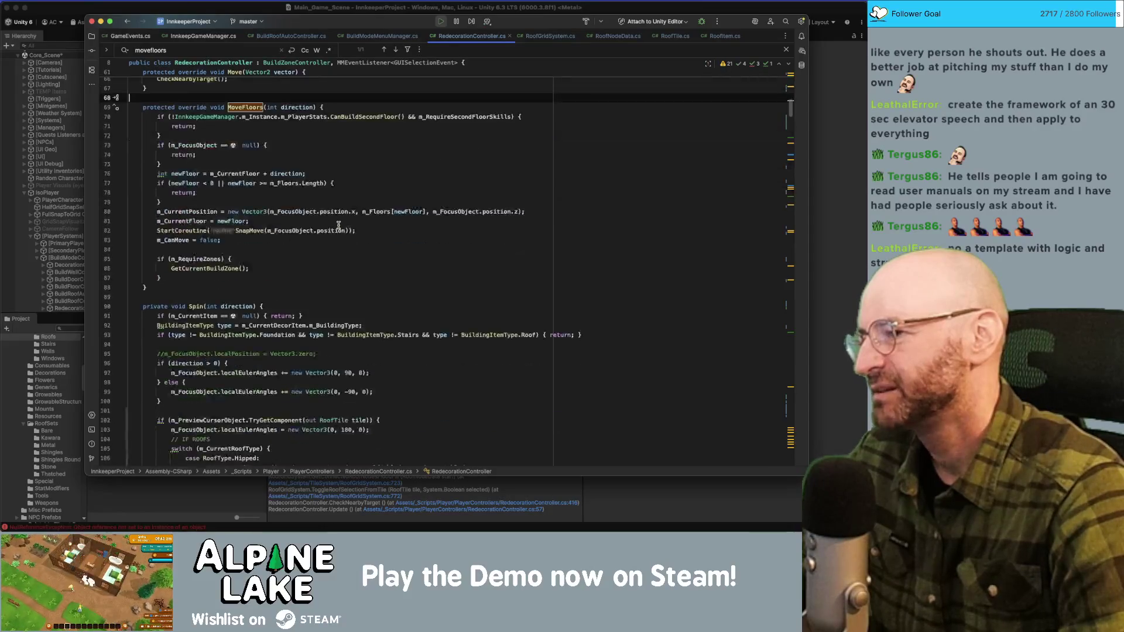
scroll(339, 225, down, 10)
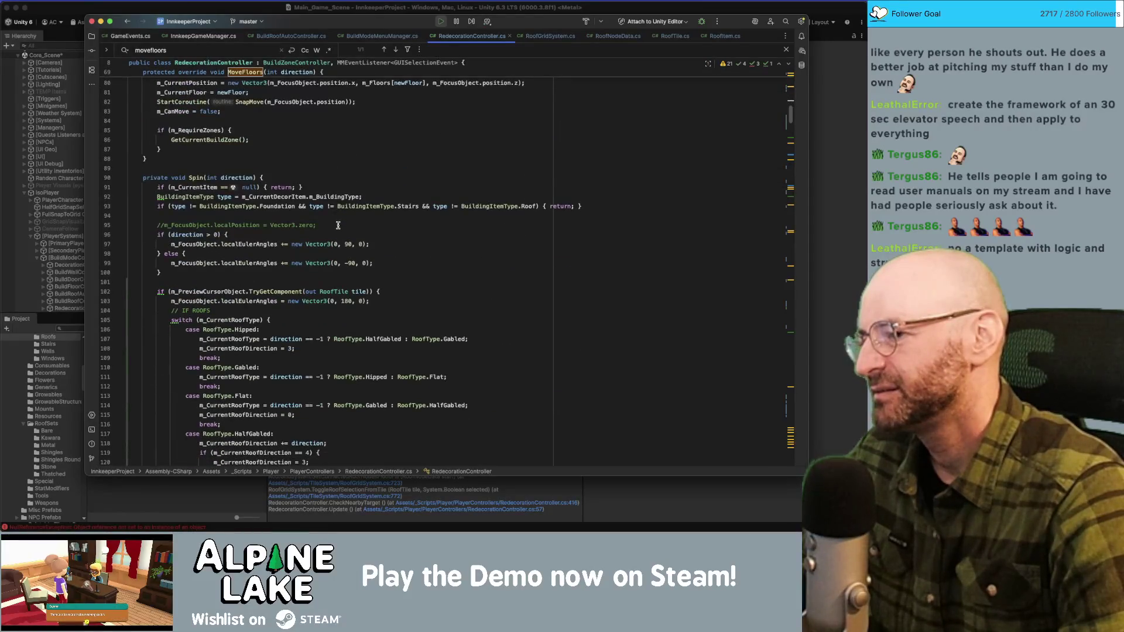
scroll(338, 225, down, 15)
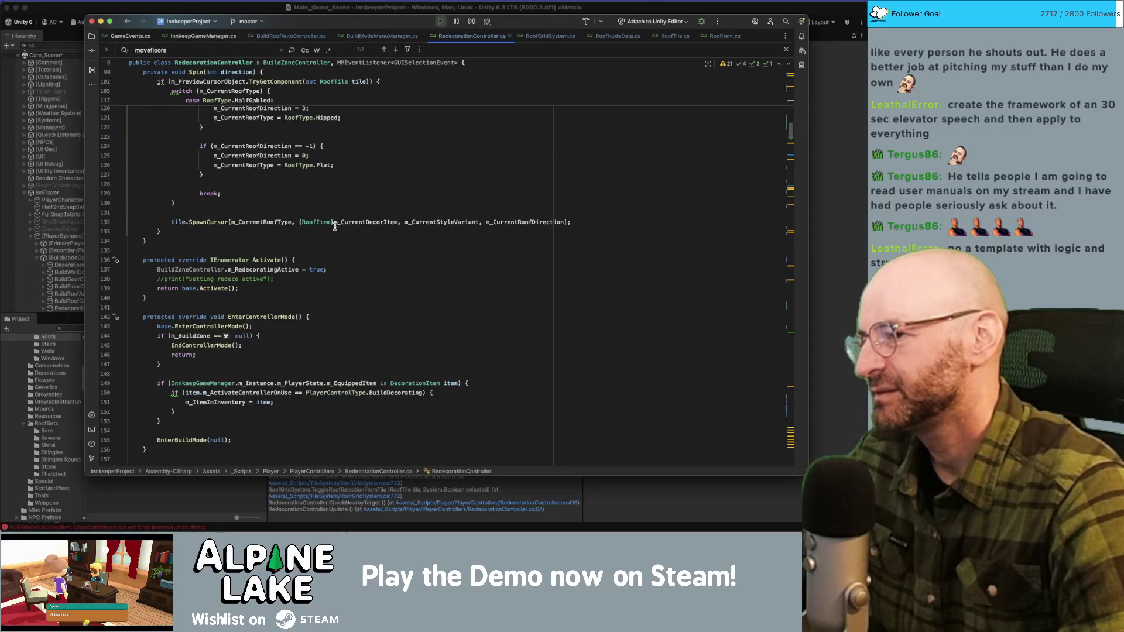
scroll(335, 226, up, 20)
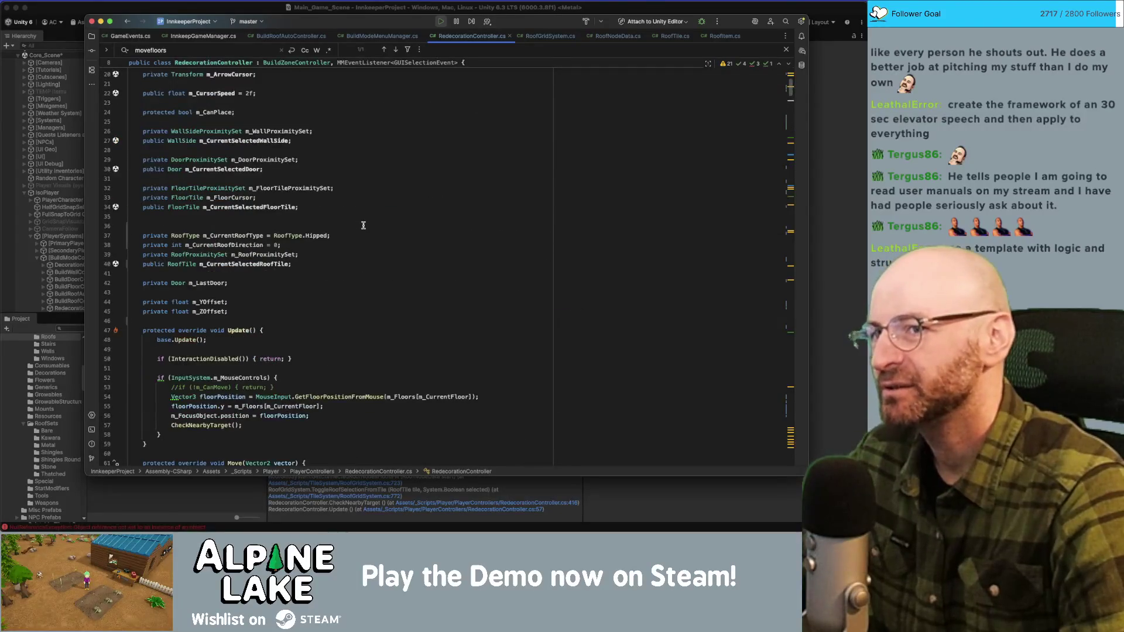
scroll(363, 226, down, 20)
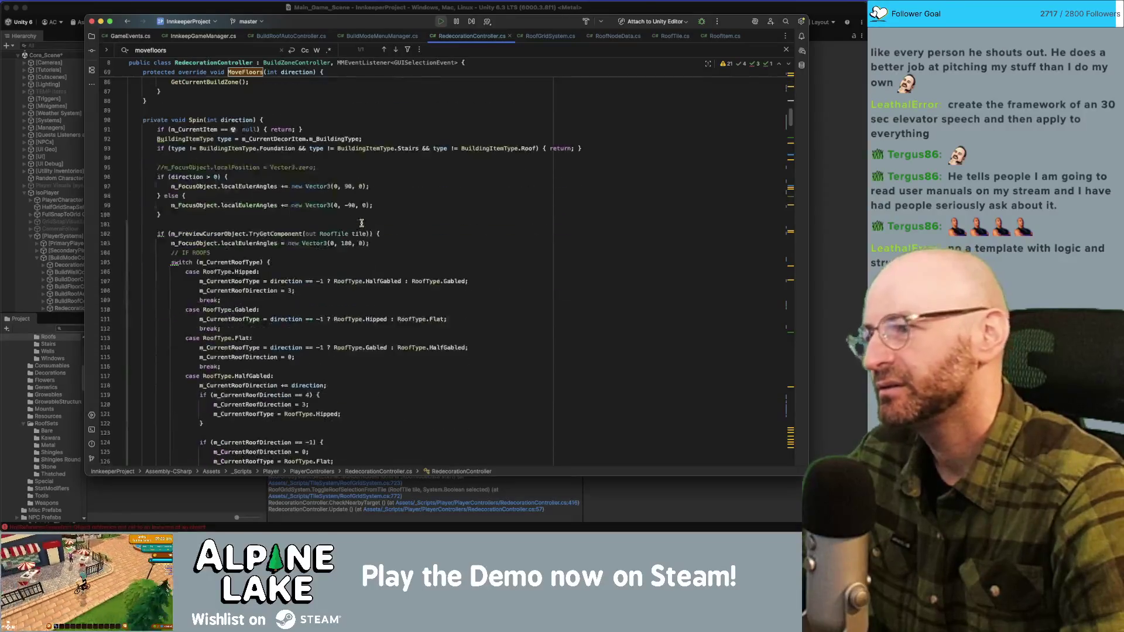
scroll(361, 223, down, 3)
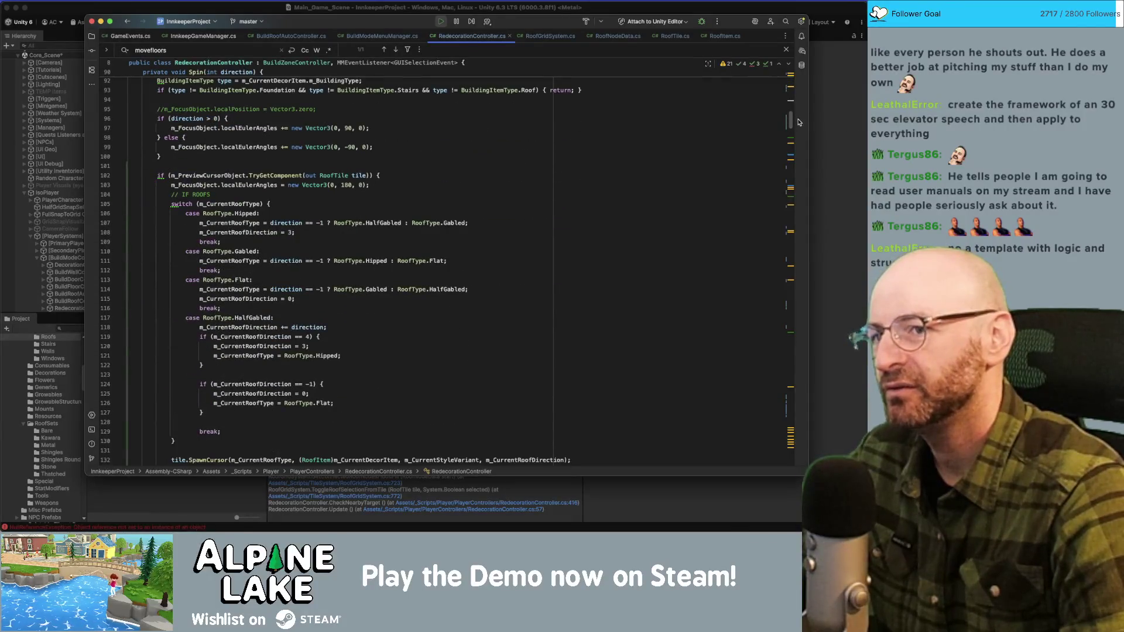
scroll(798, 121, down, 5)
scroll(798, 121, up, 10)
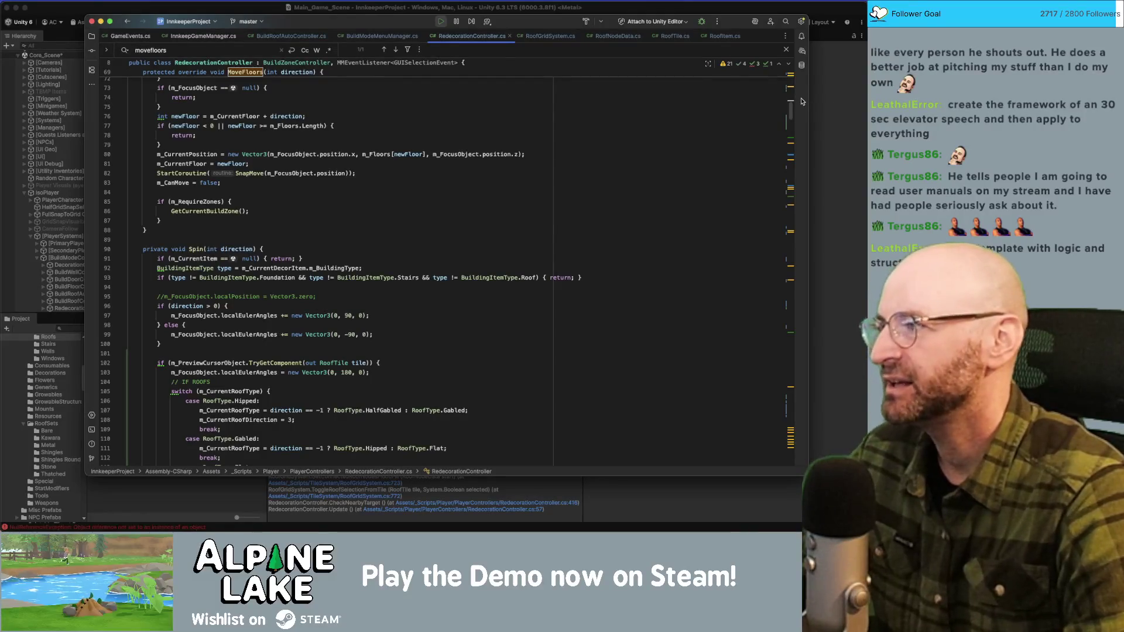
mouse_move(788, 89)
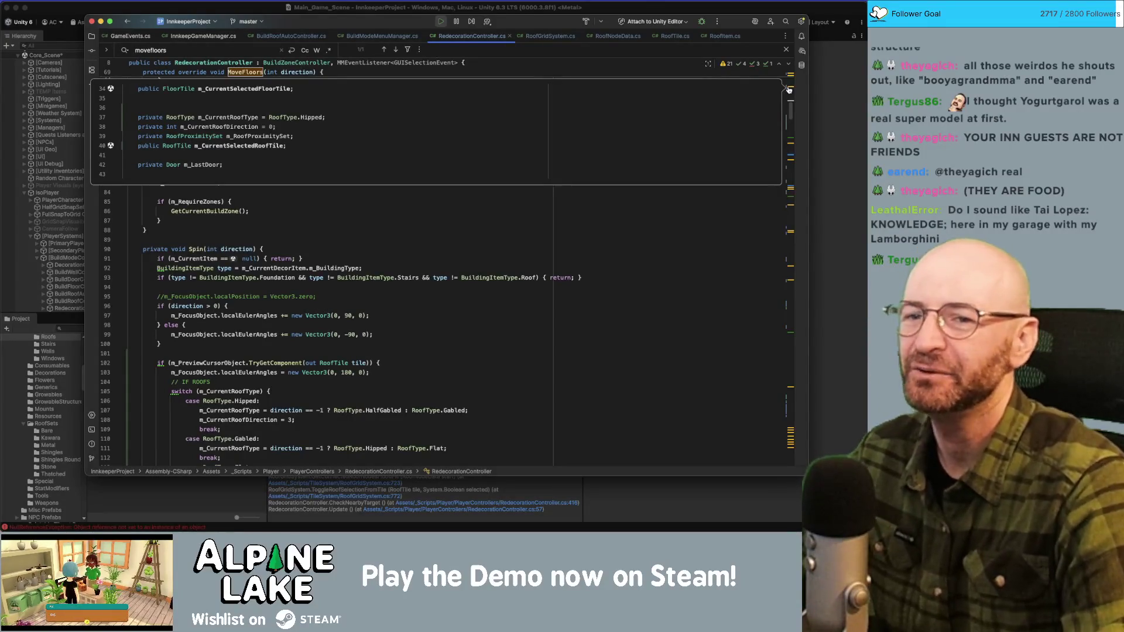
click(788, 89)
click(711, 146)
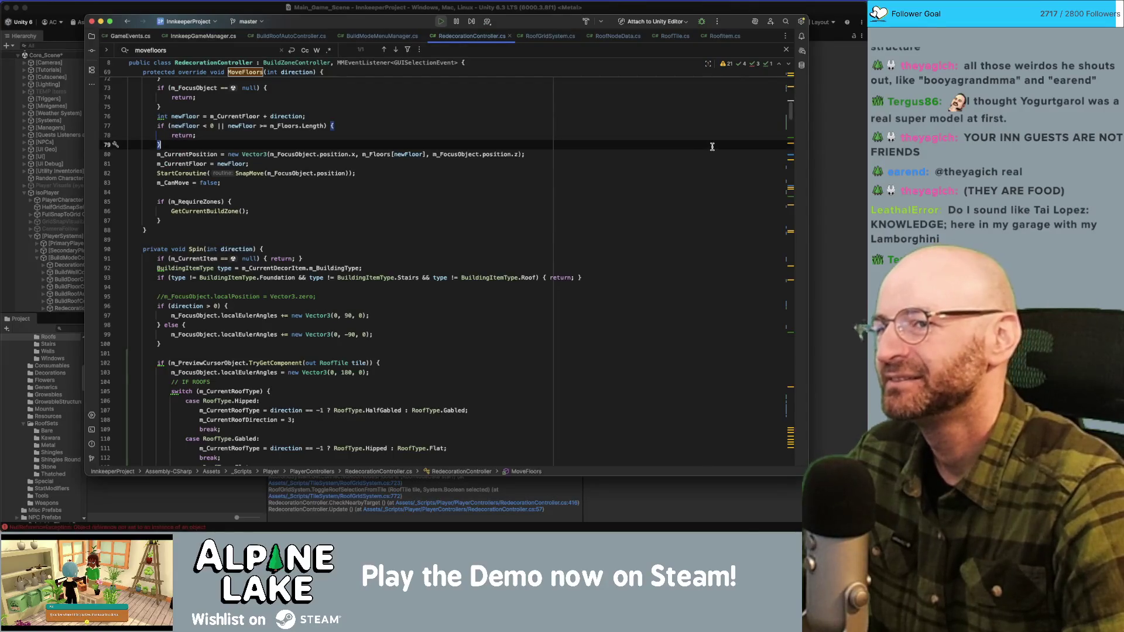
scroll(711, 147, up, 9)
drag(791, 104, 793, 153)
scroll(755, 152, down, 8)
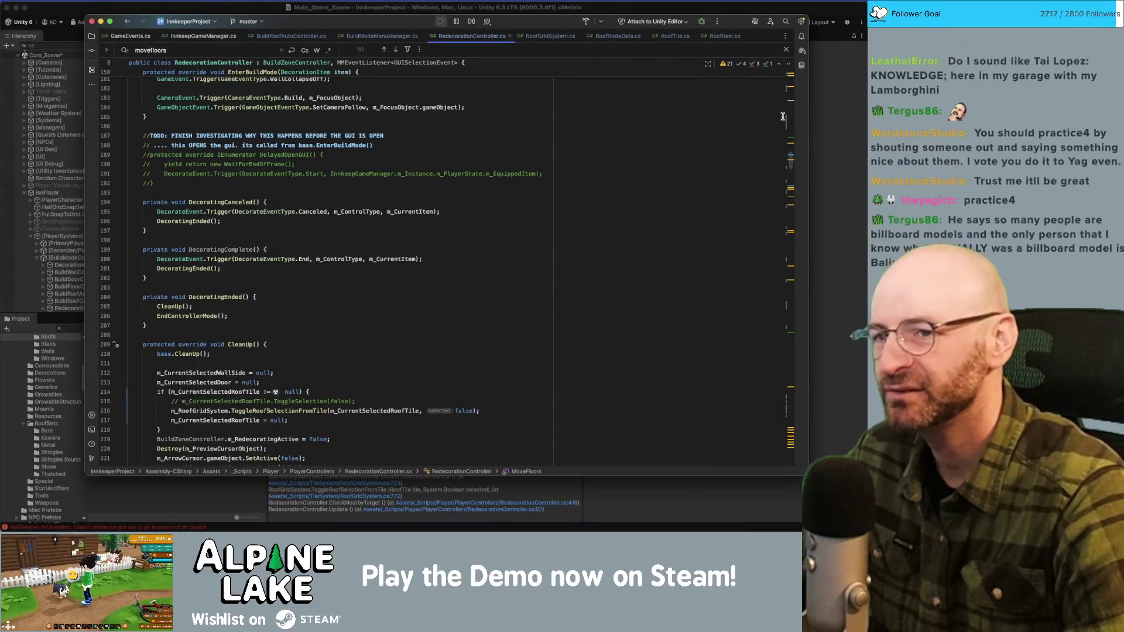
drag(795, 162, 791, 170)
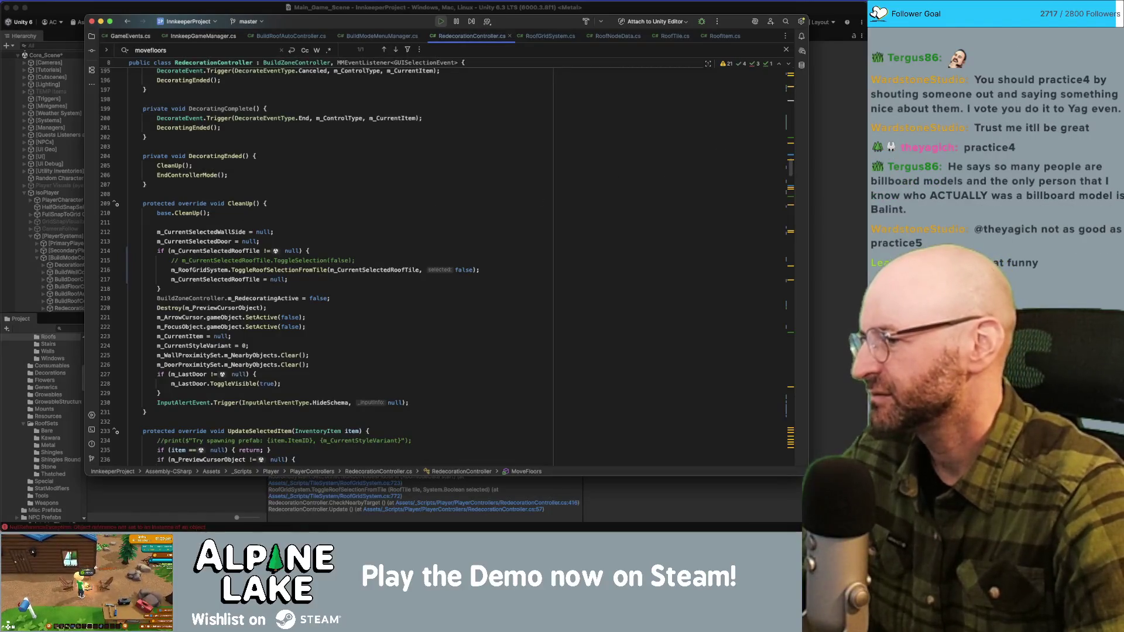
key(super+Tab)
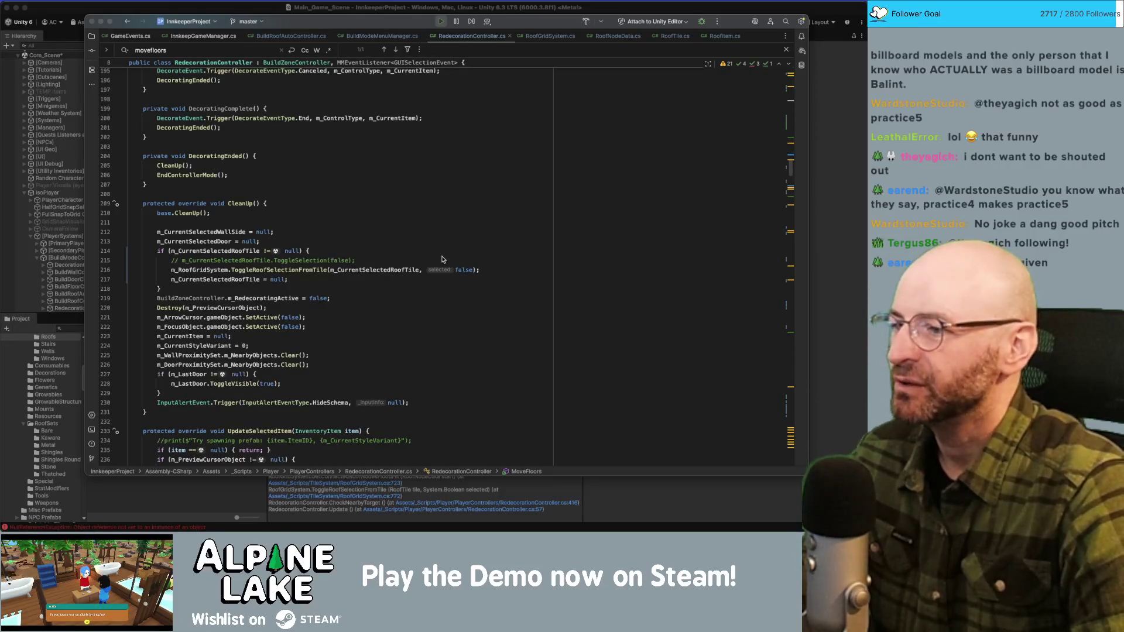
mouse_move(791, 166)
mouse_down()
mouse_move(801, 100)
mouse_move(805, 140)
mouse_move(768, 316)
mouse_up()
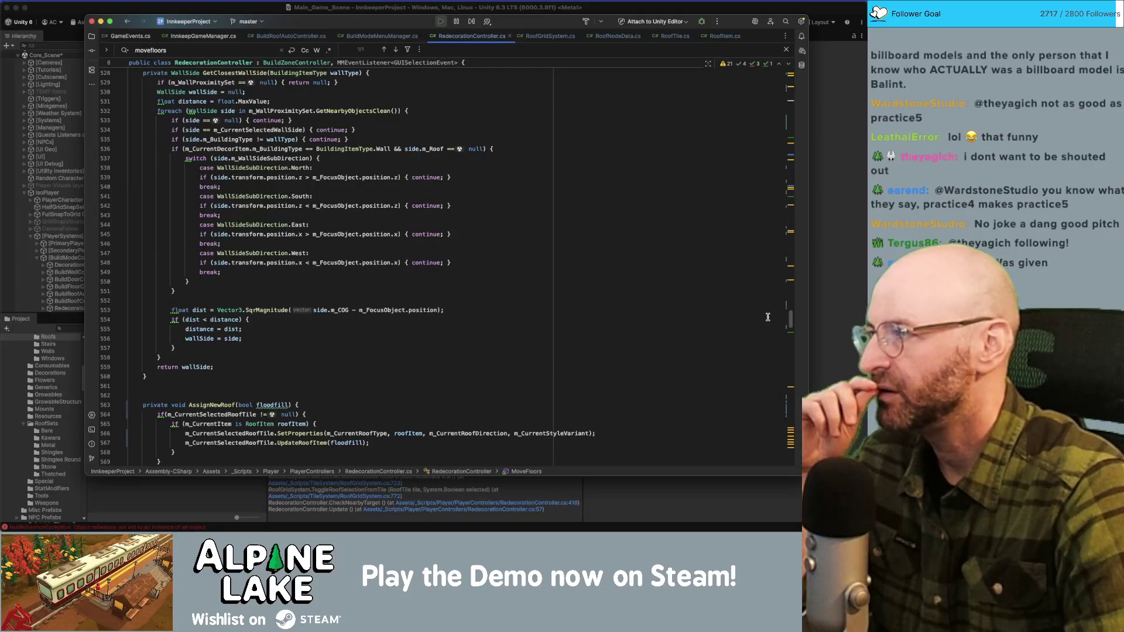
scroll(753, 272, up, 2)
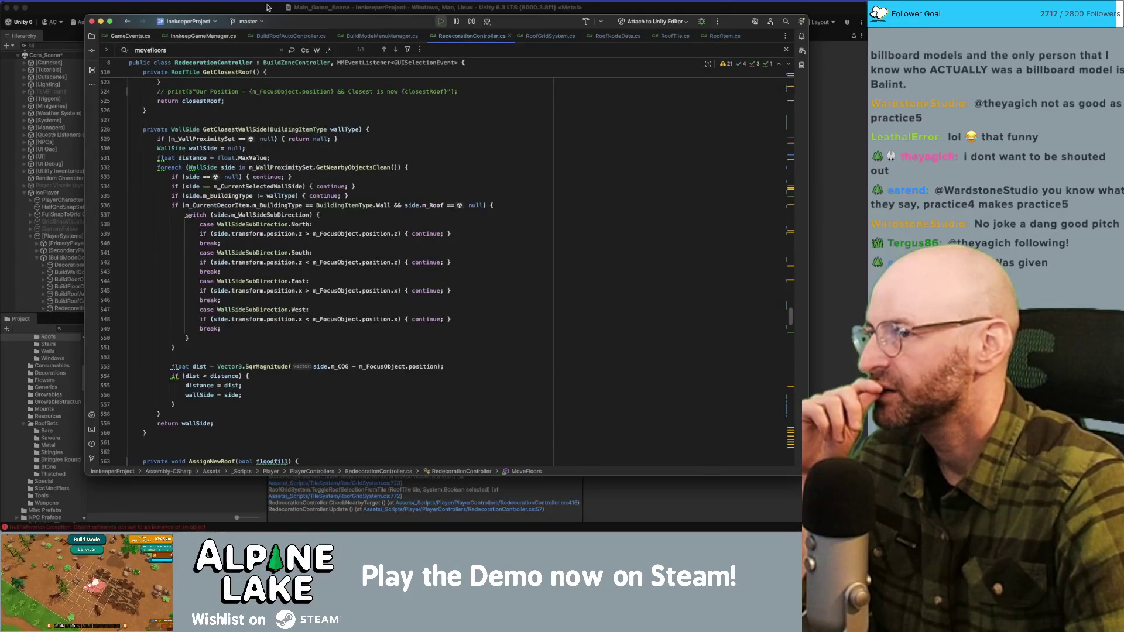